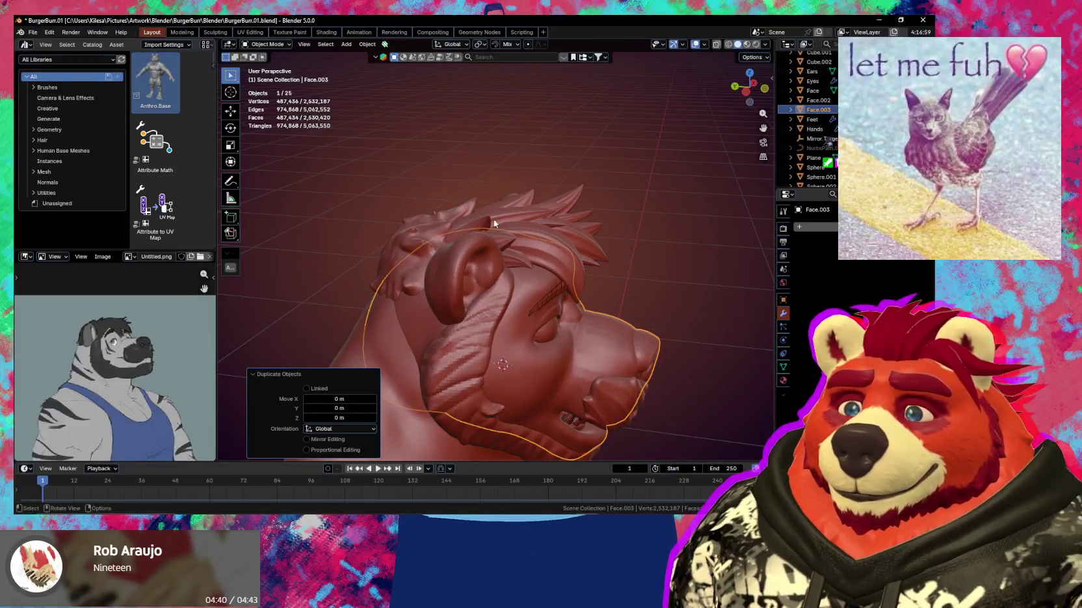
Select the hair cap and isolate it with the bear head in Local View
middle_click_drag(494, 223, 453, 288)
middle_click_drag(439, 208, 494, 171)
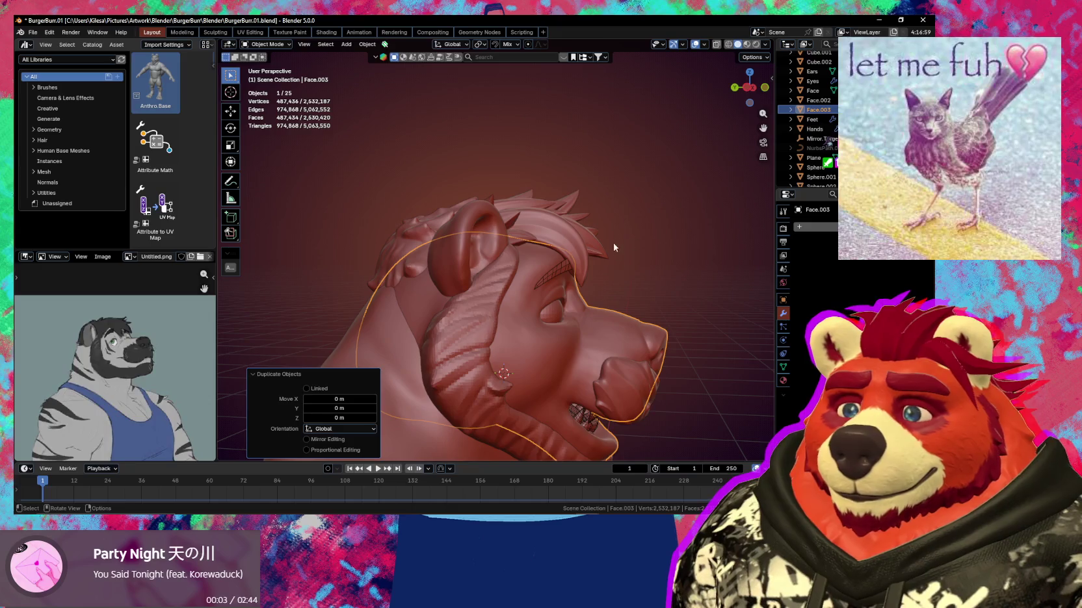
middle_click_drag(597, 264, 631, 292)
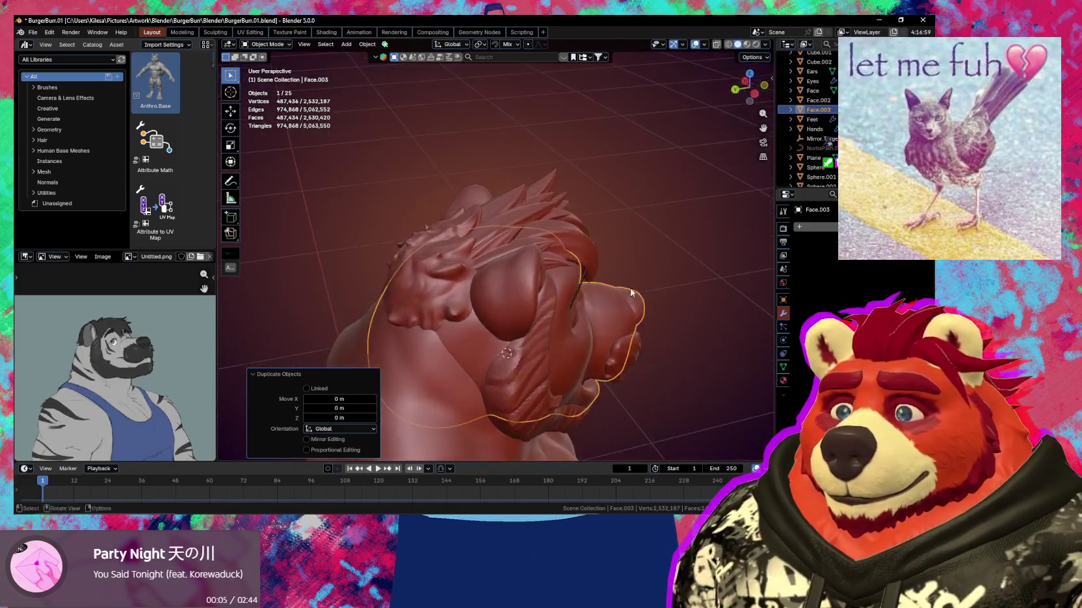
left_click(568, 228)
key("KP_Divide")
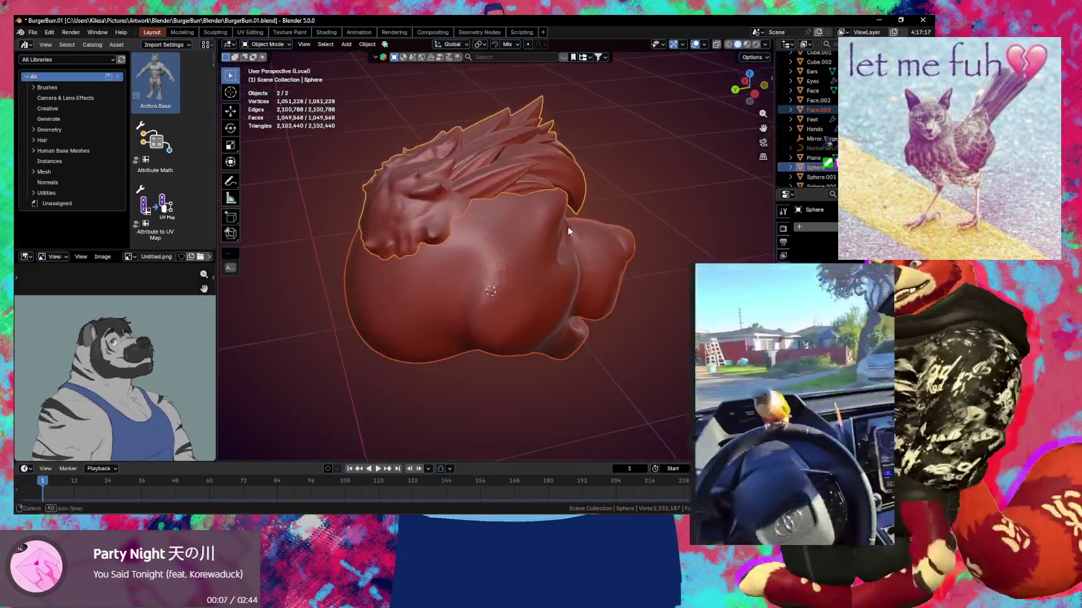
Reselect both hair and head, then bring up the Bool Tool operations menu
middle_click_drag(547, 201, 564, 249)
left_click(546, 209, "shift")
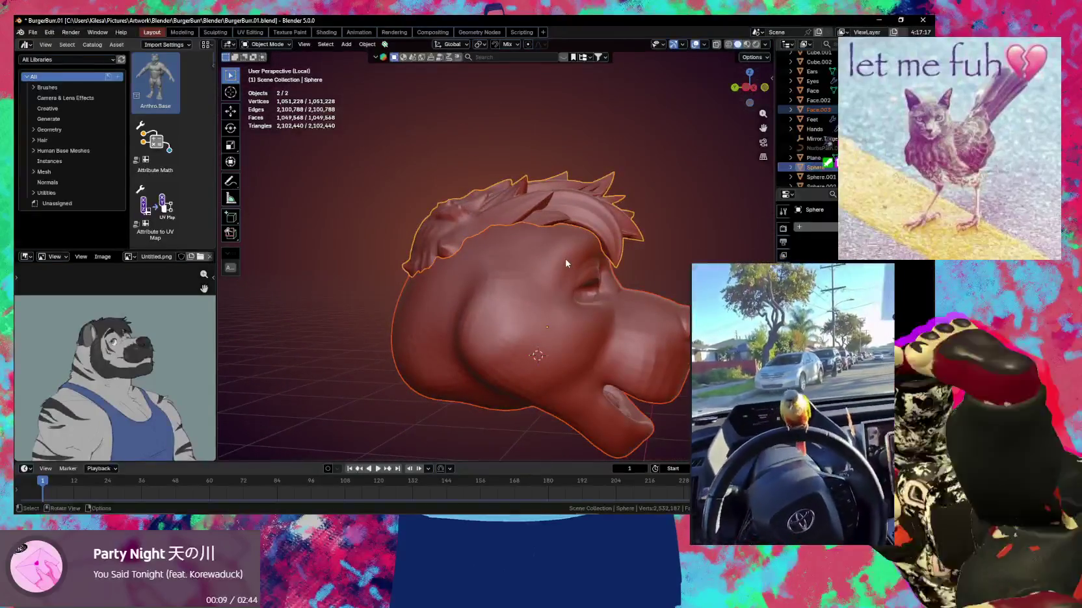
left_click(546, 209, "shift")
middle_click_drag(546, 210, 575, 222)
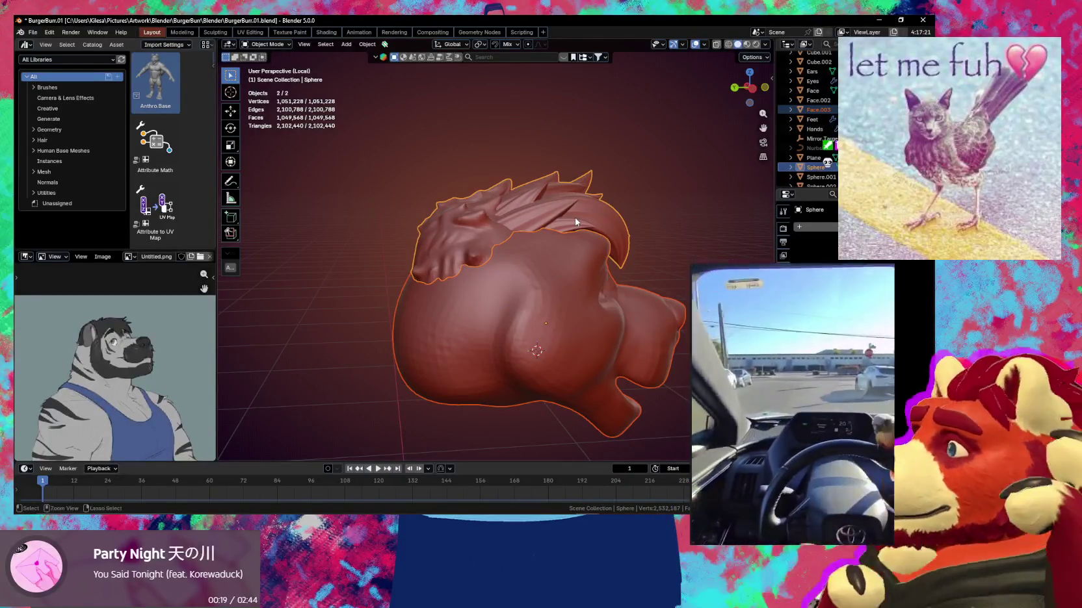
key("ctrl+shift+b")
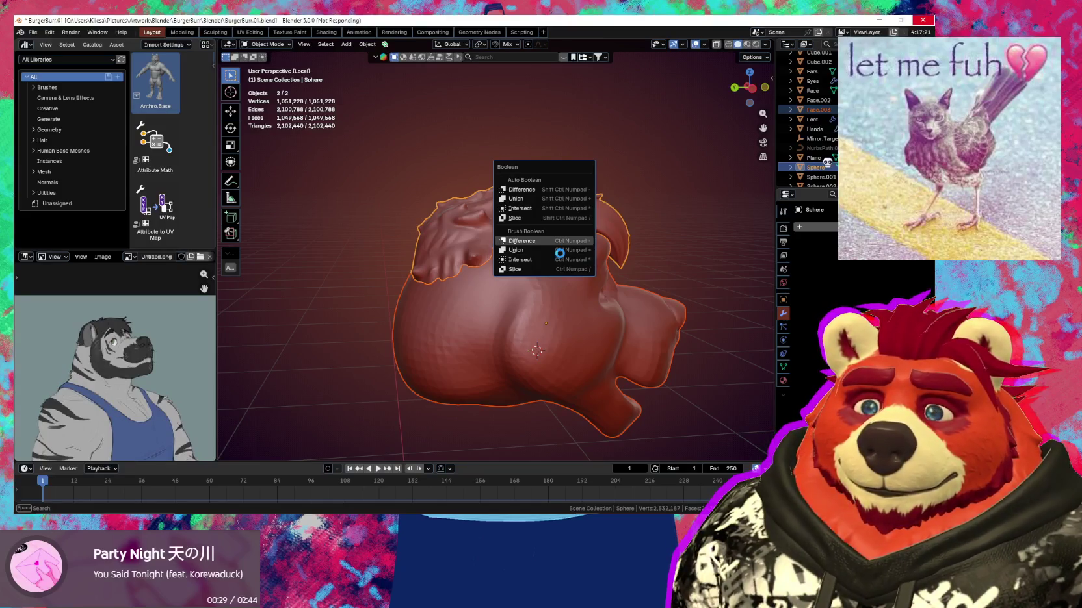
Inspect the boolean result, deselect the head, and put Sphere.001 into Sculpt Mode
mouse_move(560, 221)
middle_mouse_down()
mouse_move(563, 242)
mouse_move(511, 171)
middle_mouse_up()
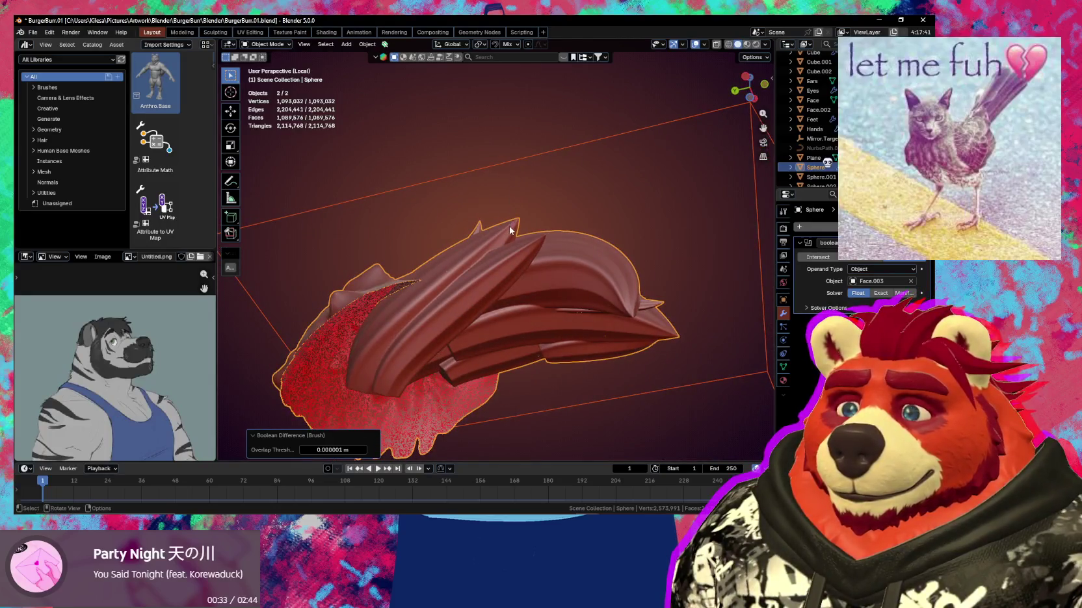
mouse_move(470, 299)
middle_mouse_down()
mouse_move(514, 269)
mouse_move(470, 222)
middle_mouse_up()
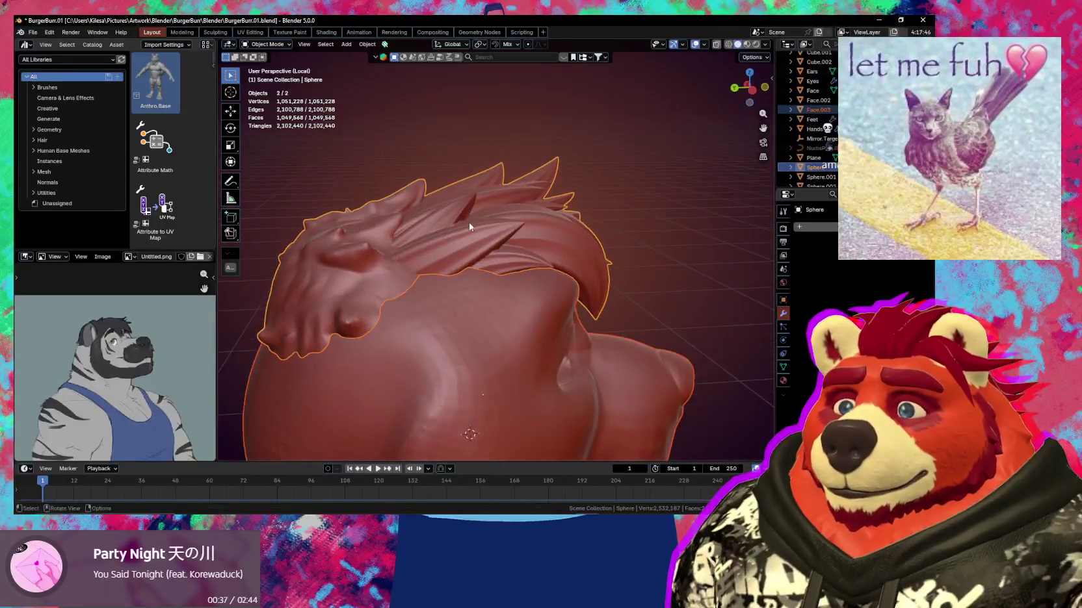
left_click(469, 222)
mouse_move(543, 246)
middle_mouse_down()
mouse_move(520, 241)
mouse_move(494, 286)
middle_mouse_up()
key("ctrl+Tab")
middle_click_drag(446, 338, 449, 232)
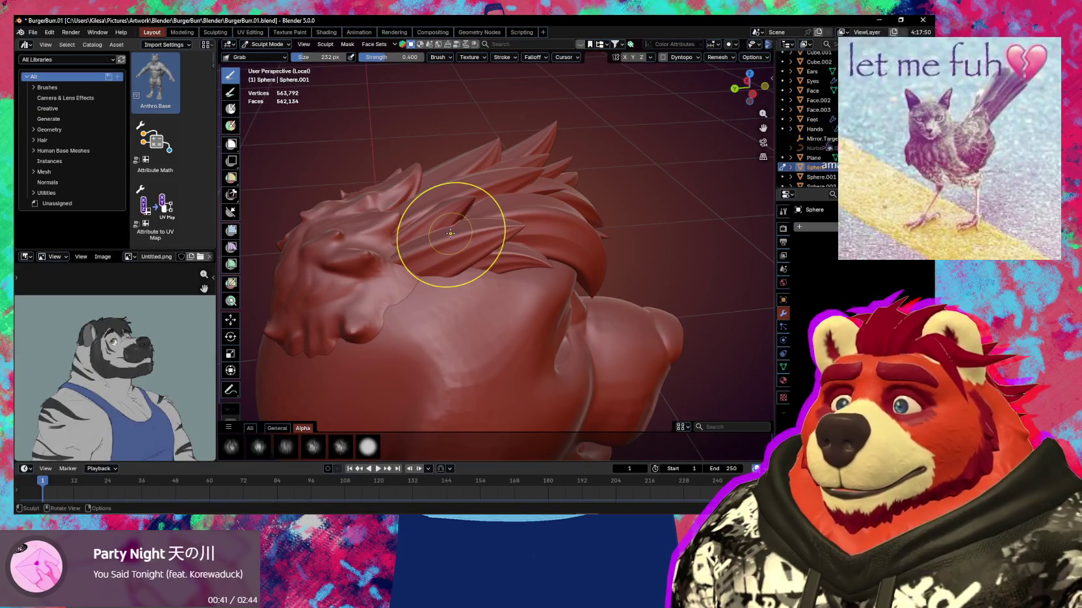
Voxel-remesh the hair cap to 520,548 vertices
left_click(718, 57)
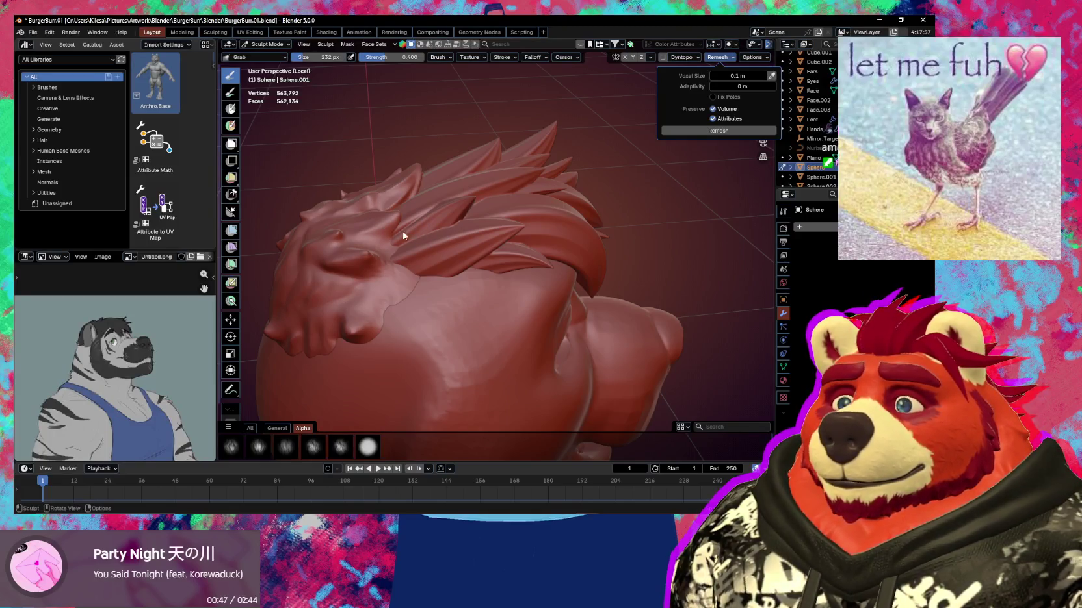
key("Escape")
left_click(733, 58)
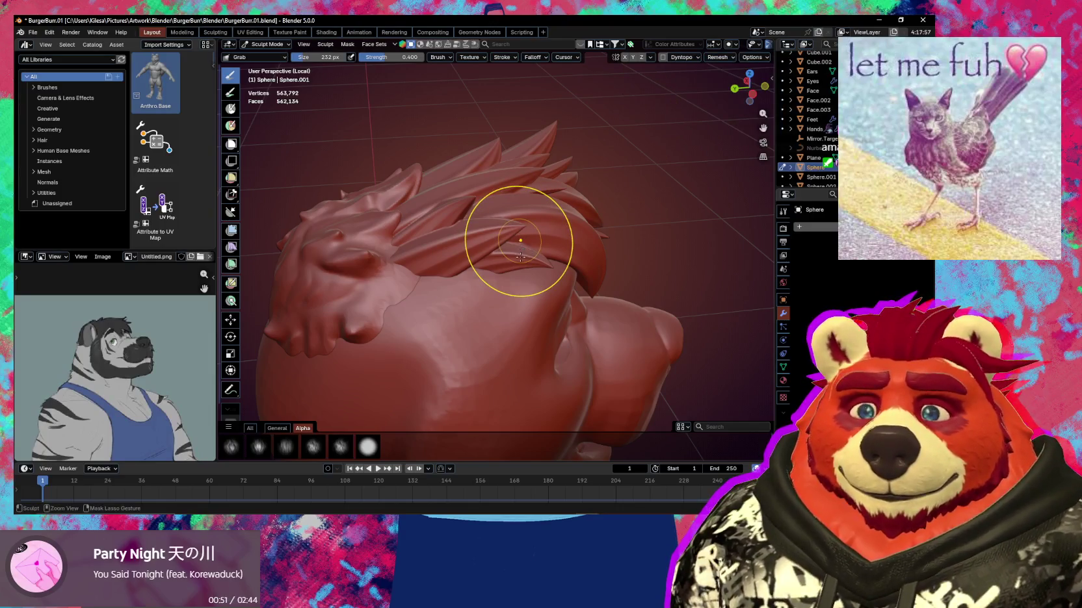
key("ctrl+r")
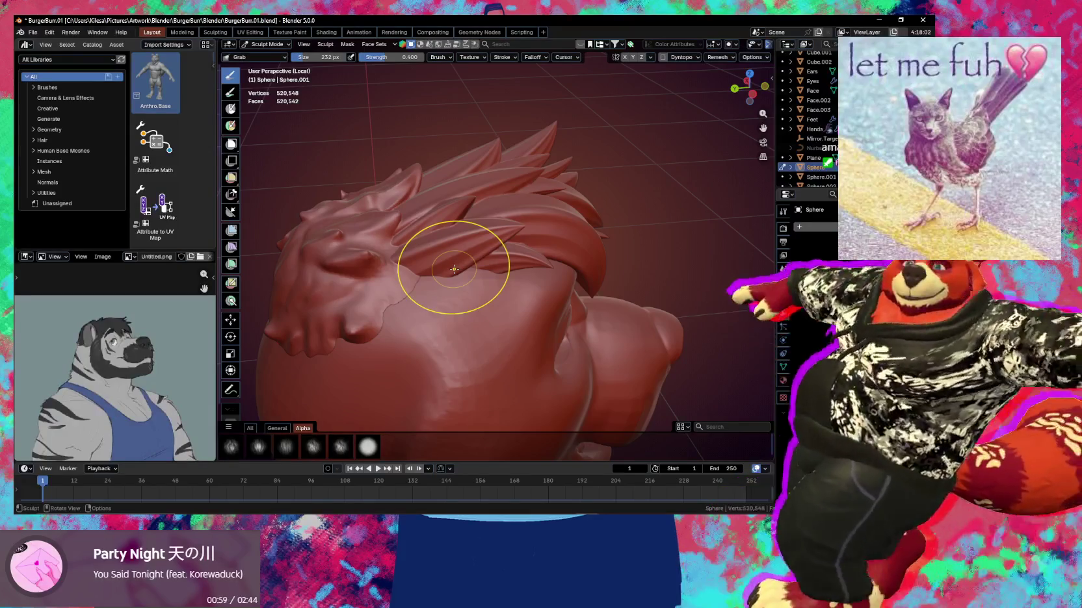
Pull a hair fold up and left with the Grab brush, then return to Object Mode
left_click_drag(454, 269, 410, 205)
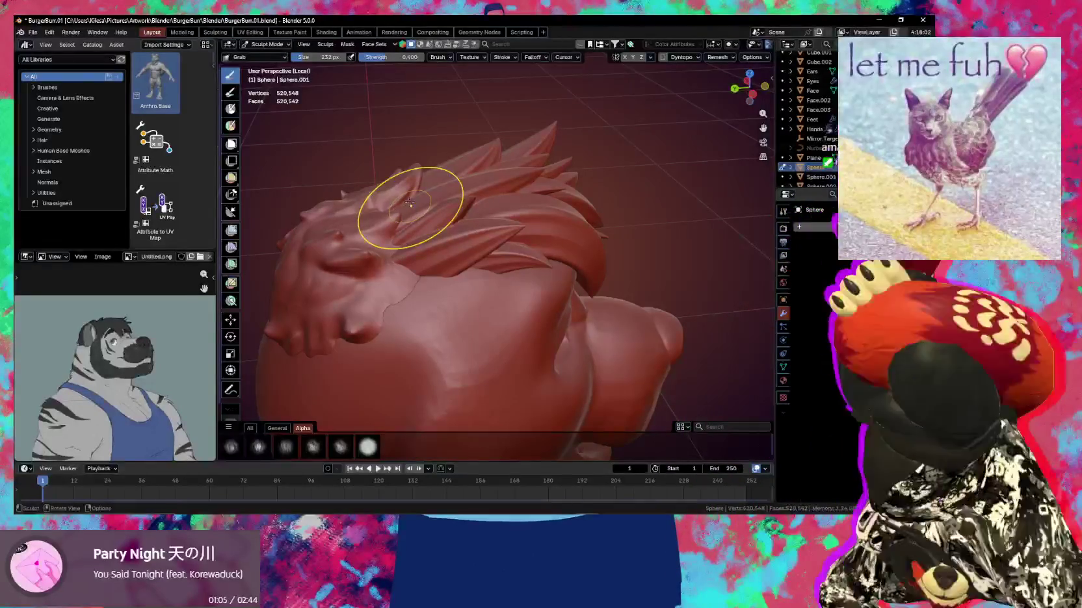
mouse_move(409, 203)
middle_mouse_down()
mouse_move(731, 233)
mouse_move(667, 235)
mouse_move(629, 262)
middle_mouse_up()
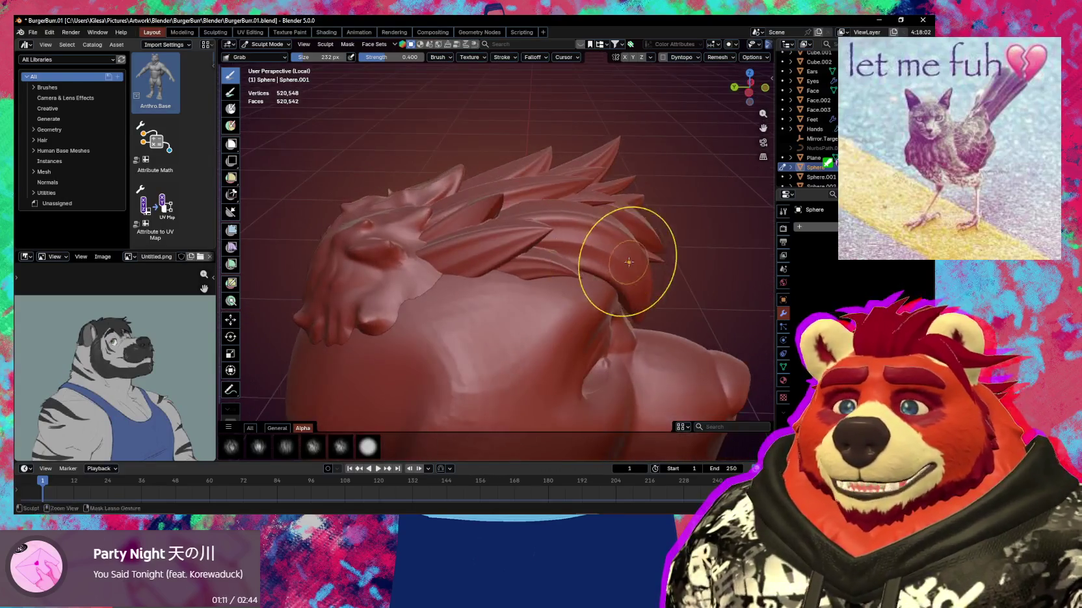
mouse_move(510, 273)
middle_mouse_down()
mouse_move(534, 250)
mouse_move(552, 294)
mouse_move(494, 286)
middle_mouse_up()
key("ctrl+Tab")
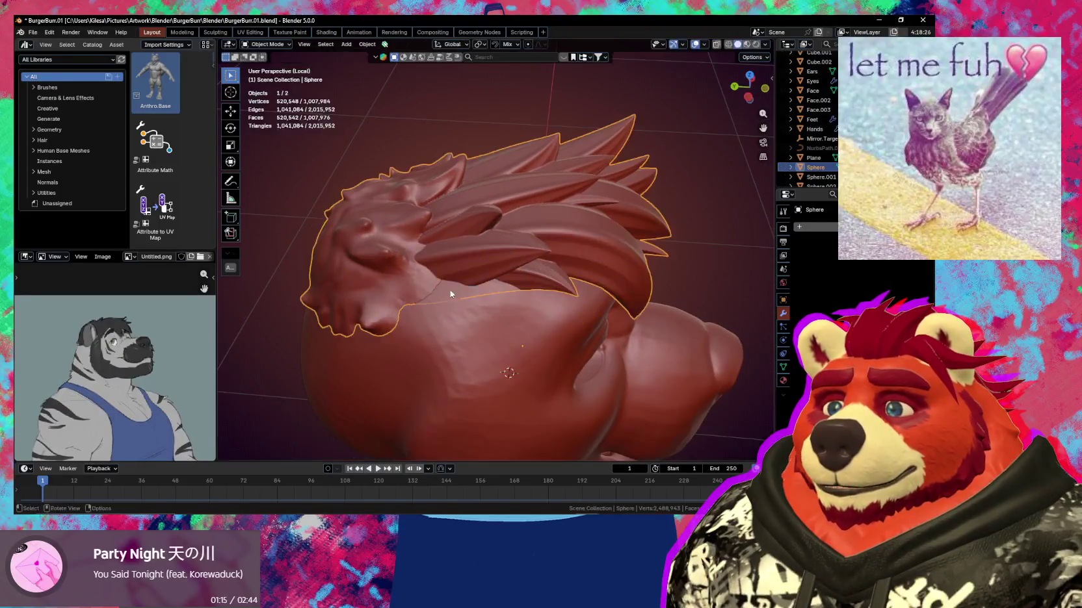
Add a Brush Boolean Difference of Face.003 to the hair Sphere and inspect the strands
left_click(487, 318, "shift")
left_click(476, 251, "shift")
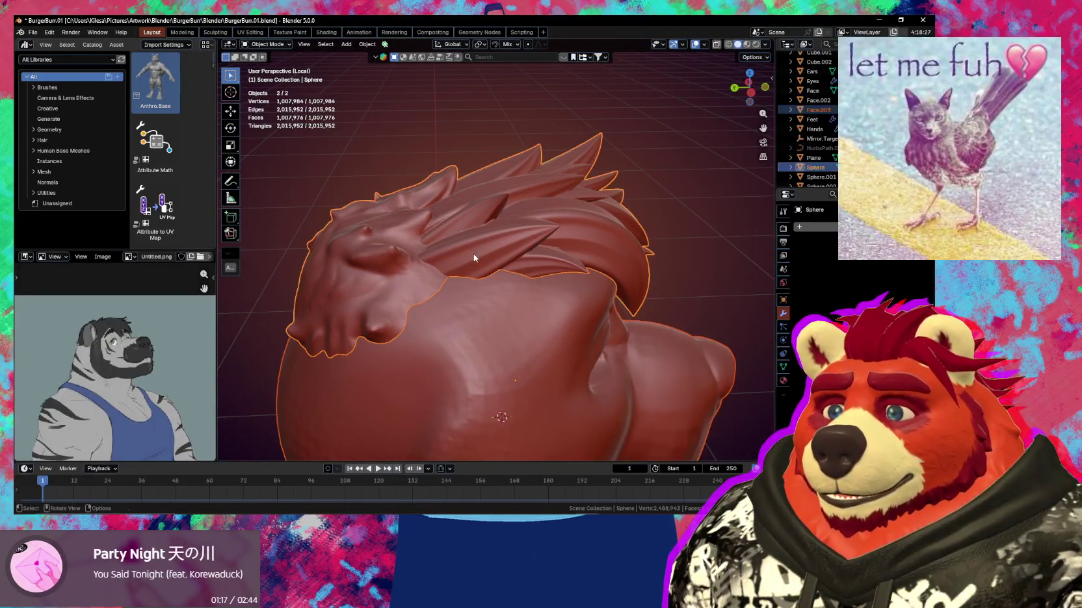
key("ctrl+shift+b")
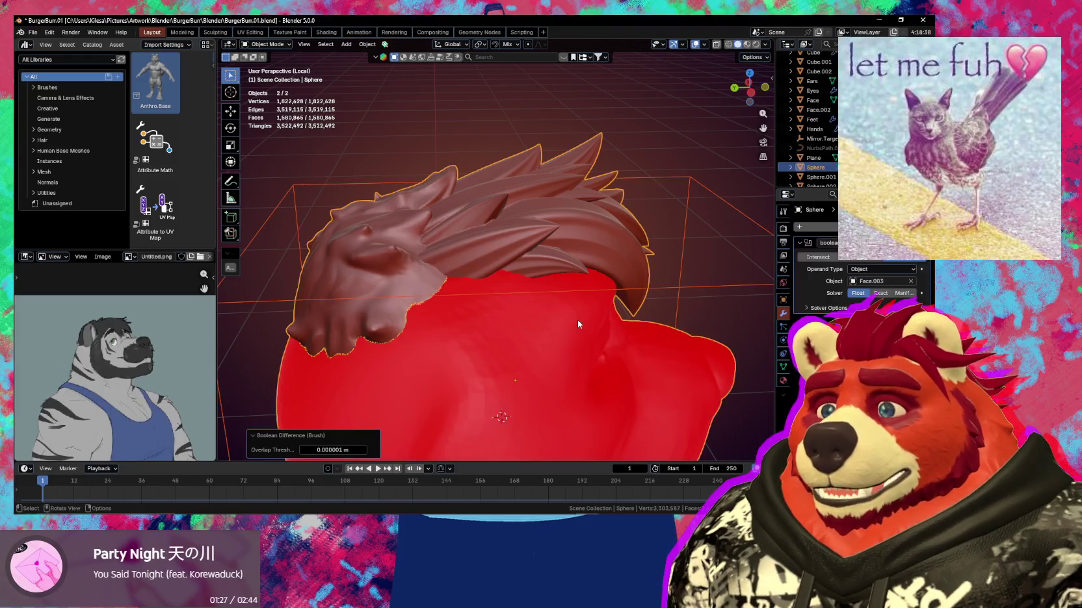
middle_click_drag(575, 324, 551, 284)
scroll(513, 203, "up", 6)
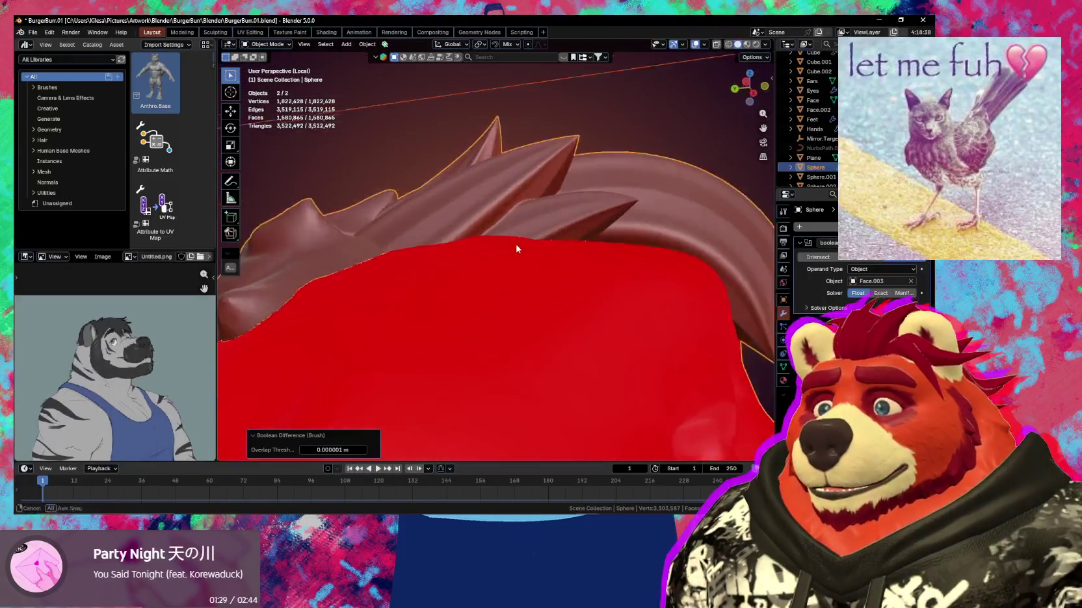
mouse_move(513, 209)
middle_mouse_down()
mouse_move(637, 193)
mouse_move(569, 189)
middle_mouse_up()
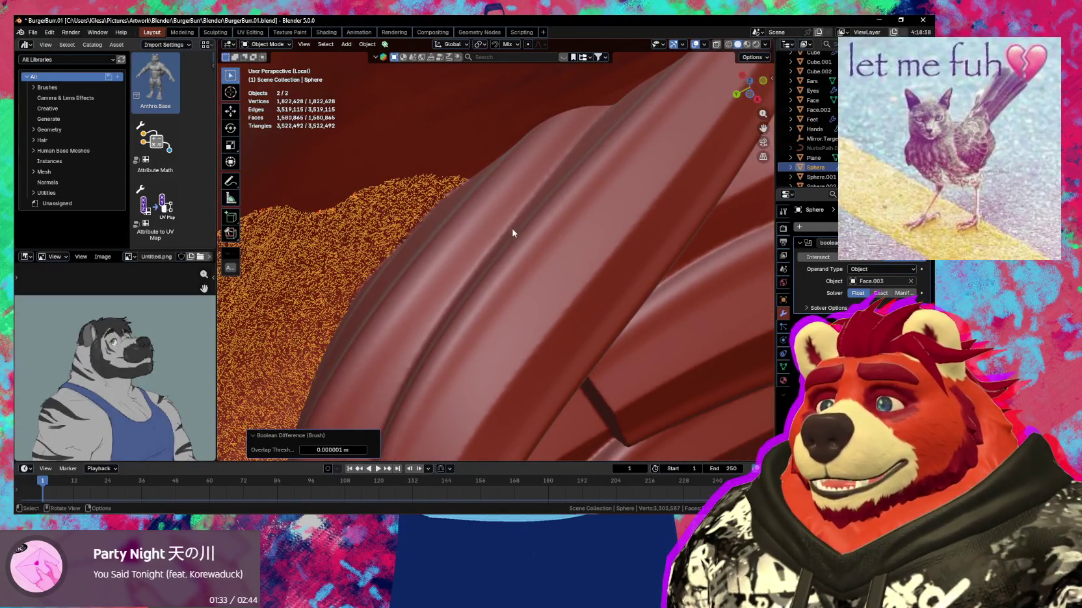
middle_click_drag(492, 235, 495, 243)
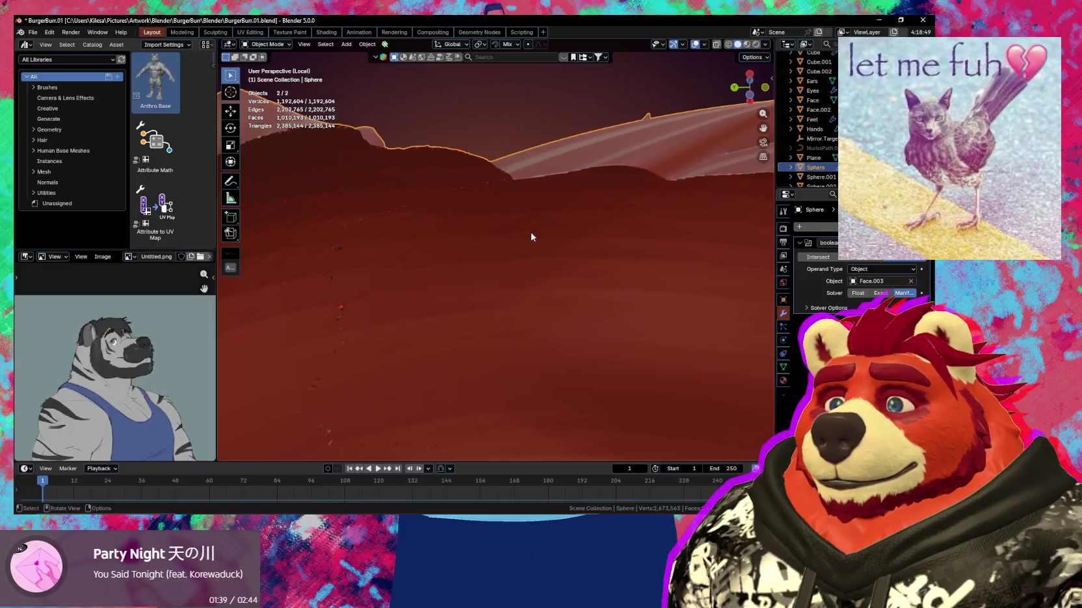
Select Face.003 in the Outliner, frame it, and bring up the interaction mode menu
scroll(531, 247, "down", 8)
mouse_move(588, 334)
middle_mouse_down()
mouse_move(554, 352)
mouse_move(558, 244)
mouse_move(583, 346)
mouse_move(654, 268)
mouse_move(471, 252)
mouse_move(574, 284)
mouse_move(612, 319)
middle_mouse_up()
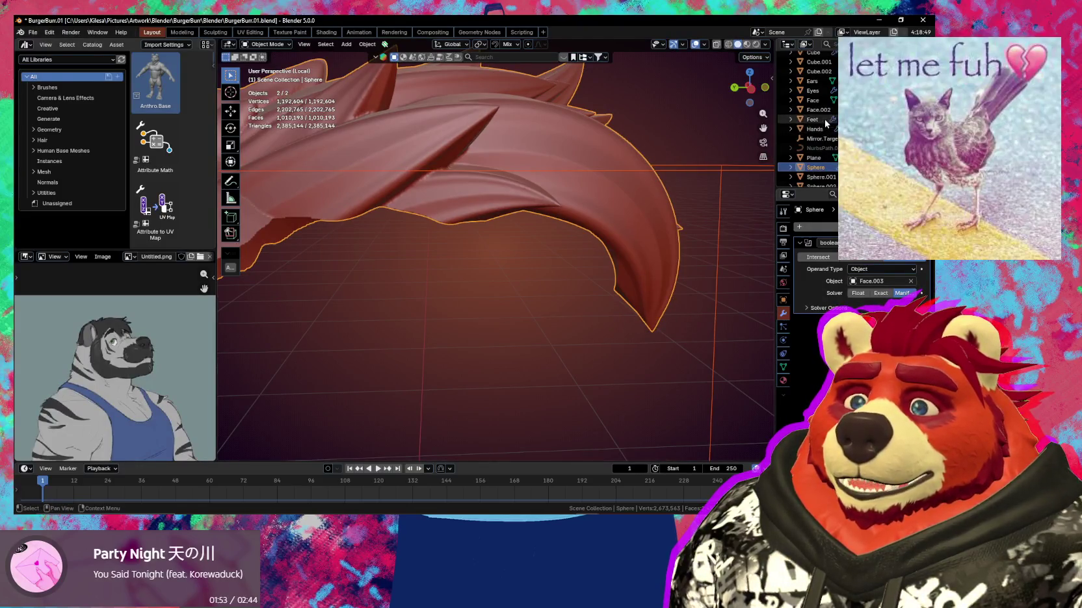
scroll(809, 120, "down", 2)
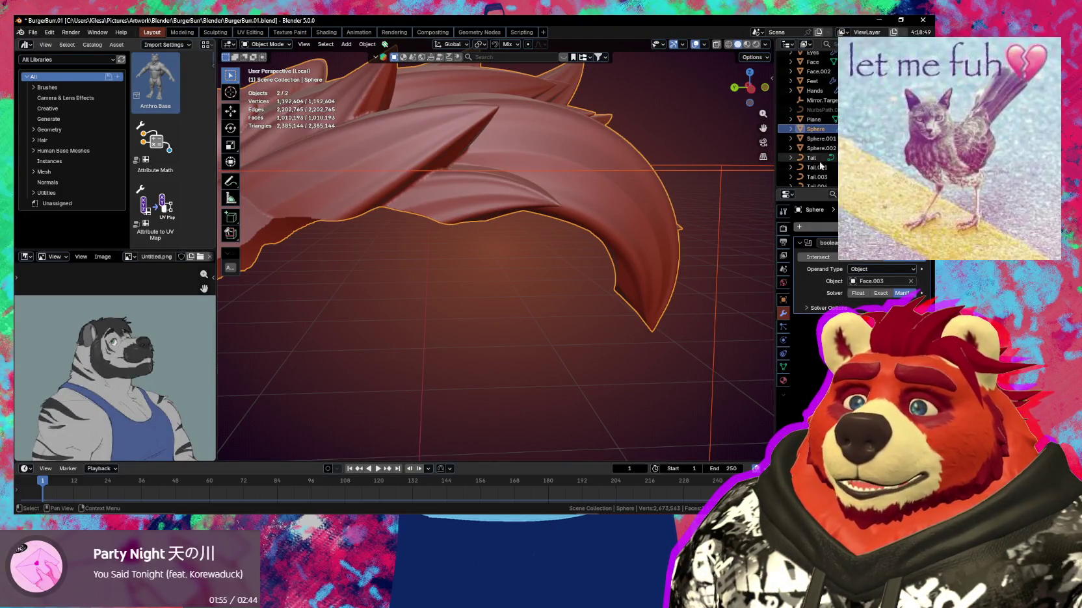
left_click(687, 205)
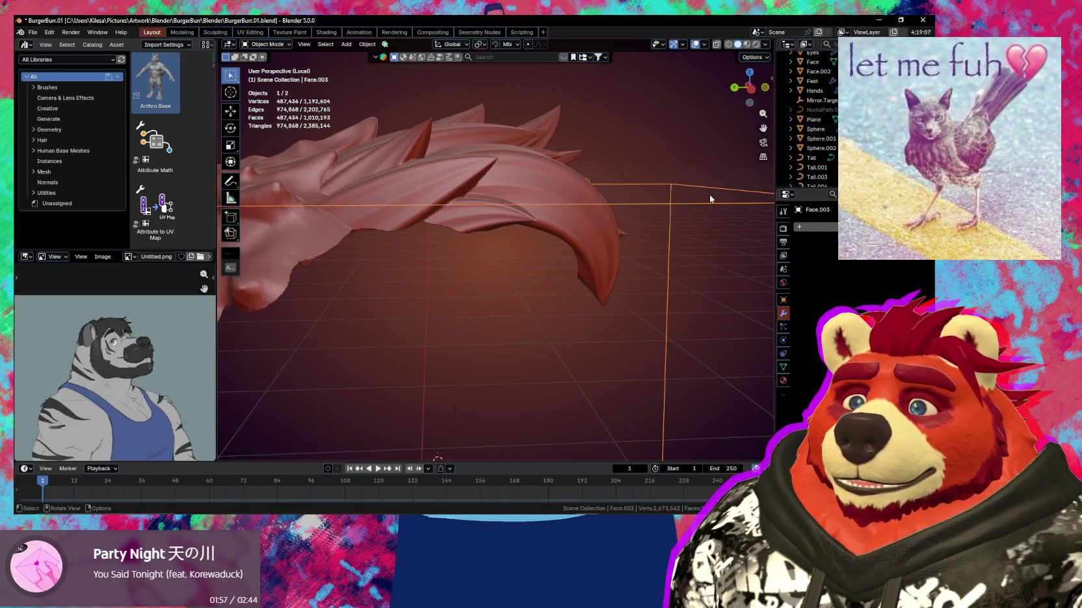
scroll(825, 162, "up", 5)
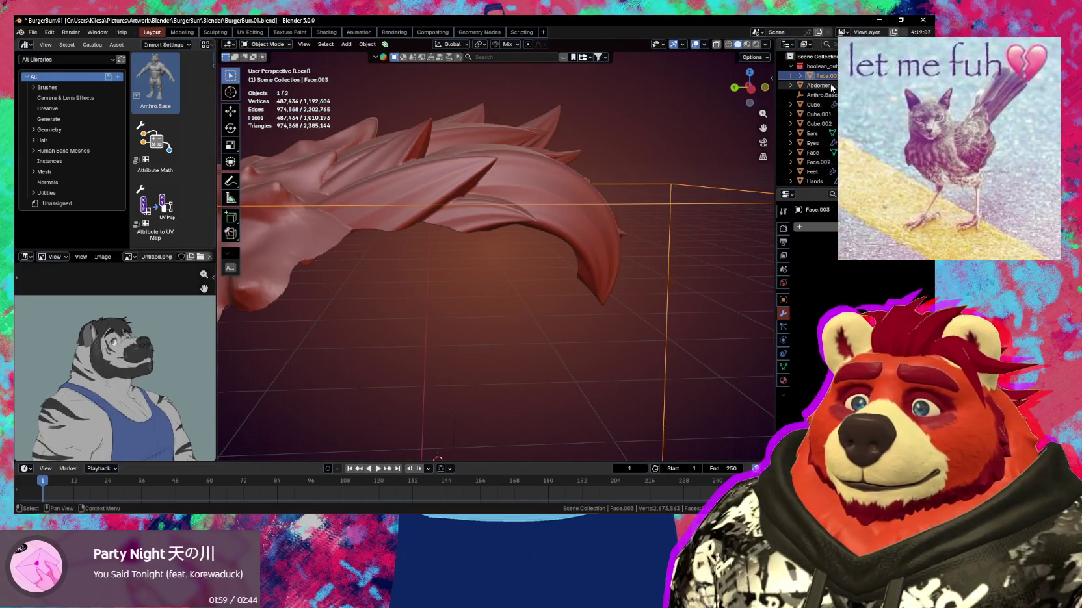
key("KP_Decimal")
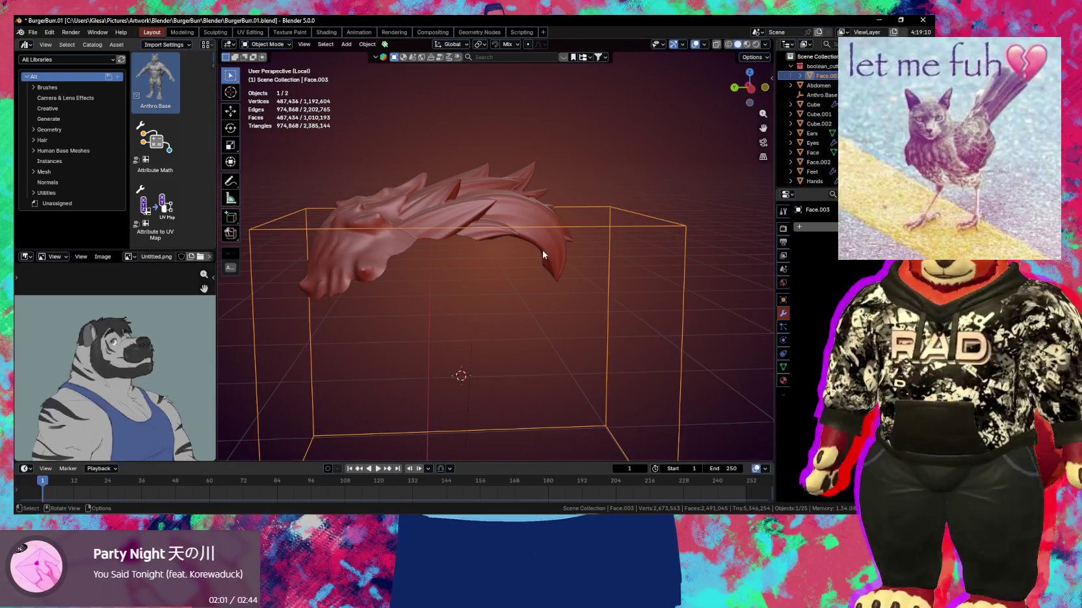
key("ctrl+Tab")
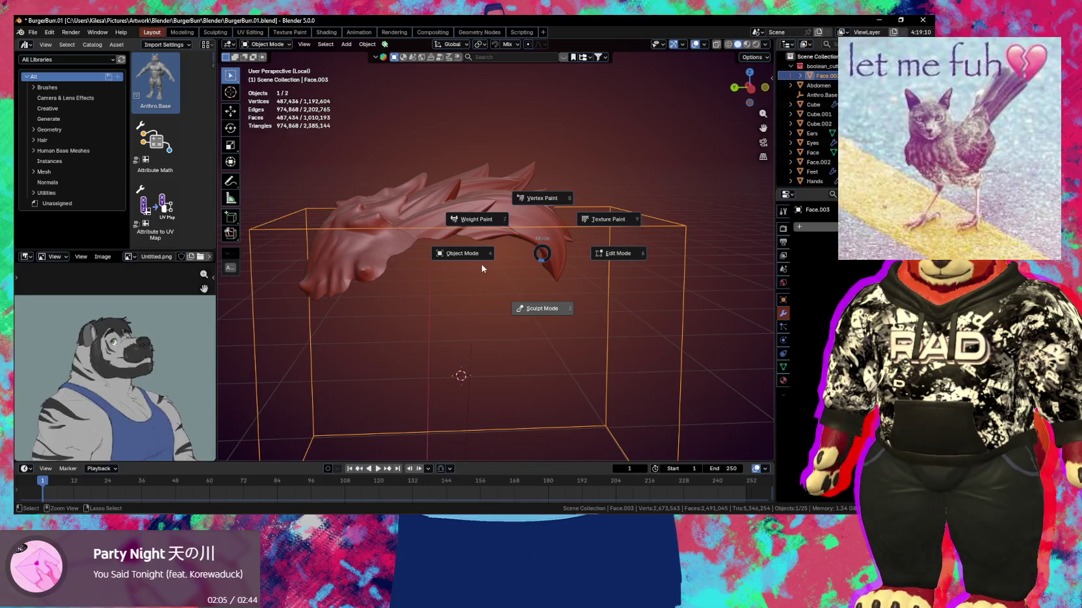
Back in Object Mode, set the hair's boolean operand type to the Face.003 object
left_click(565, 309)
key("ctrl+Tab")
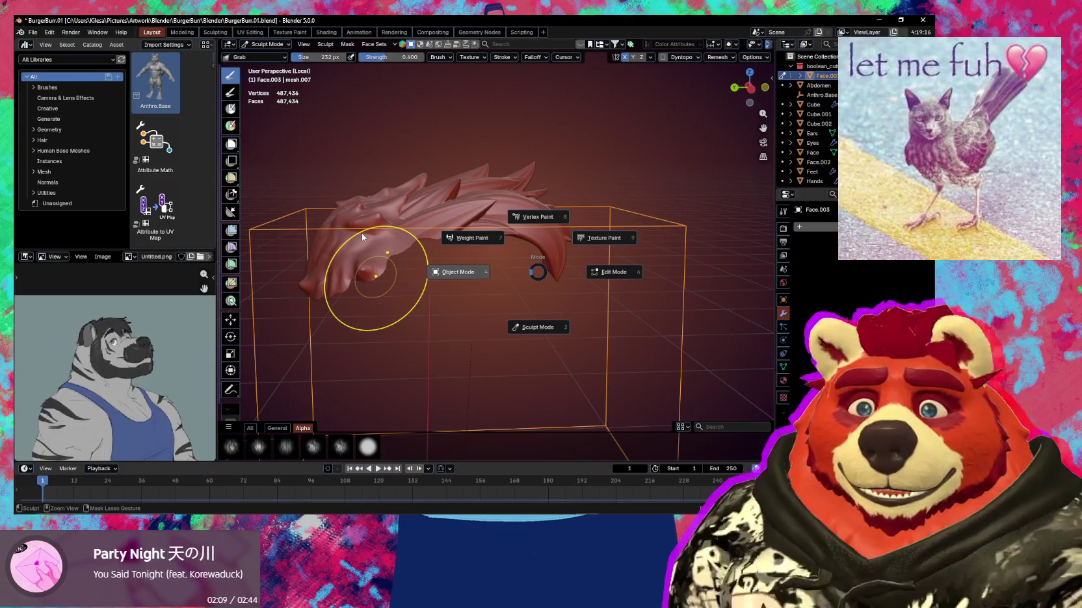
left_click(361, 232)
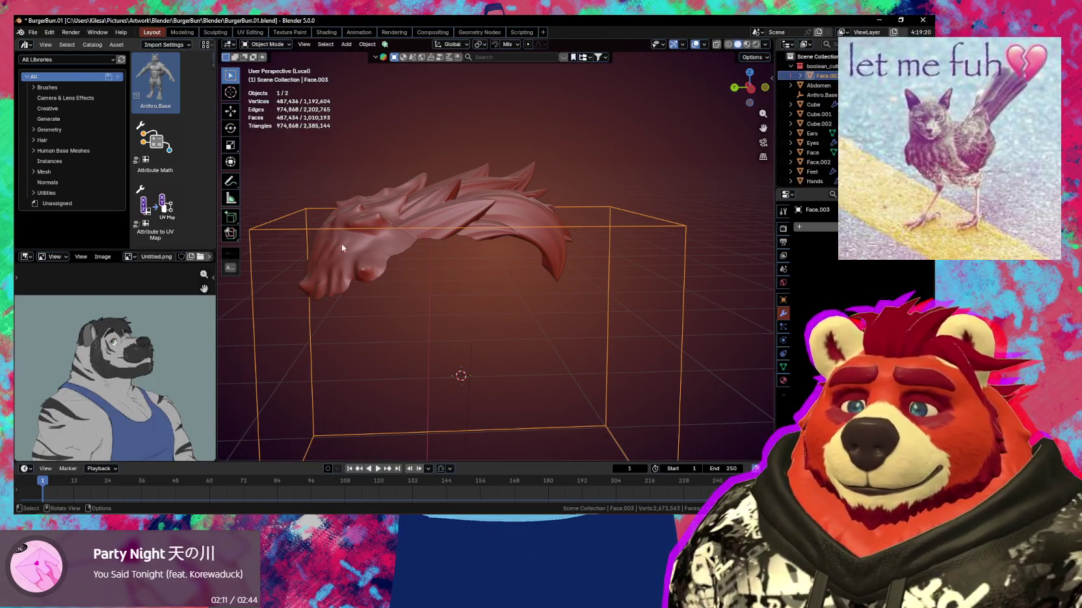
left_click(479, 215)
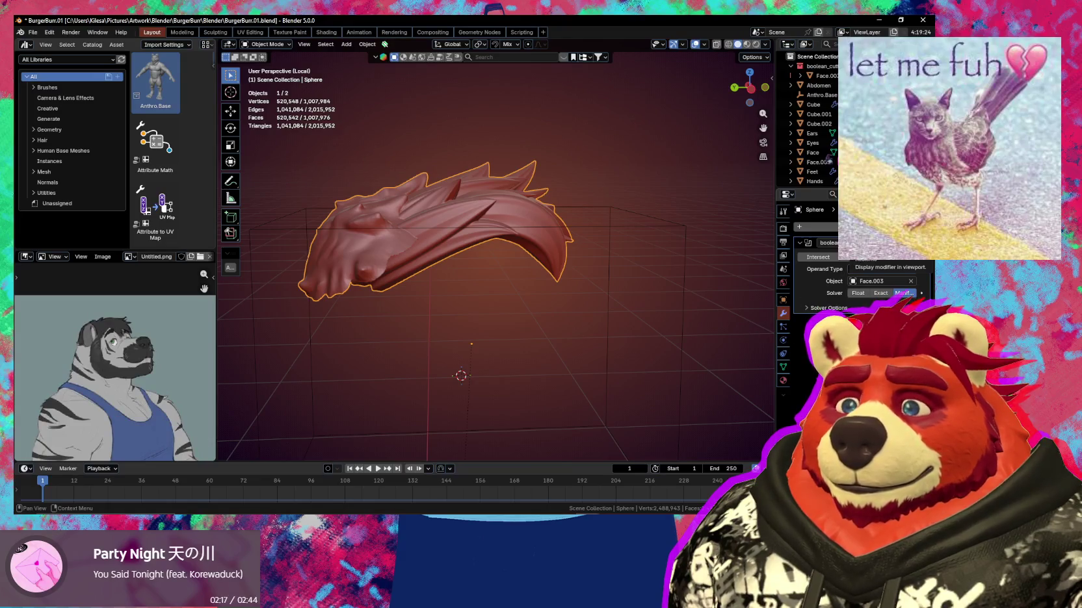
left_click(871, 243)
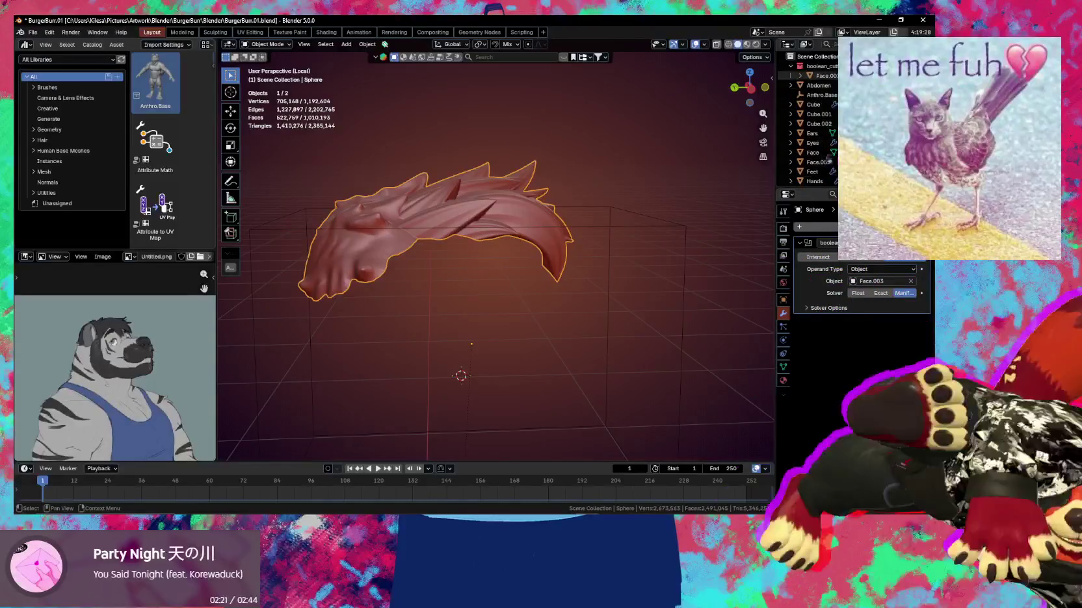
Orbit around the Intersect-trimmed hair cap and select Face.003
mouse_move(650, 169)
middle_mouse_down()
mouse_move(532, 134)
mouse_move(635, 169)
mouse_move(604, 198)
middle_mouse_up()
mouse_move(603, 244)
middle_mouse_down()
mouse_move(570, 228)
mouse_move(620, 232)
mouse_move(579, 252)
middle_mouse_up()
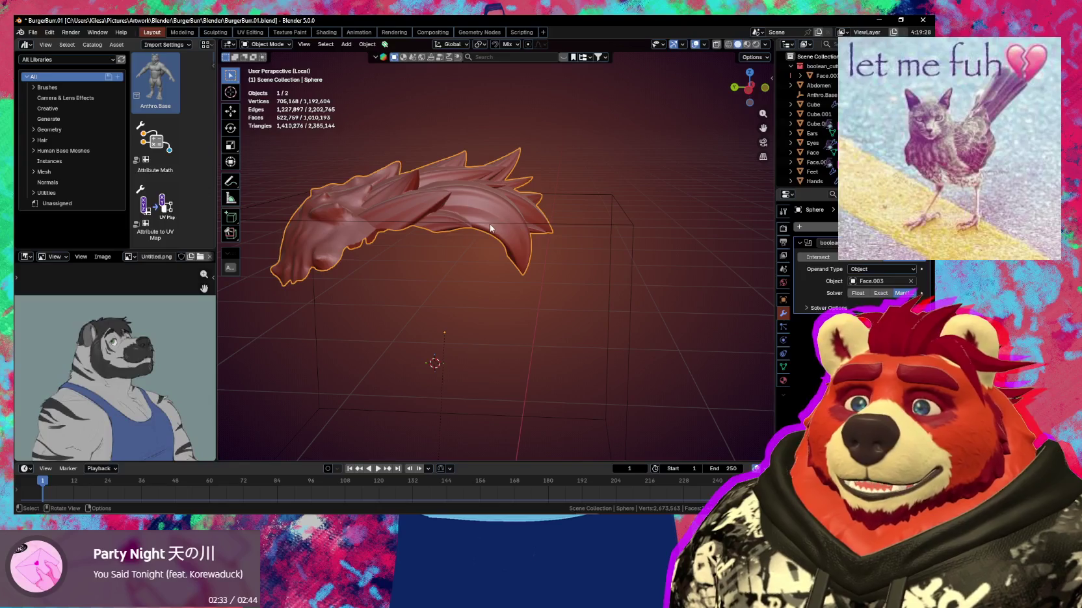
middle_click_drag(503, 233, 509, 256)
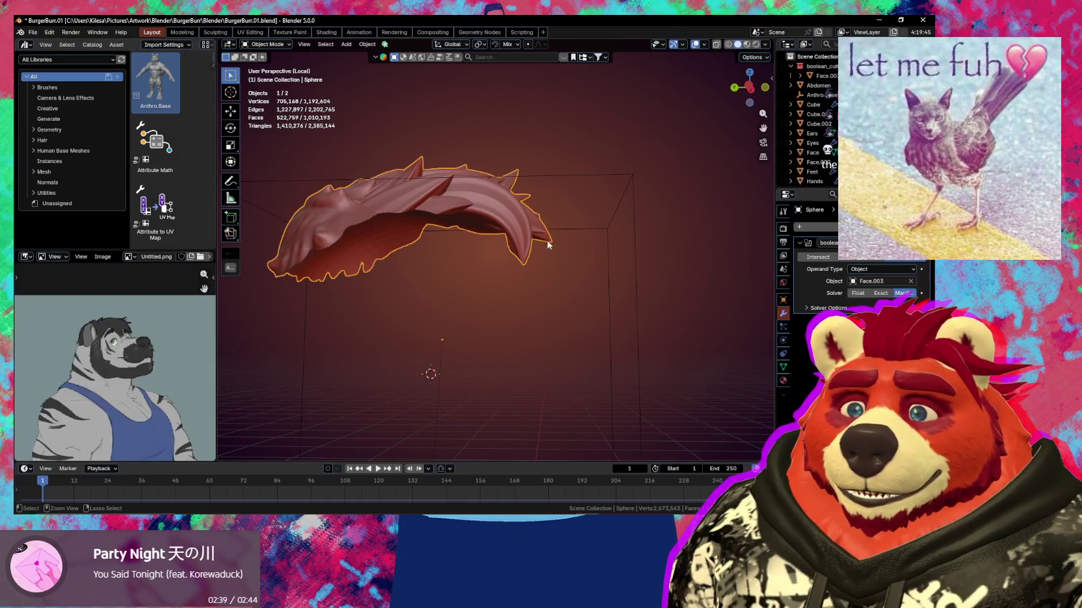
left_click(514, 259)
Reshape the front hair tip with the Grab brush in Sculpt Mode, then return to Object Mode
middle_click_drag(514, 259, 504, 265)
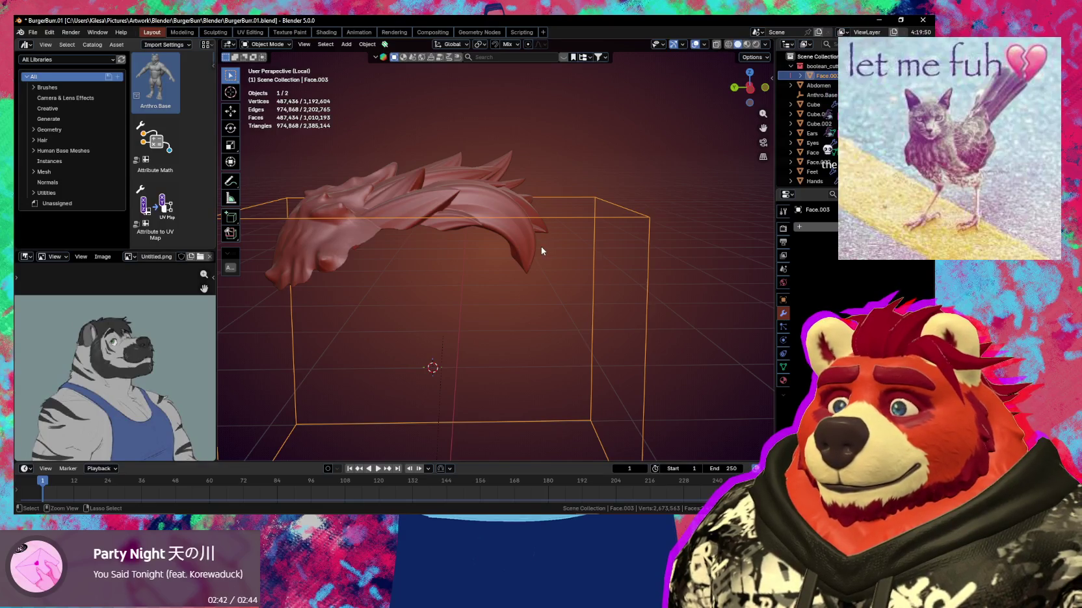
key("ctrl+Tab")
middle_click_drag(541, 250, 514, 244)
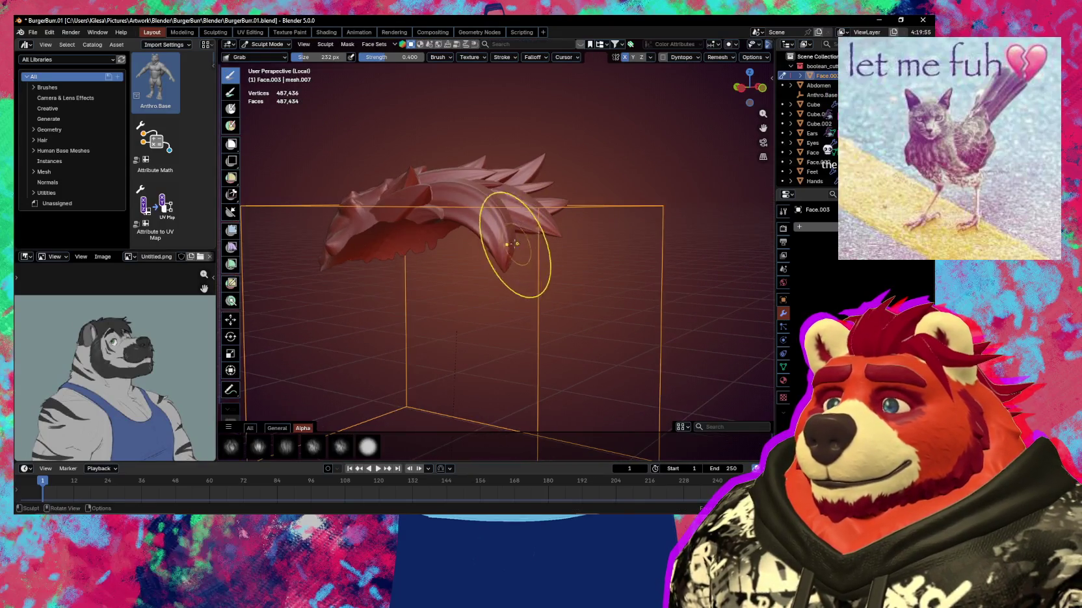
left_click_drag(513, 244, 500, 243)
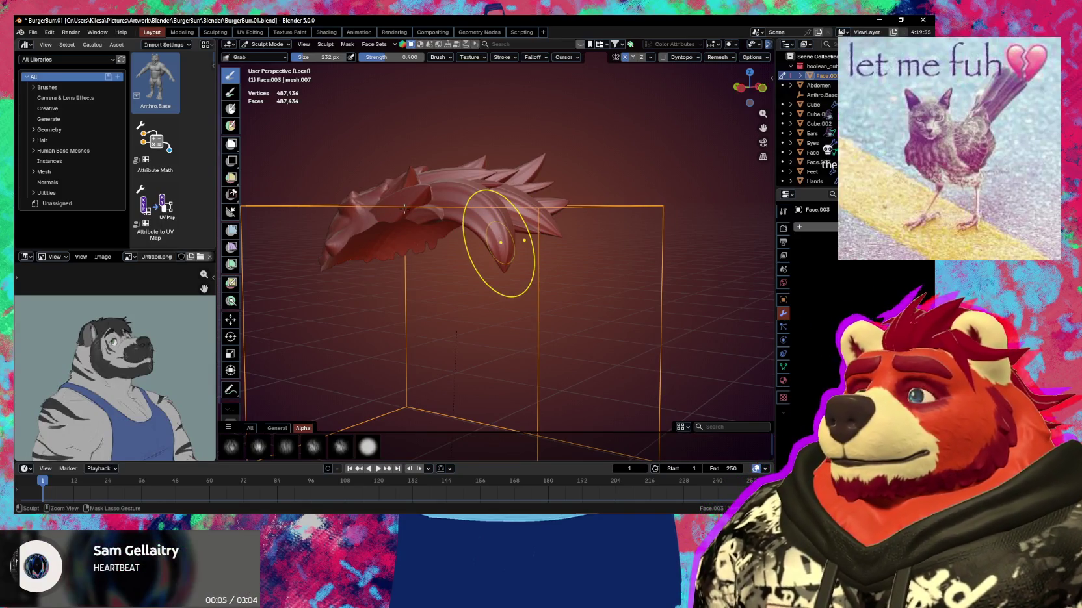
key("ctrl+Tab")
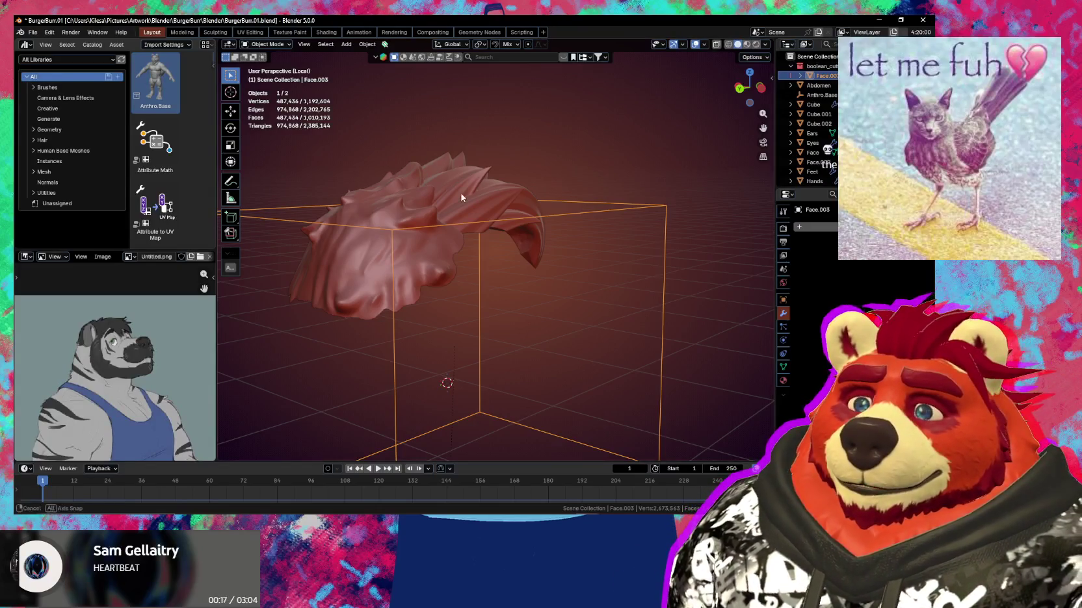
Orbit to a frontal angle and add the hair Sphere to the selection
middle_click_drag(461, 197, 401, 188)
middle_click_drag(468, 189, 489, 201)
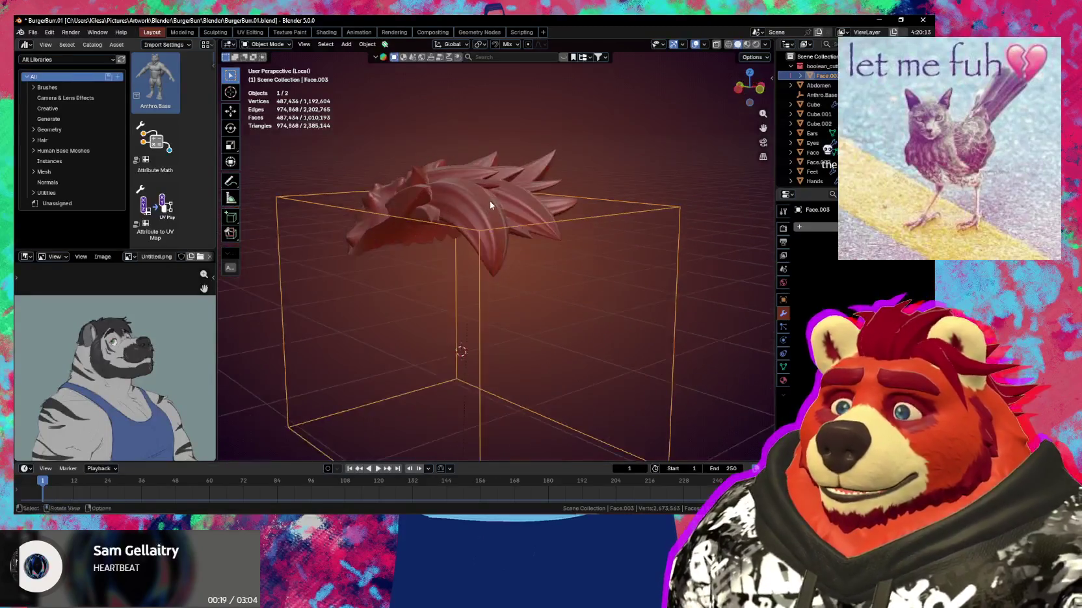
left_click(487, 199, "shift")
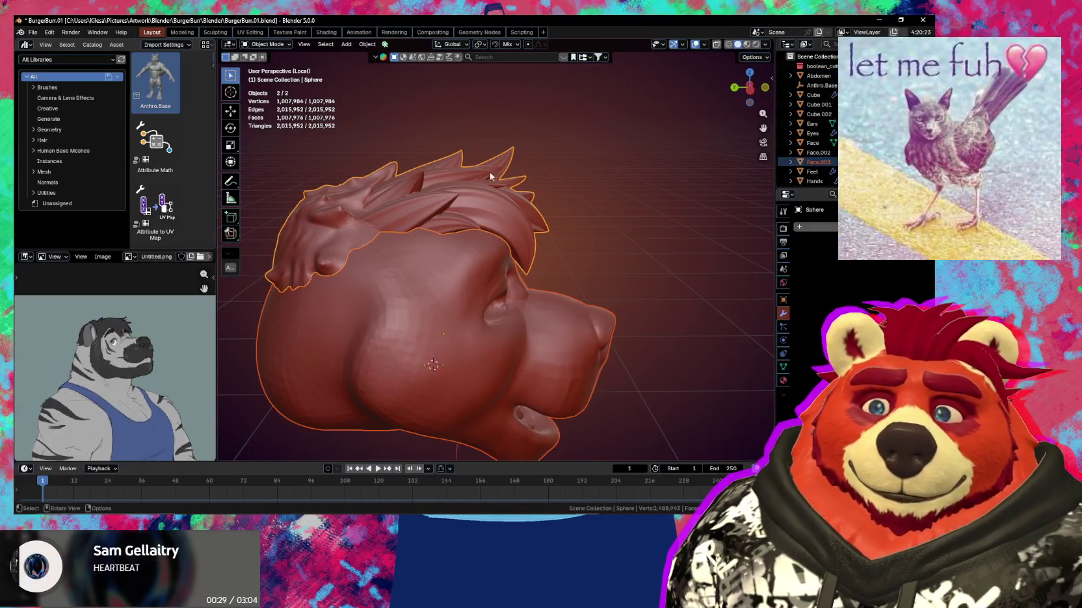
Switch the head into Sculpt Mode and view it from the front
middle_click_drag(489, 172, 437, 279)
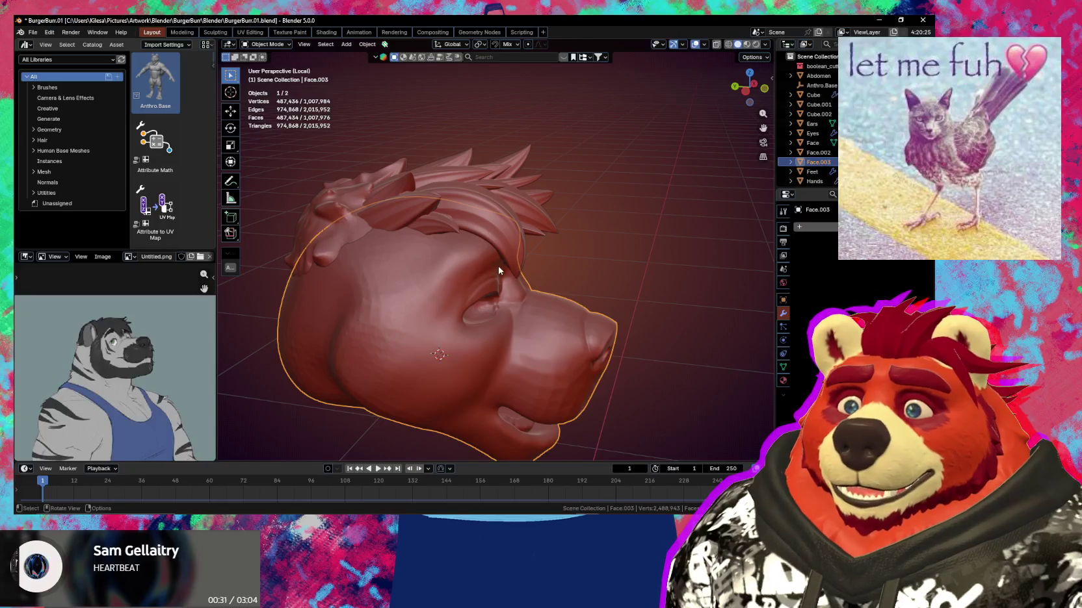
scroll(498, 270, "up", 3)
key("ctrl+Tab")
left_click(520, 300)
scroll(543, 259, "up", 3)
mouse_move(544, 259)
middle_mouse_down()
mouse_move(417, 243)
mouse_move(508, 275)
middle_mouse_up()
Set the Grab brush radius to 430 px and nudge the brow under the hair
key("f")
left_click(501, 237)
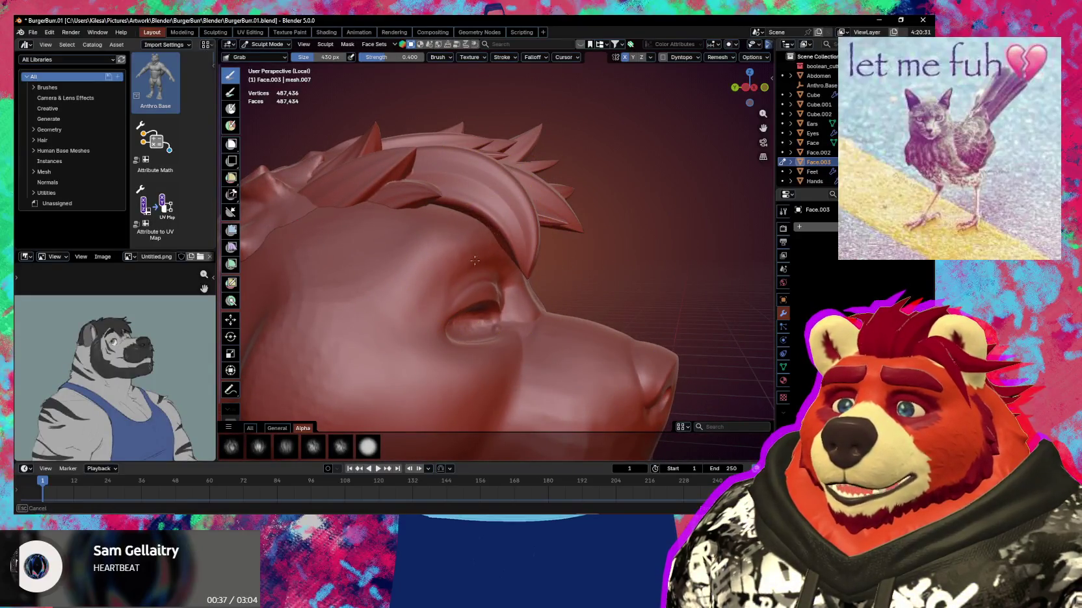
mouse_move(438, 307)
middle_mouse_down()
mouse_move(519, 213)
mouse_move(507, 234)
middle_mouse_up()
left_click_drag(487, 257, 487, 260)
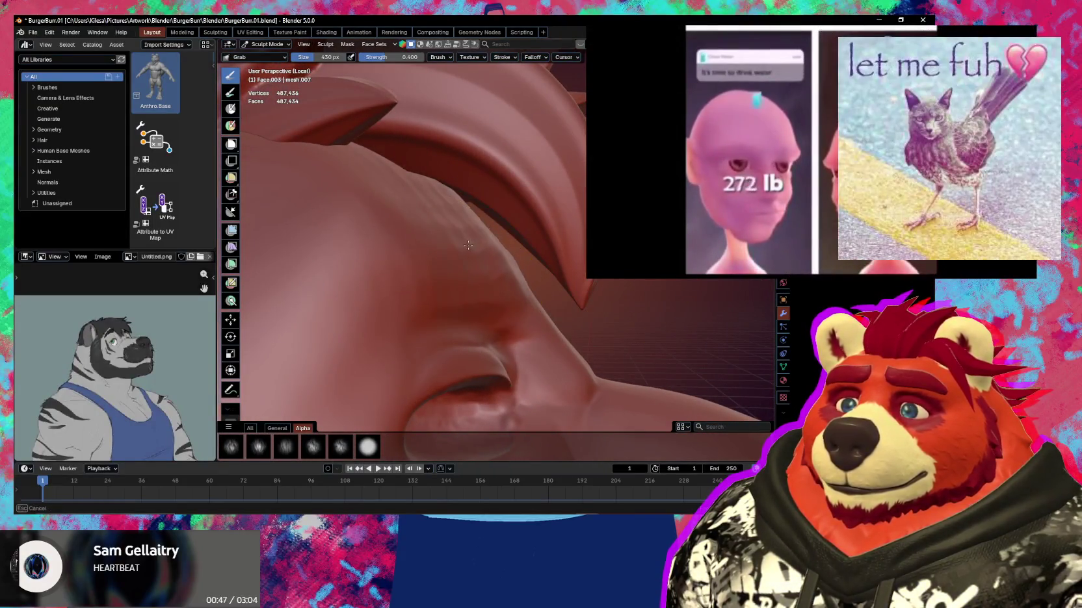
Switch the sculpt target with Alt+Q and view the nose from below
mouse_move(467, 259)
middle_mouse_down()
mouse_move(322, 234)
mouse_move(512, 266)
mouse_move(465, 304)
mouse_move(507, 302)
mouse_move(465, 190)
mouse_move(512, 215)
mouse_move(567, 298)
mouse_move(323, 245)
mouse_move(481, 332)
middle_mouse_up()
key("alt+q")
scroll(563, 228, "down", 5)
middle_click_drag(593, 284, 632, 259)
In Object Mode, select the head with the hair and start a Bool Tool Difference
key("ctrl+Tab")
left_click(416, 256)
mouse_move(416, 257)
middle_mouse_down()
mouse_move(534, 291)
mouse_move(517, 312)
mouse_move(534, 300)
mouse_move(496, 230)
middle_mouse_up()
left_click(475, 285, "shift")
key("ctrl+shift+b")
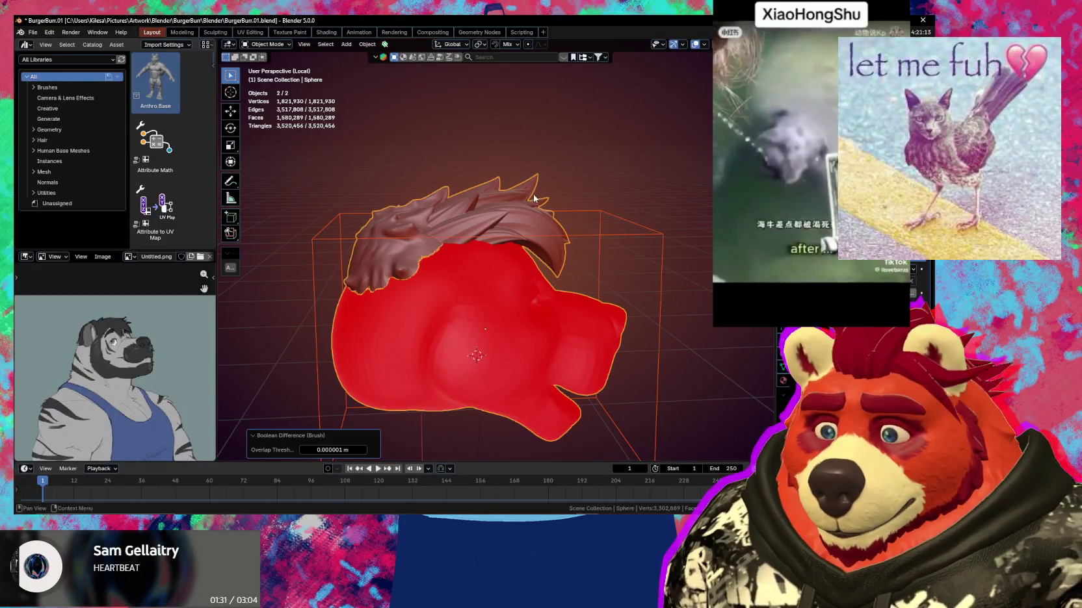
Apply the Face.003 difference cut to the hair and delete the Face.003 cutter box
key("ctrl+z")
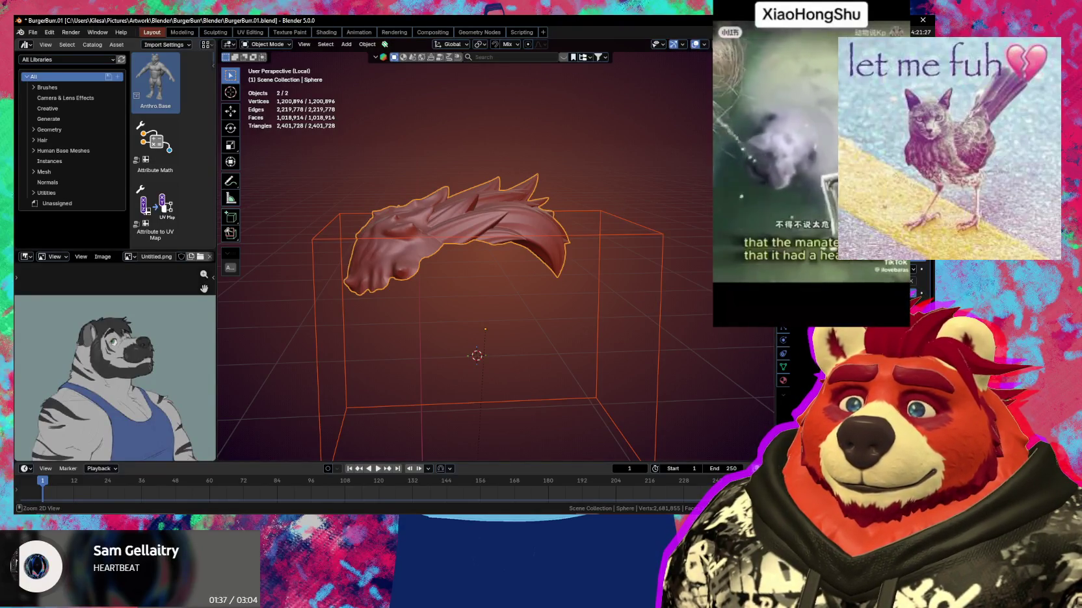
mouse_move(657, 294)
middle_mouse_down()
mouse_move(501, 303)
mouse_move(640, 294)
middle_mouse_up()
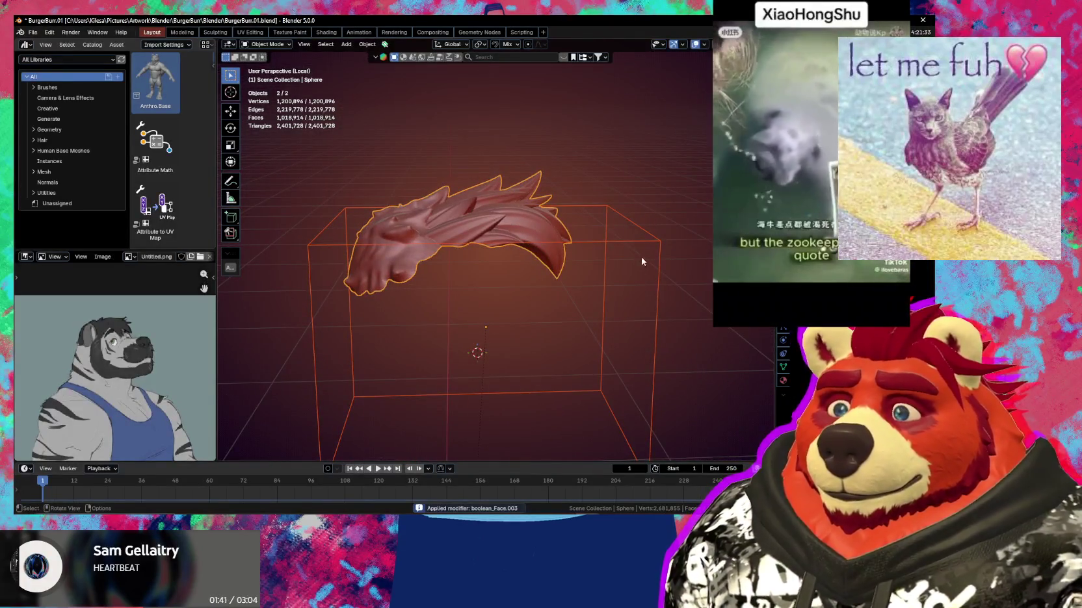
left_click(653, 242)
key("x")
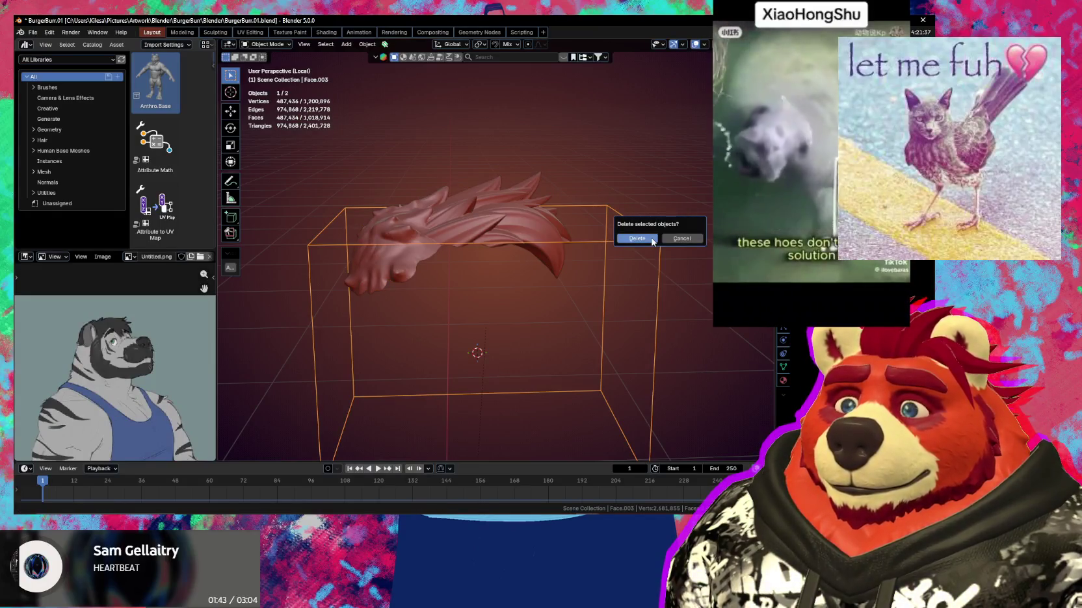
left_click(637, 239)
Leave local view to show the full 24-object scene again
scroll(652, 242, "down", 3)
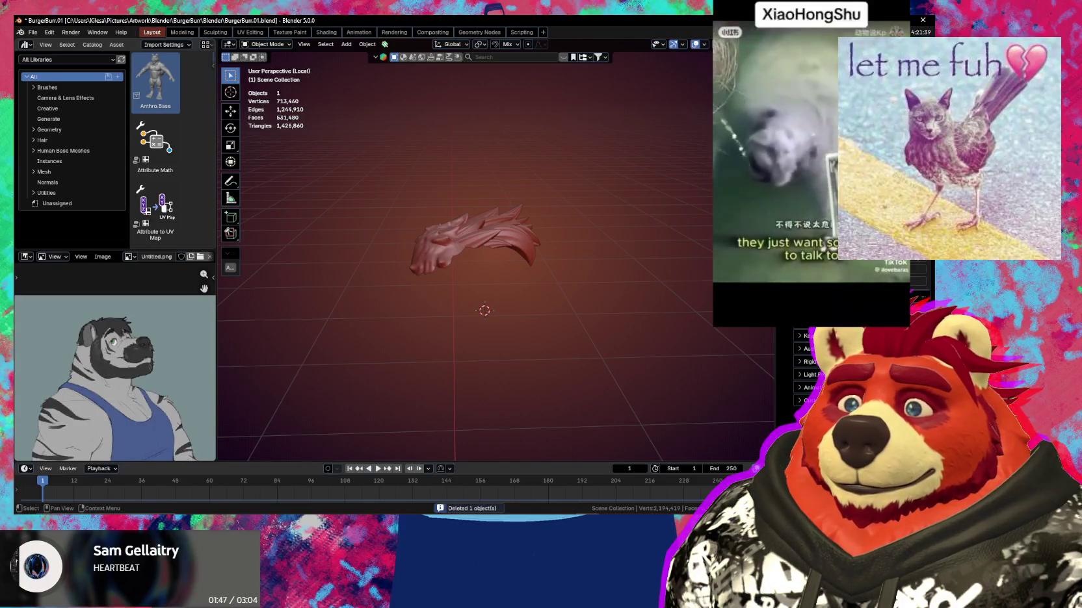
mouse_move(678, 184)
middle_mouse_down()
mouse_move(642, 198)
mouse_move(660, 267)
middle_mouse_up()
key("KP_Divide")
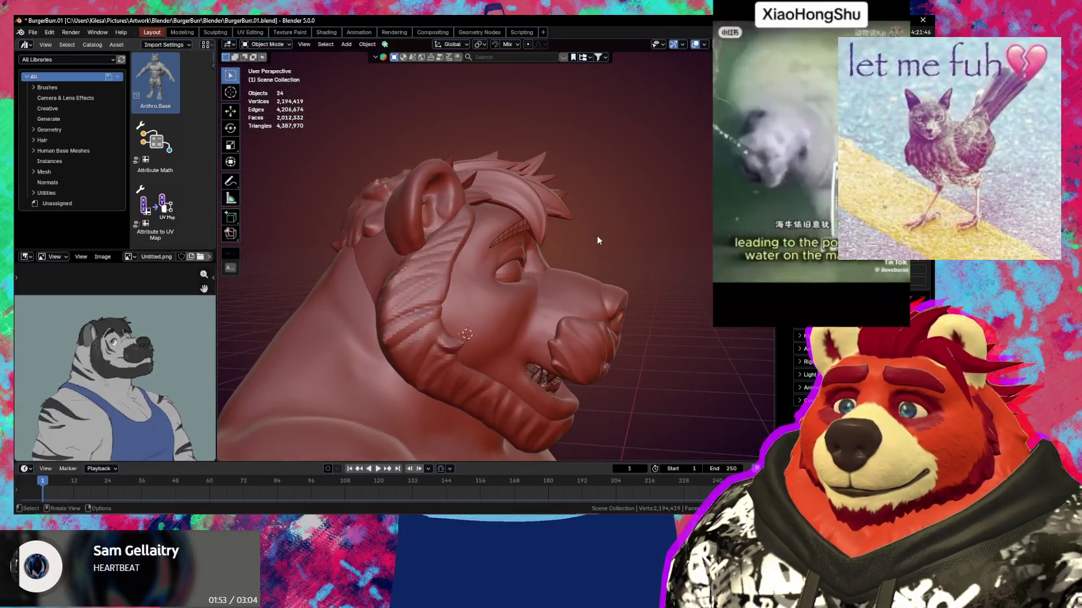
left_click(408, 232)
mouse_move(408, 232)
middle_mouse_down()
mouse_move(451, 235)
mouse_move(447, 195)
mouse_move(468, 184)
mouse_move(566, 237)
middle_mouse_up()
key("KP_Divide")
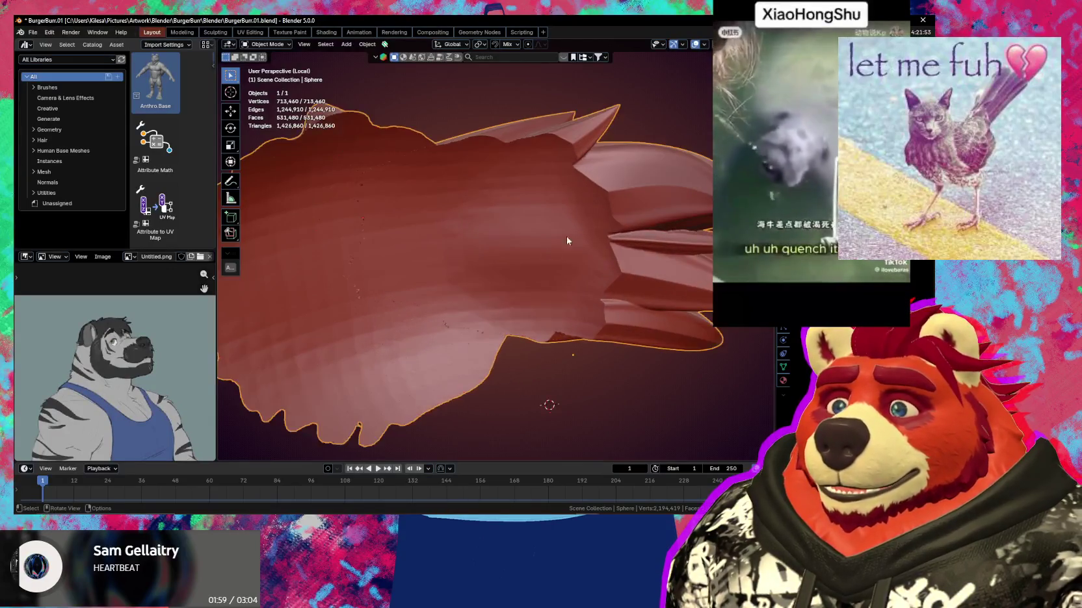
mouse_move(503, 326)
middle_mouse_down()
mouse_move(582, 327)
mouse_move(520, 427)
mouse_move(504, 381)
mouse_move(548, 336)
mouse_move(565, 324)
mouse_move(585, 345)
mouse_move(574, 314)
mouse_move(610, 337)
mouse_move(530, 311)
mouse_move(548, 311)
mouse_move(570, 333)
mouse_move(555, 422)
middle_mouse_up()
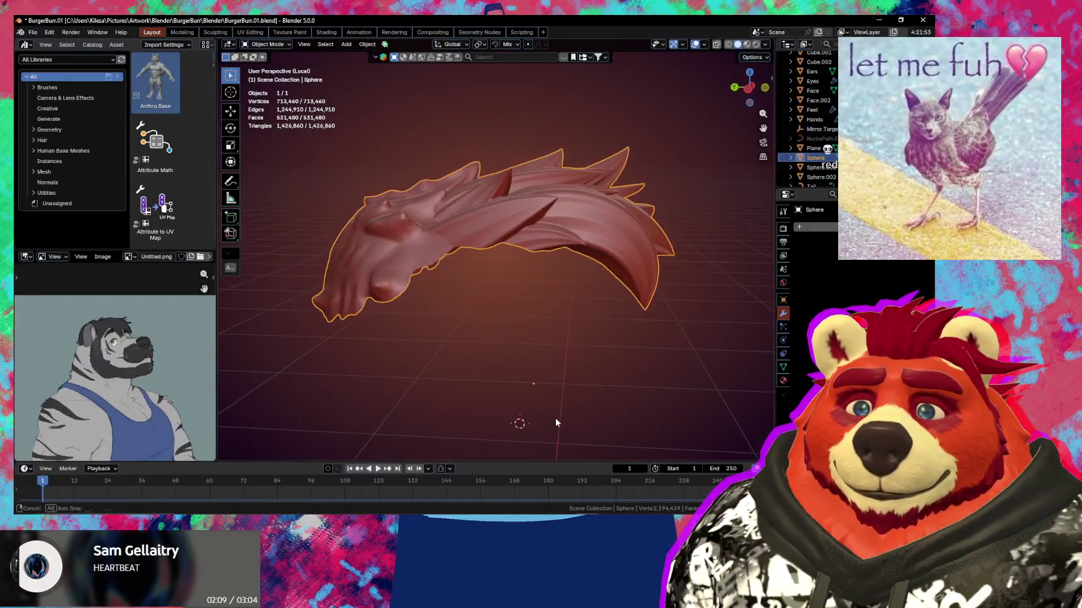
mouse_move(568, 357)
middle_mouse_down()
mouse_move(579, 290)
mouse_move(555, 227)
mouse_move(570, 310)
mouse_move(661, 306)
mouse_move(650, 319)
mouse_move(270, 337)
mouse_move(478, 306)
mouse_move(631, 321)
mouse_move(708, 307)
mouse_move(429, 306)
mouse_move(284, 235)
mouse_move(327, 354)
mouse_move(426, 286)
middle_mouse_up()
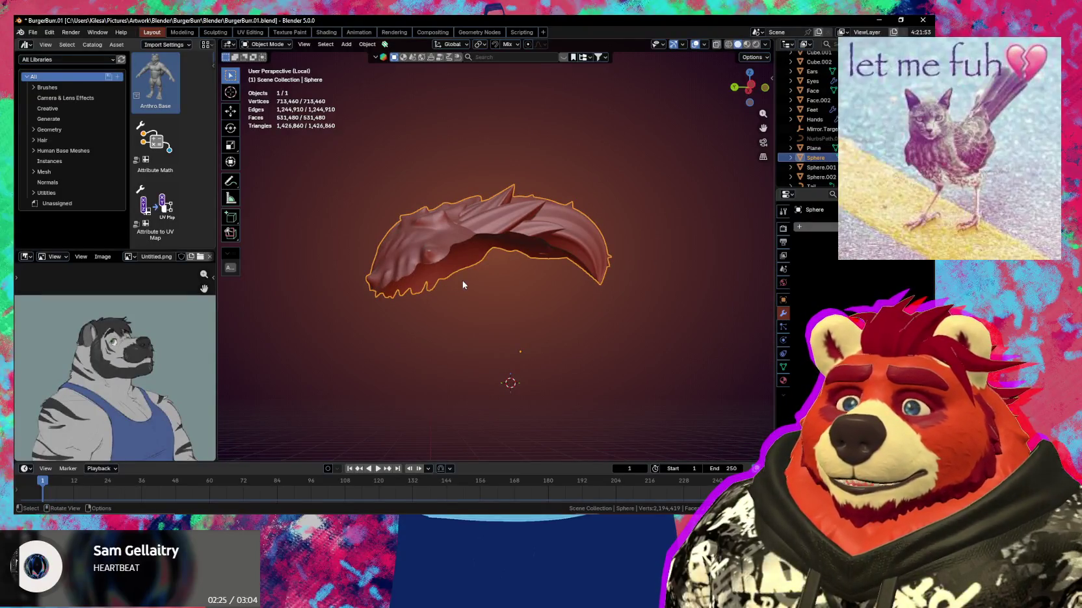
scroll(501, 258, "up", 1)
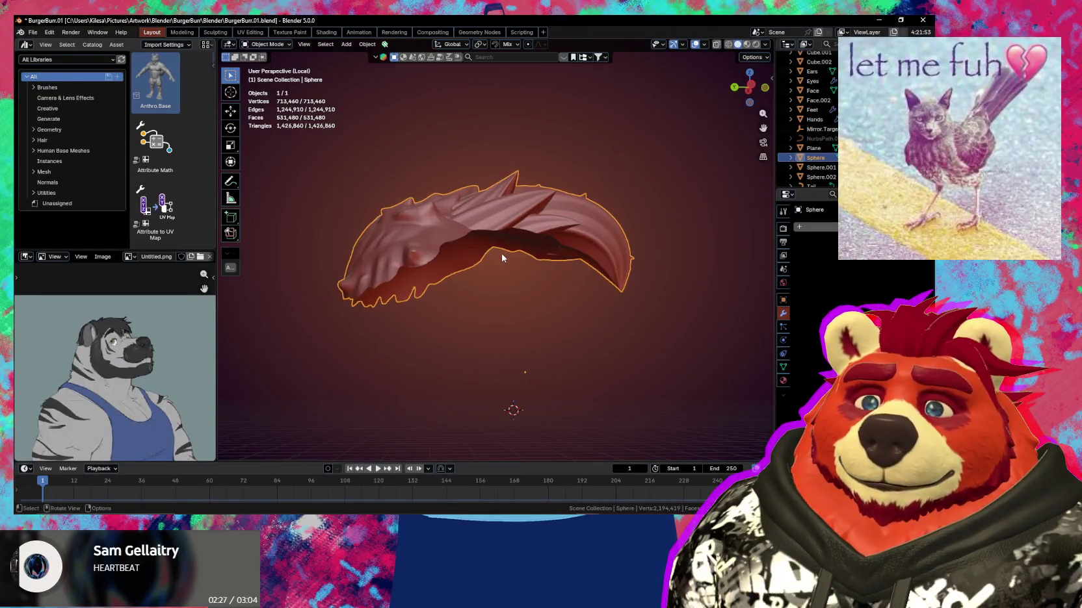
scroll(501, 255, "up", 1)
scroll(500, 251, "up", 1)
mouse_move(494, 260)
middle_mouse_down()
mouse_move(514, 300)
mouse_move(506, 315)
middle_mouse_up()
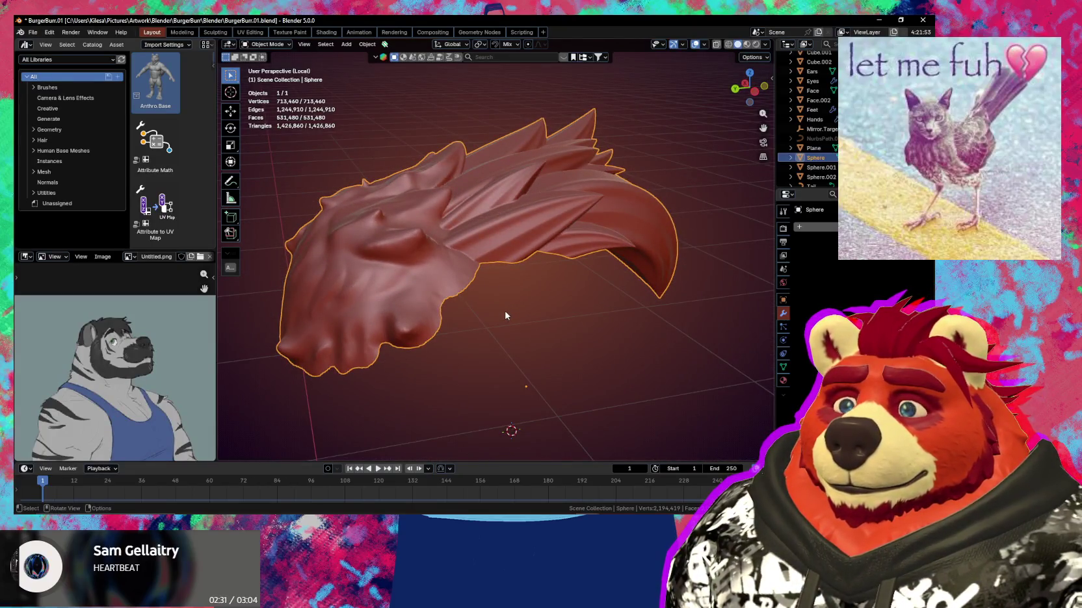
middle_click_drag(515, 191, 543, 237)
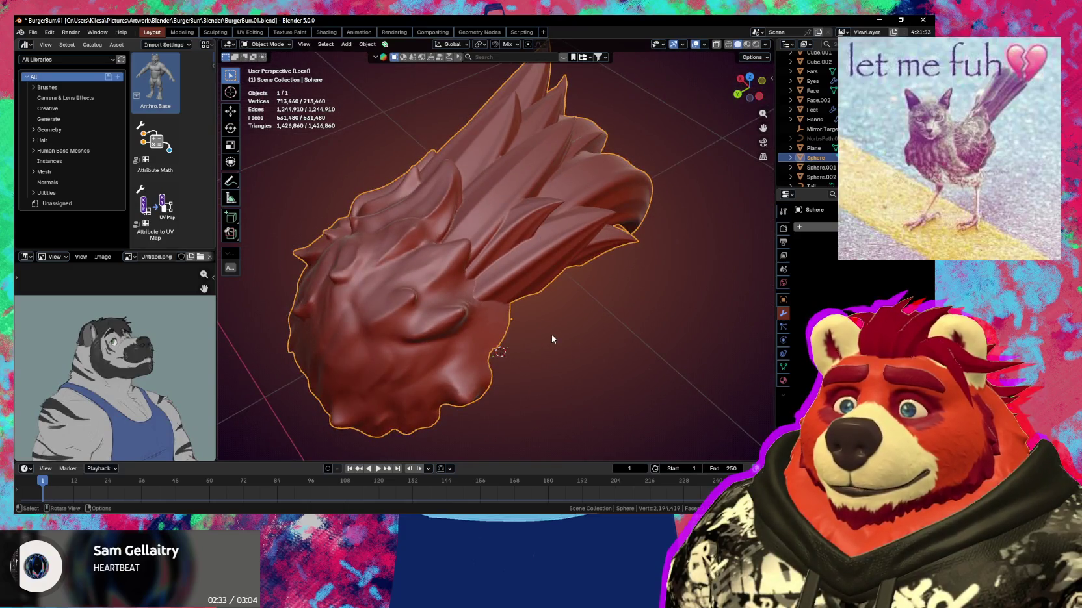
key("F2")
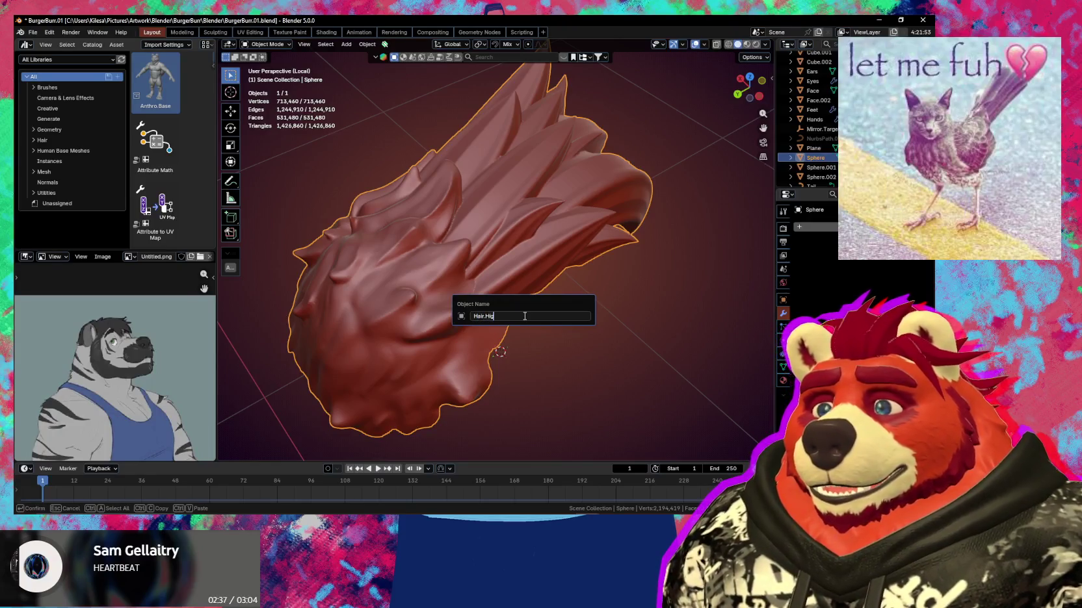
Confirm the name Hair.High for the hair object and orbit around the trimmed mesh
type("h")
key("Return")
key("n")
mouse_move(659, 237)
middle_mouse_down()
mouse_move(574, 332)
mouse_move(547, 309)
mouse_move(604, 274)
middle_mouse_up()
key("n")
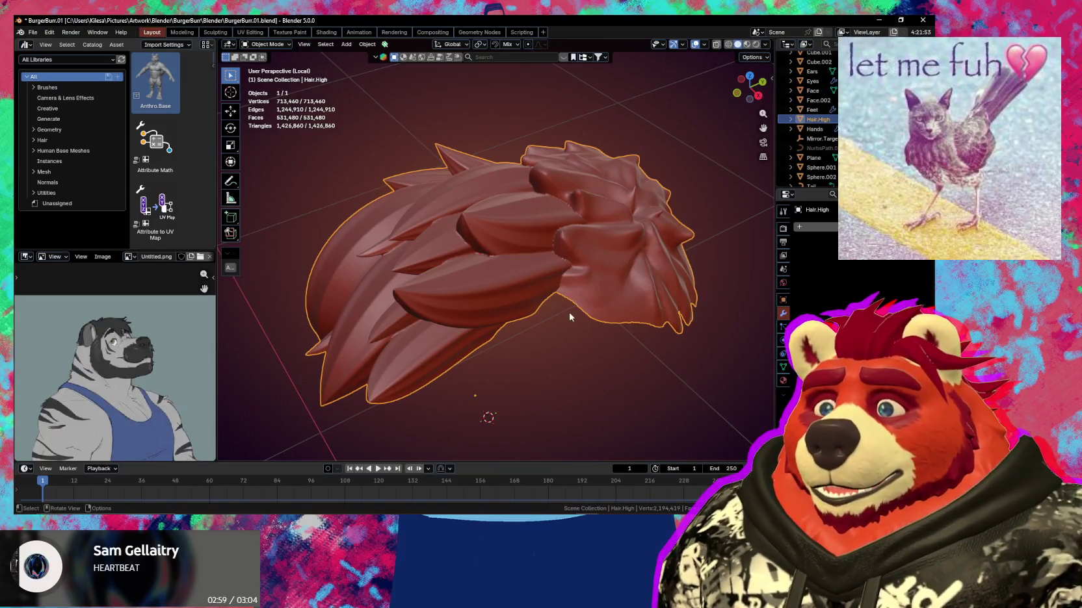
middle_click_drag(589, 307, 608, 287)
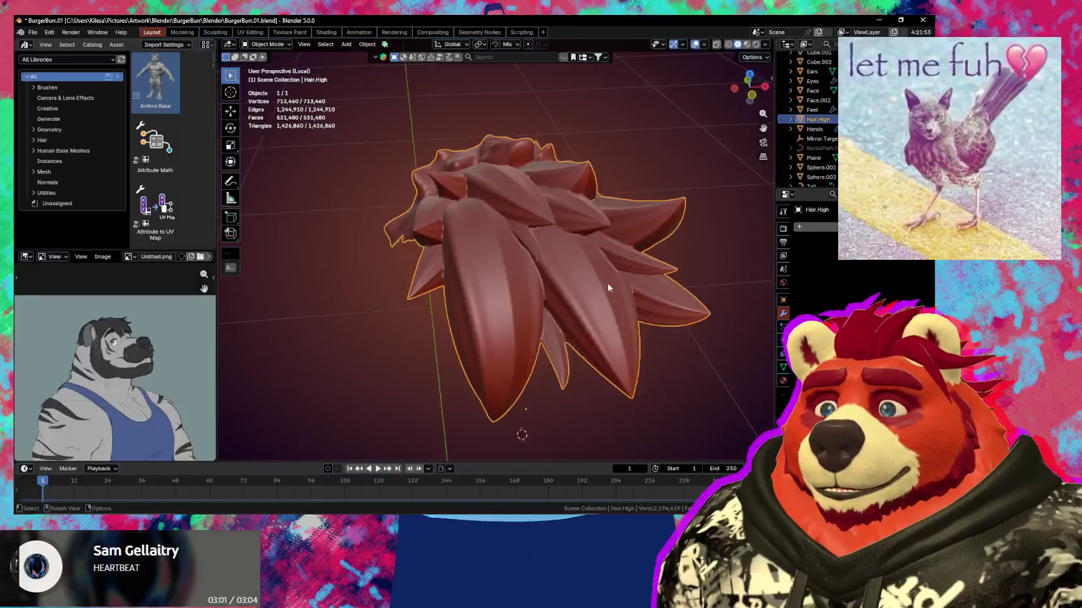
mouse_move(578, 240)
middle_mouse_down()
mouse_move(595, 253)
mouse_move(520, 273)
middle_mouse_up()
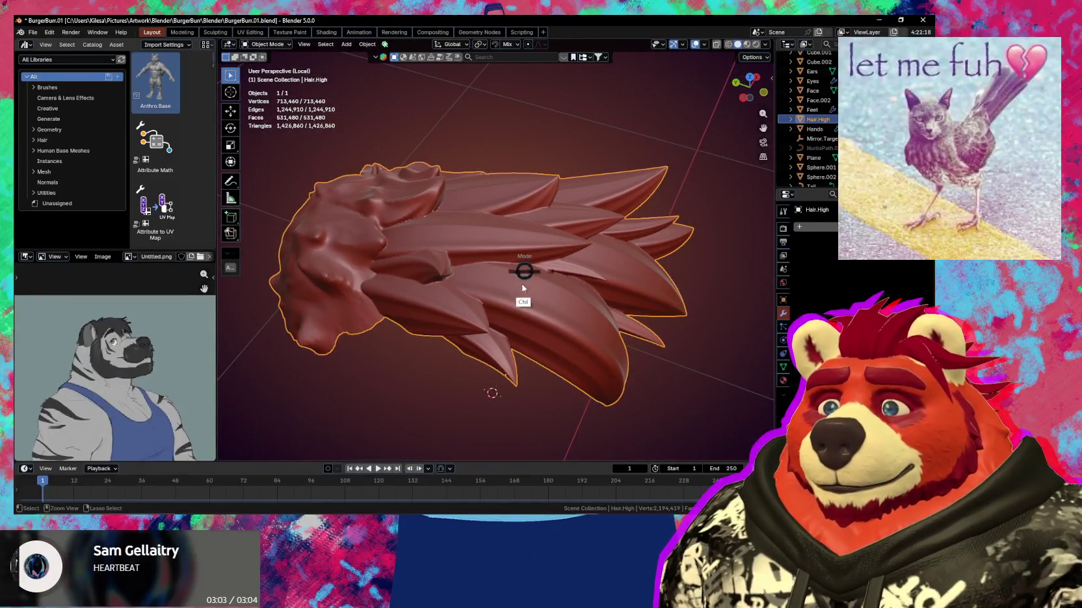
Switch the hair to Object Mode and apply Shade Smooth to it
left_click(522, 287)
scroll(520, 312, "up", 5)
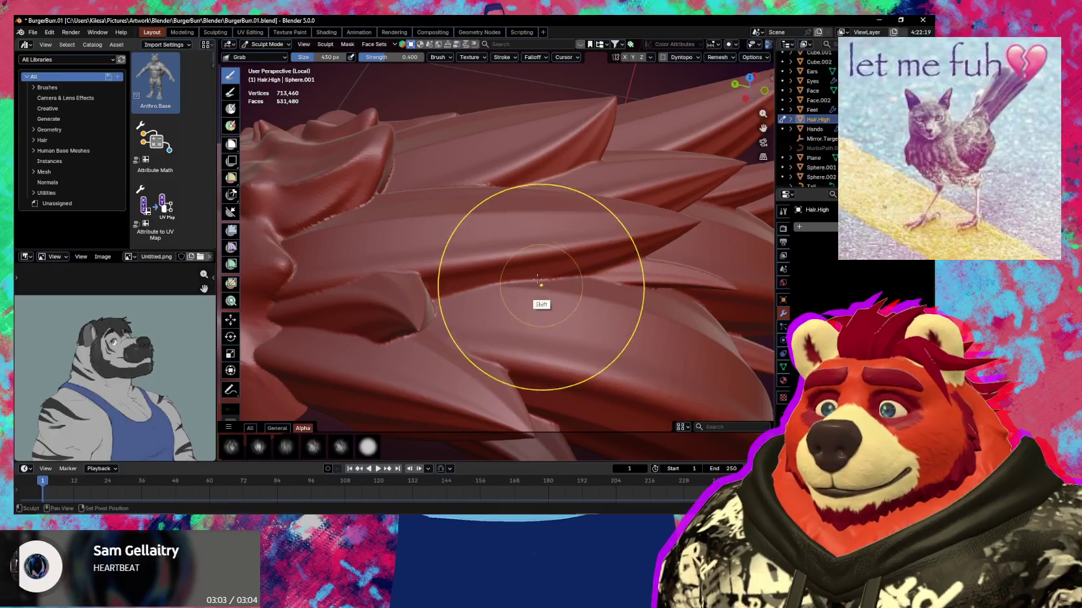
middle_click_drag(538, 280, 535, 303)
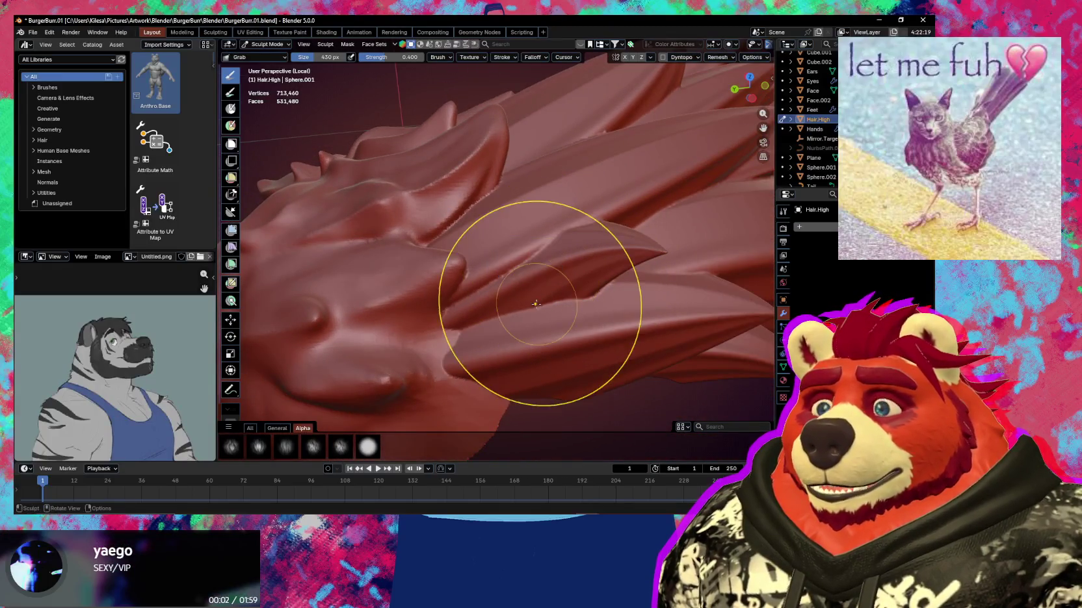
key("ctrl+Tab")
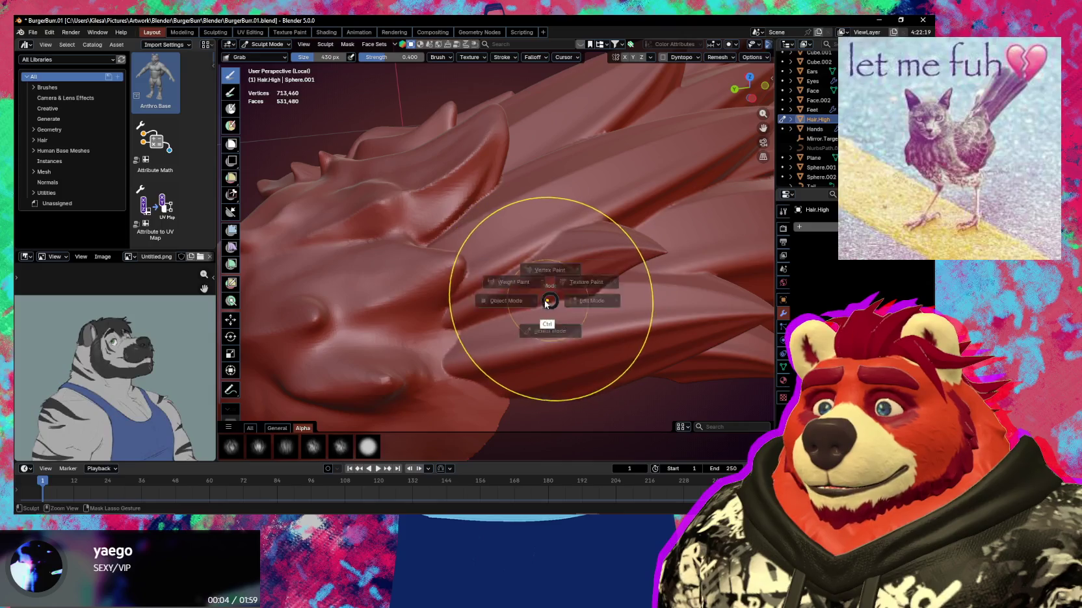
left_click(528, 331)
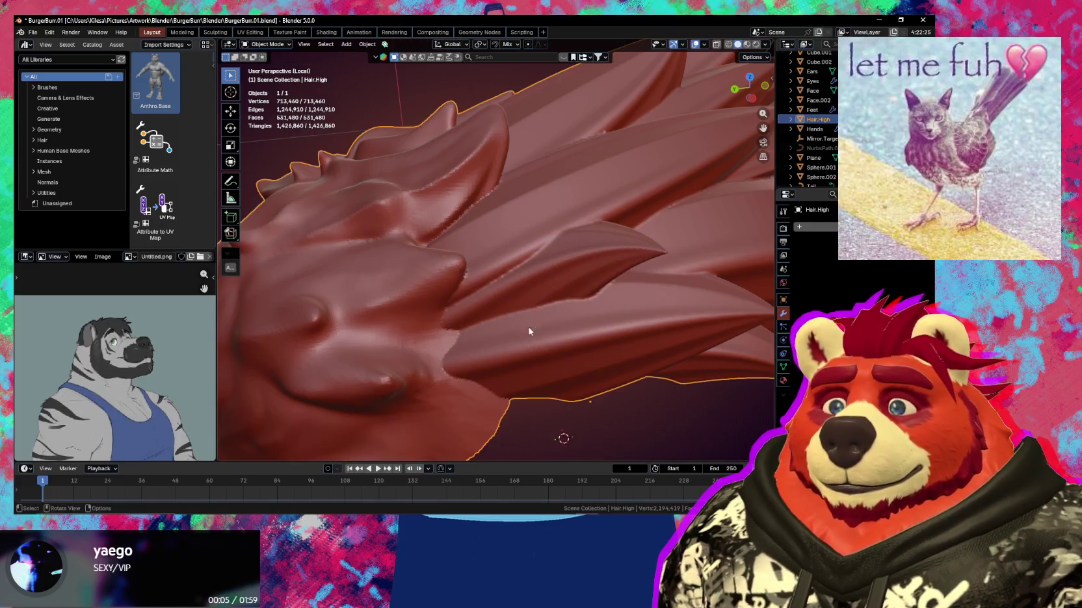
right_click(537, 293)
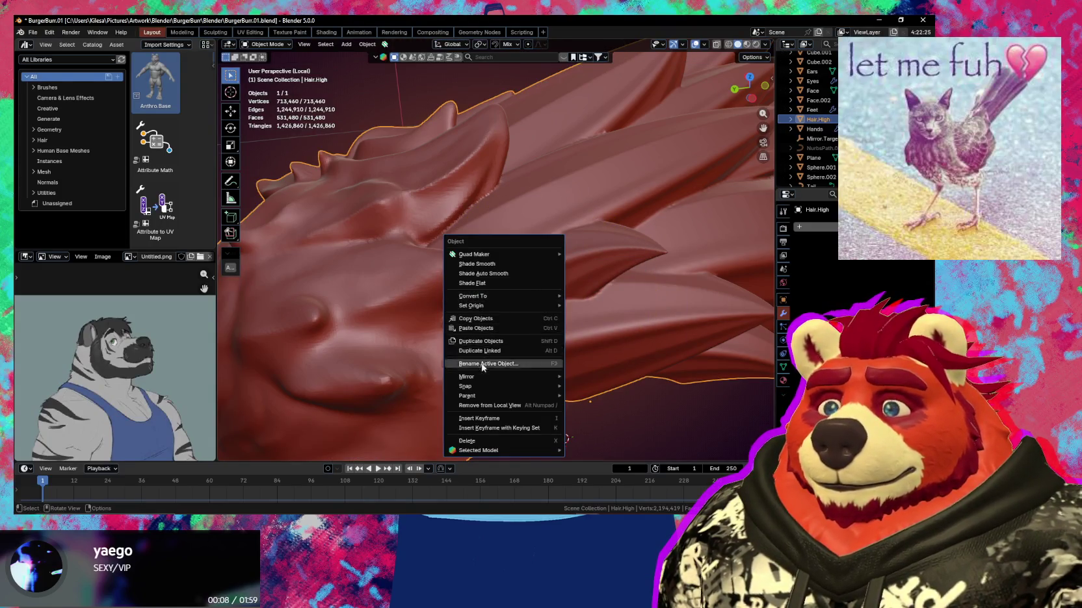
left_click(528, 265)
mouse_move(528, 266)
middle_mouse_down()
mouse_move(541, 309)
mouse_move(538, 297)
mouse_move(428, 276)
middle_mouse_up()
Exit local view to show the whole body and return the hair to Sculpt Mode
key("KP_Divide")
scroll(428, 276, "up", 3)
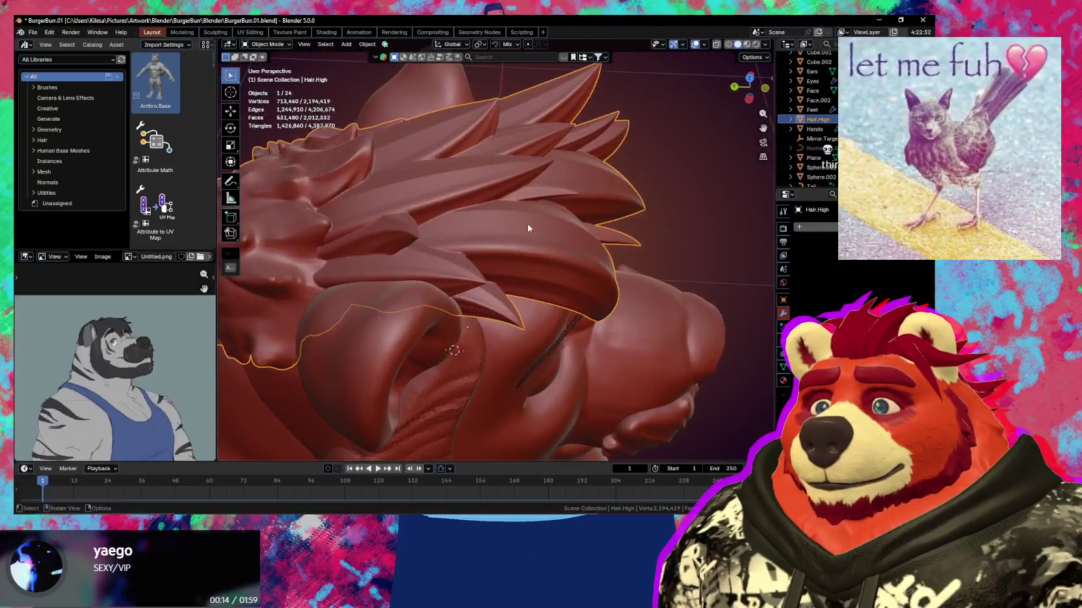
key("ctrl+Tab")
mouse_move(522, 298)
middle_mouse_down()
mouse_move(481, 306)
mouse_move(508, 247)
mouse_move(490, 264)
mouse_move(490, 235)
mouse_move(483, 241)
middle_mouse_up()
Shrink the brush to about 236 px, select Draw, and show all brushes in the library
key("bracketleft")
key("bracketleft")
key("bracketleft")
key("bracketleft")
key("bracketleft")
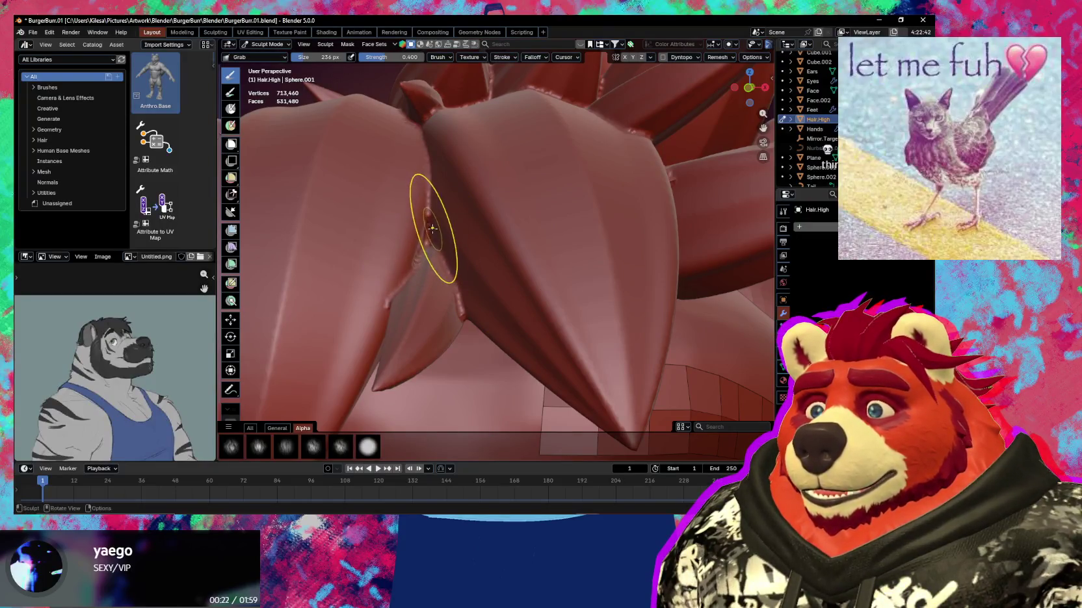
key("x")
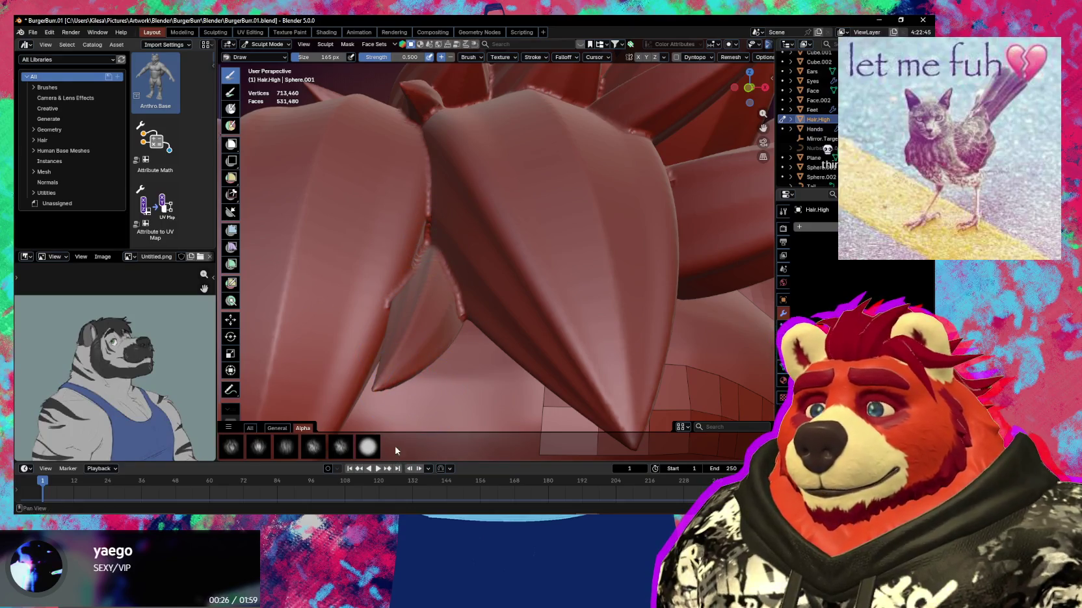
left_click(249, 429)
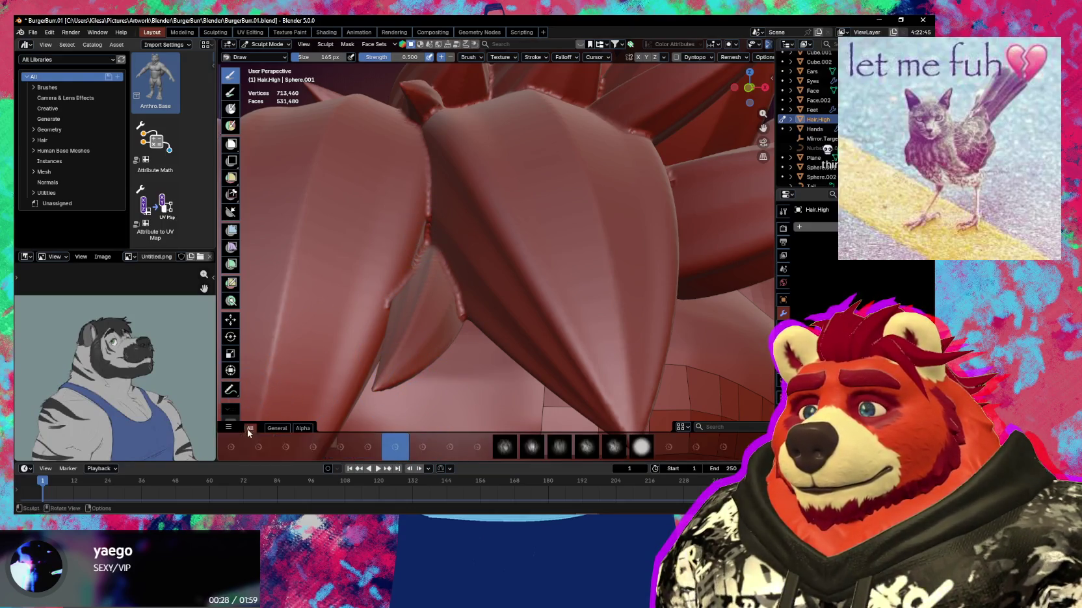
key("shift+space")
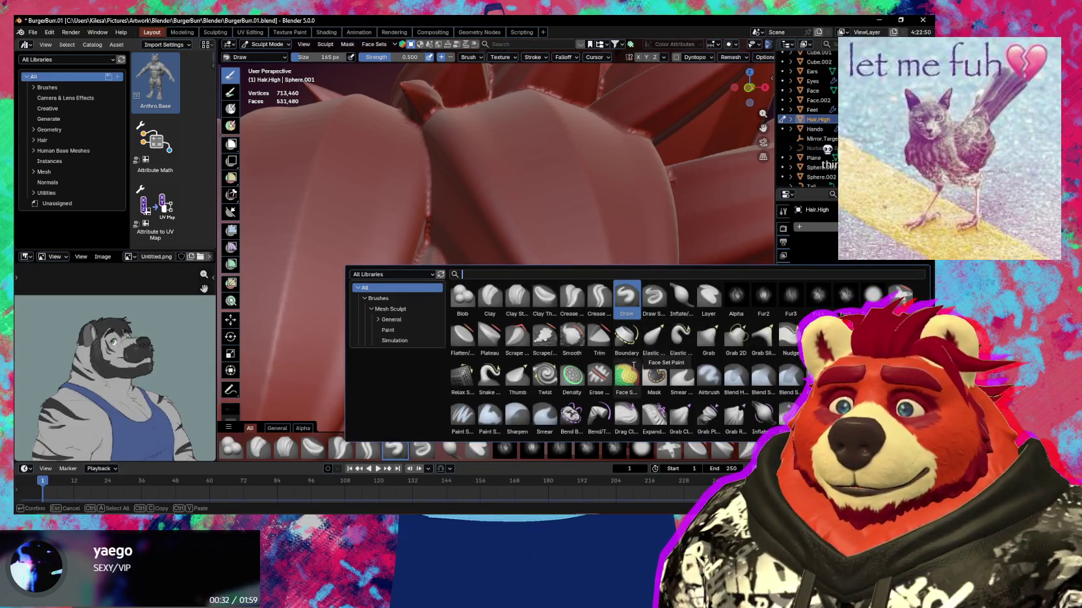
Pick the Fill/Deepen brush and fill the crevices between the spikes at their bases
left_click(900, 294)
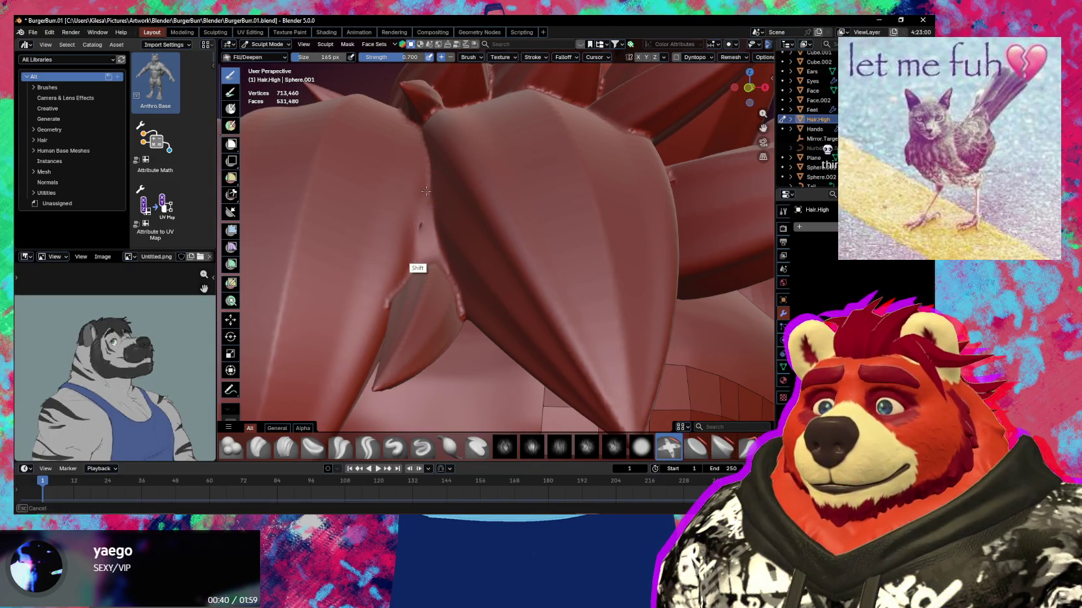
middle_click_drag(427, 203, 439, 242)
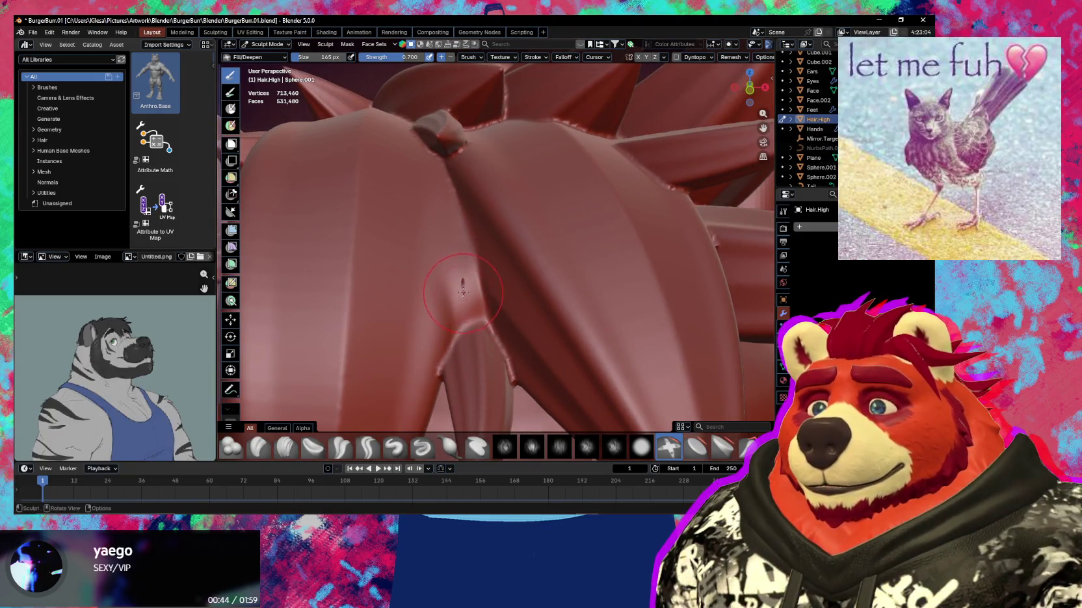
mouse_move(481, 300)
middle_mouse_down()
mouse_move(495, 321)
mouse_move(499, 210)
mouse_move(483, 142)
middle_mouse_up()
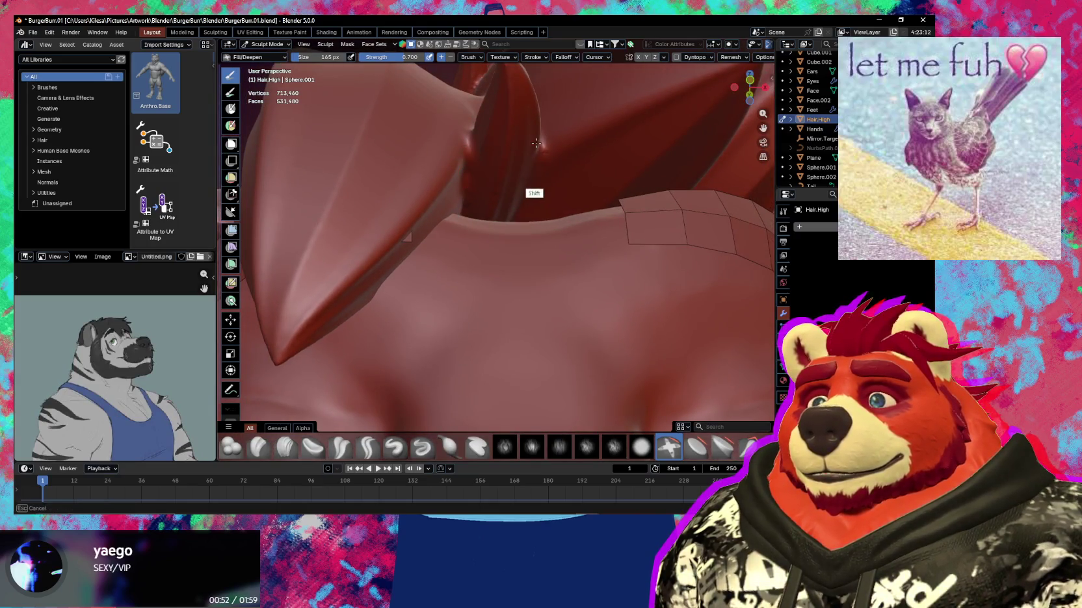
mouse_move(440, 238)
middle_mouse_down()
mouse_move(496, 310)
mouse_move(456, 299)
mouse_move(481, 312)
mouse_move(469, 307)
middle_mouse_up()
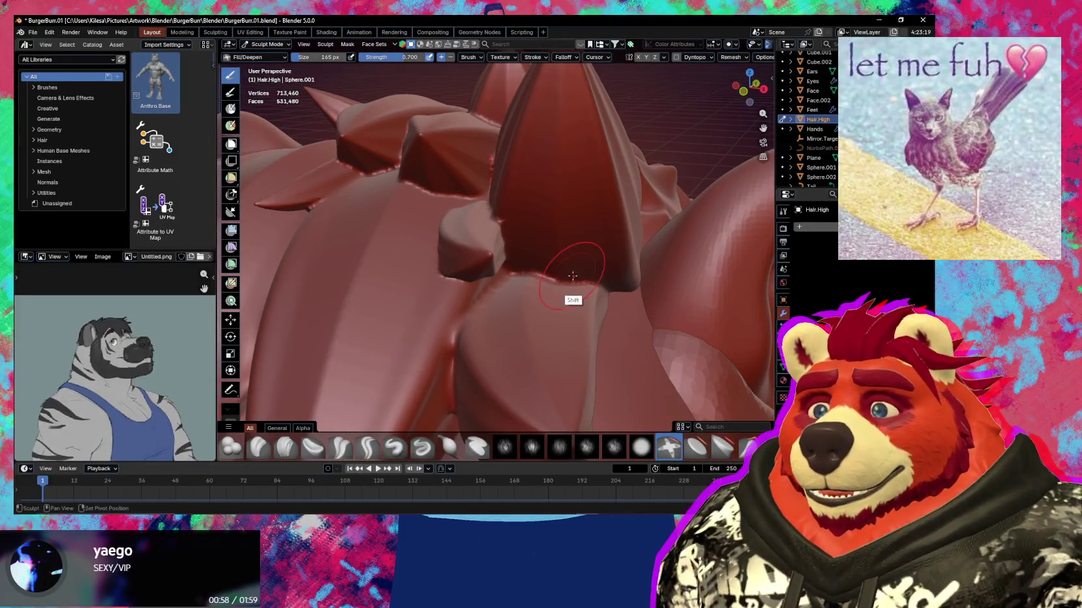
middle_click_drag(499, 242, 495, 267)
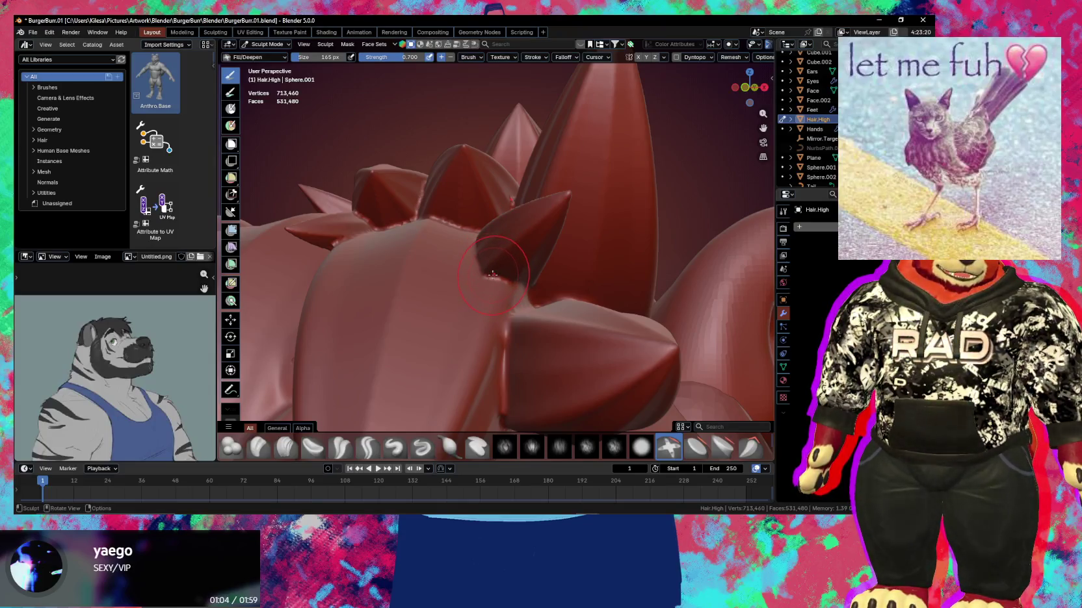
mouse_move(493, 275)
middle_mouse_down()
mouse_move(503, 257)
mouse_move(516, 289)
mouse_move(483, 323)
mouse_move(399, 287)
middle_mouse_up()
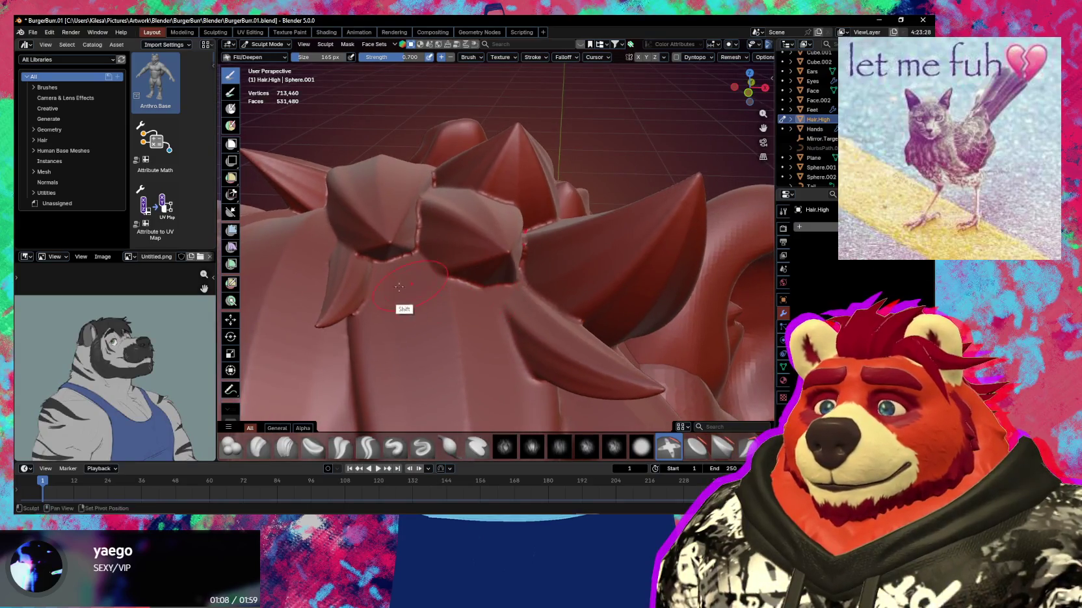
Continue filling crevices along the long spikes and the curled spike cluster
middle_click_drag(423, 218, 509, 274)
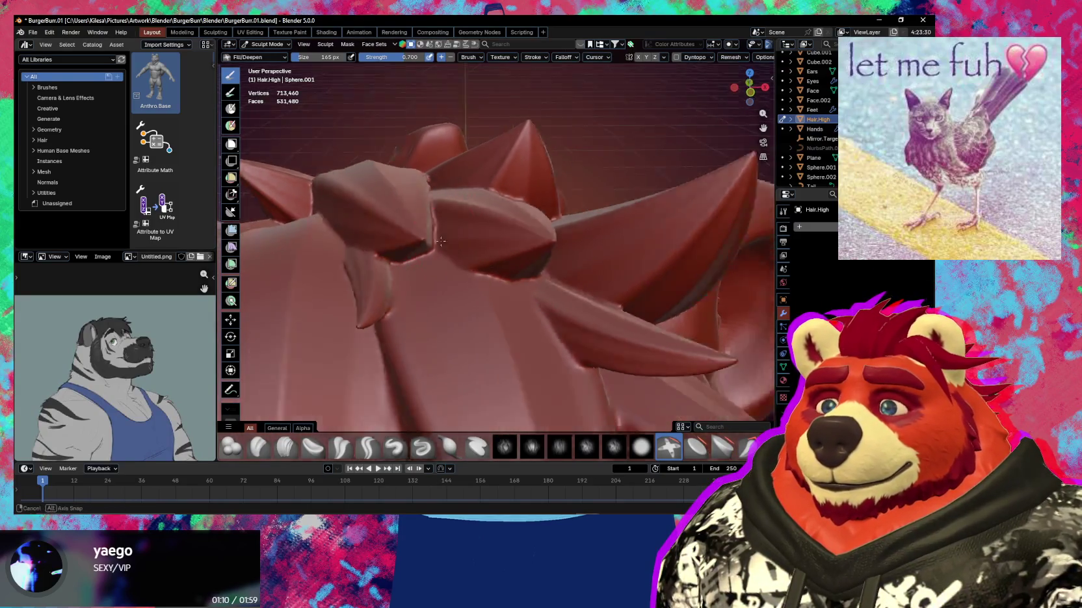
middle_click_drag(482, 329, 464, 303, "shift")
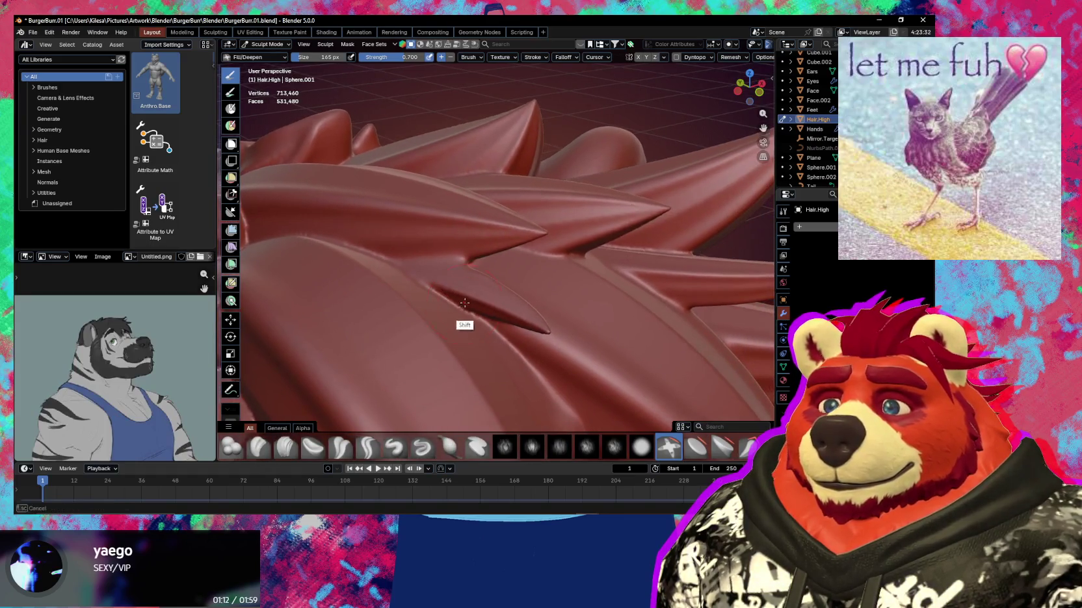
mouse_move(535, 319)
middle_mouse_down()
mouse_move(491, 334)
mouse_move(499, 280)
mouse_move(523, 312)
mouse_move(523, 282)
middle_mouse_up()
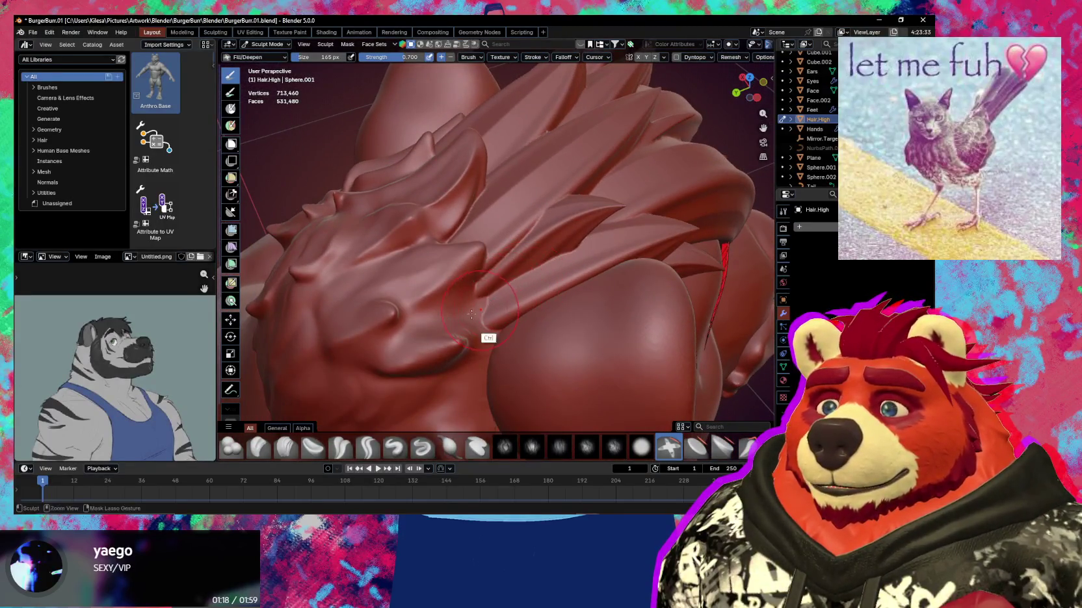
middle_click_drag(471, 314, 485, 299, "ctrl")
mouse_move(467, 345)
middle_mouse_down("shift")
mouse_move(488, 334)
mouse_move(485, 320)
middle_mouse_up("shift")
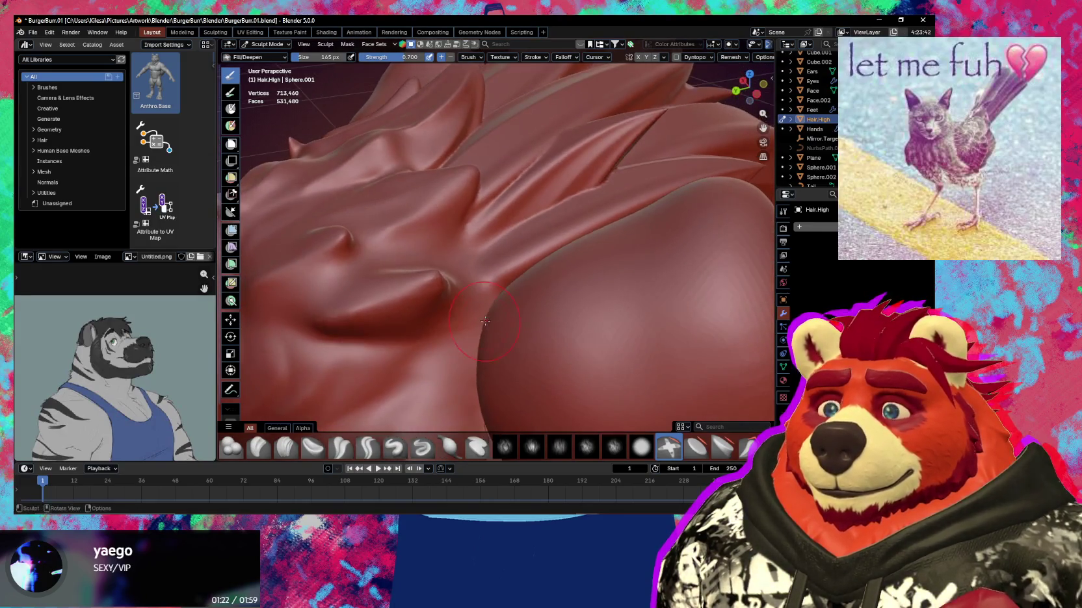
mouse_move(459, 284)
middle_mouse_down()
mouse_move(454, 329)
mouse_move(411, 223)
mouse_move(451, 324)
middle_mouse_up()
mouse_move(553, 277)
middle_mouse_down()
mouse_move(515, 270)
mouse_move(590, 268)
mouse_move(539, 214)
mouse_move(557, 270)
mouse_move(486, 242)
middle_mouse_up()
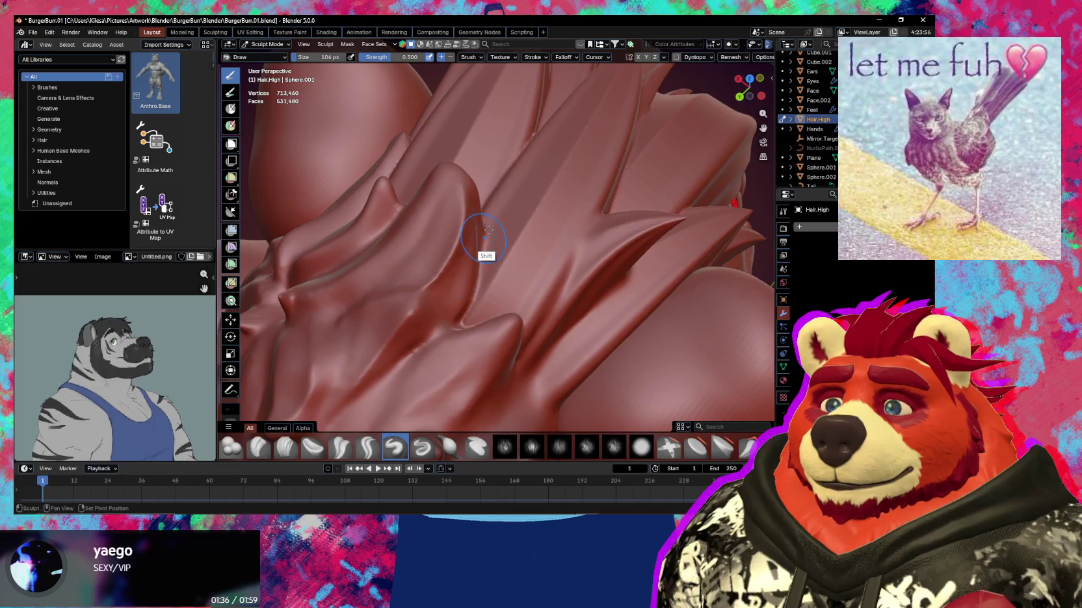
Switch to the Grab brush and set its size to 192 px
middle_click_drag(440, 330, 548, 280, "shift")
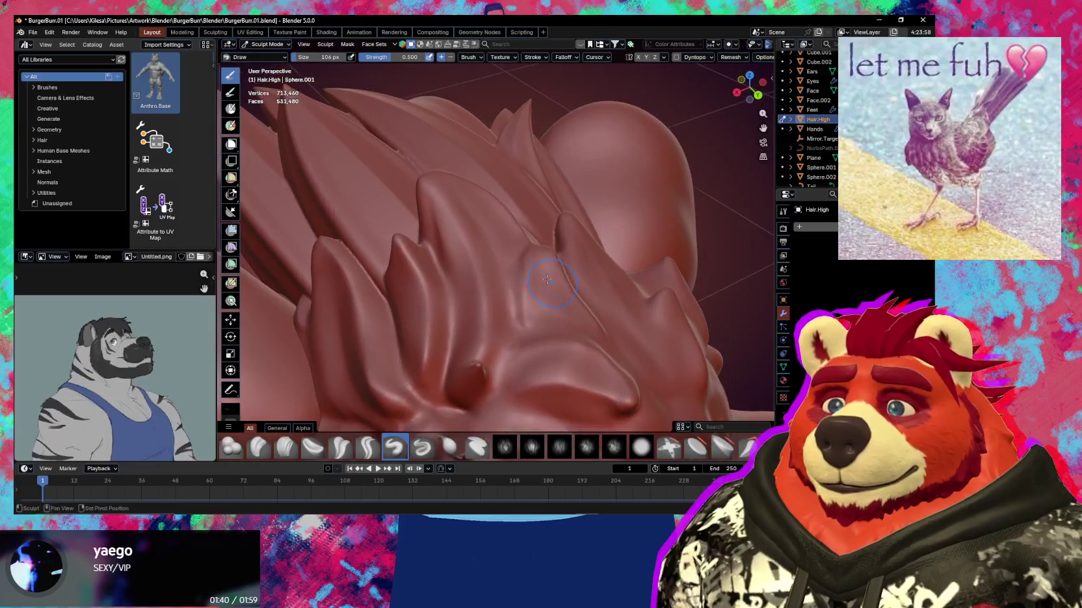
key("g")
key("f")
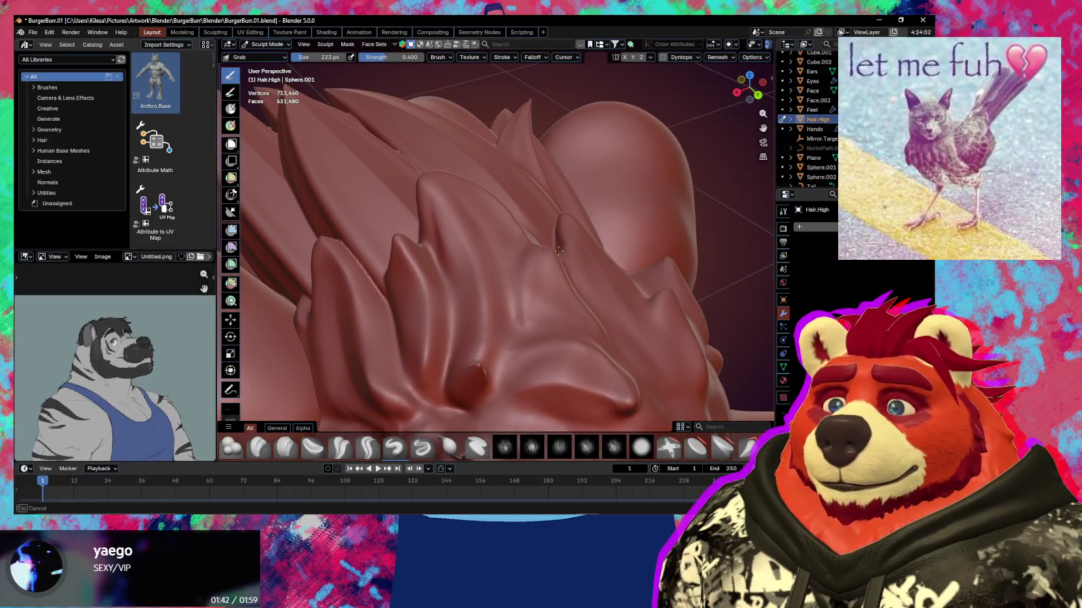
key("f")
left_click(530, 252)
key("f")
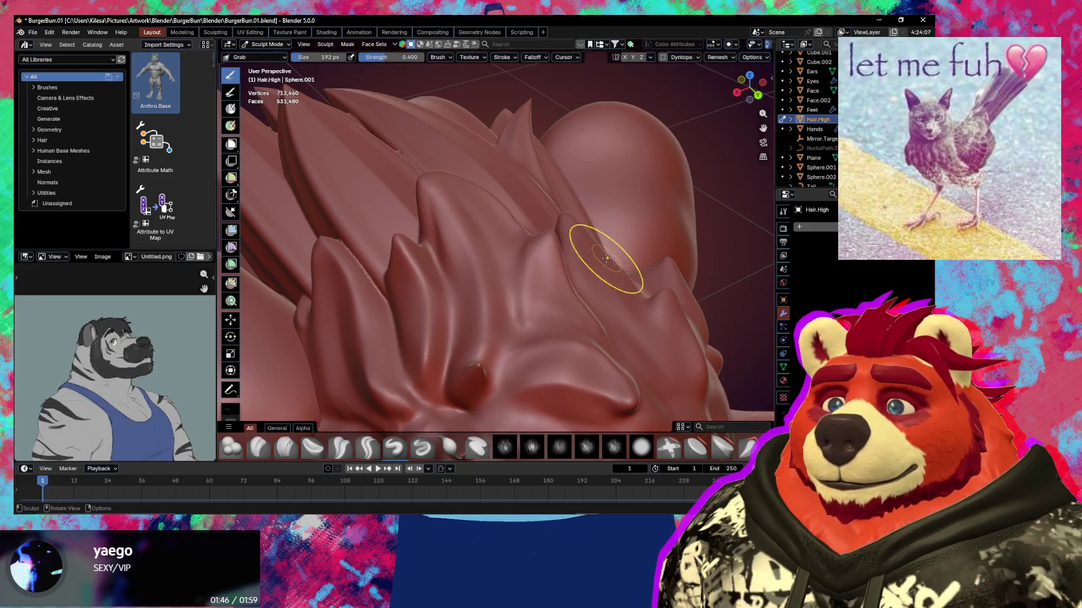
left_click(591, 235)
mouse_move(536, 249)
middle_mouse_down()
mouse_move(495, 241)
mouse_move(438, 288)
mouse_move(500, 309)
mouse_move(542, 263)
mouse_move(589, 242)
mouse_move(597, 273)
mouse_move(536, 268)
mouse_move(495, 326)
mouse_move(494, 277)
middle_mouse_up()
Smooth the left spike tip and pull a spike down into a droplet-shaped tip
left_click_drag(413, 257, 442, 269, "shift")
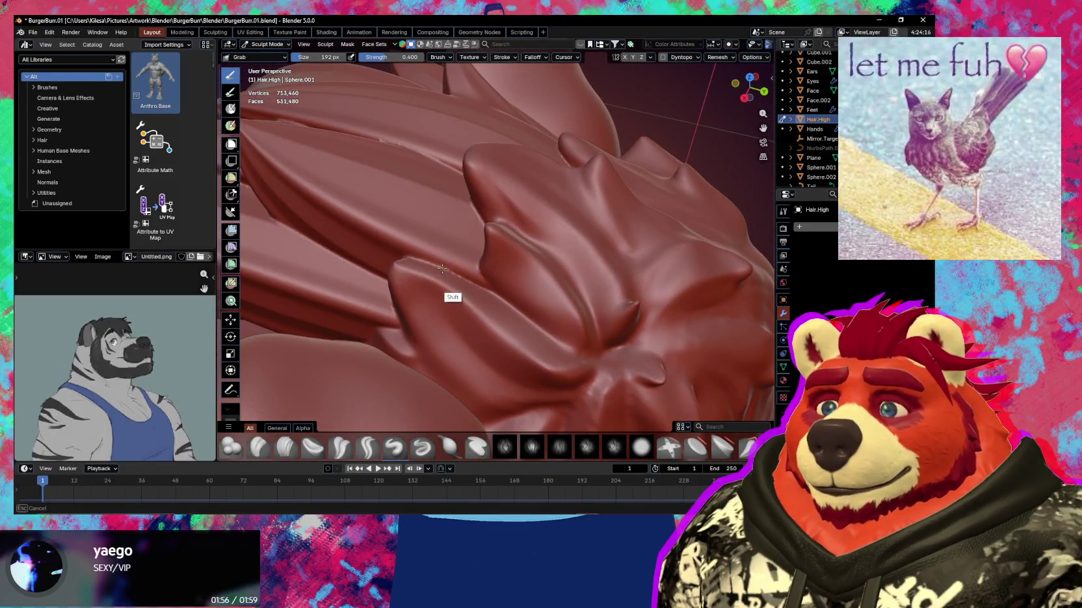
middle_click_drag(451, 261, 514, 283)
mouse_move(422, 290)
middle_mouse_down()
mouse_move(533, 245)
mouse_move(511, 234)
mouse_move(550, 249)
mouse_move(485, 285)
middle_mouse_up()
left_click_drag(484, 285, 495, 319)
middle_click_drag(495, 322, 506, 359)
left_click_drag(505, 359, 496, 376)
mouse_move(496, 376)
middle_mouse_down()
mouse_move(554, 387)
mouse_move(520, 312)
mouse_move(494, 362)
middle_mouse_up()
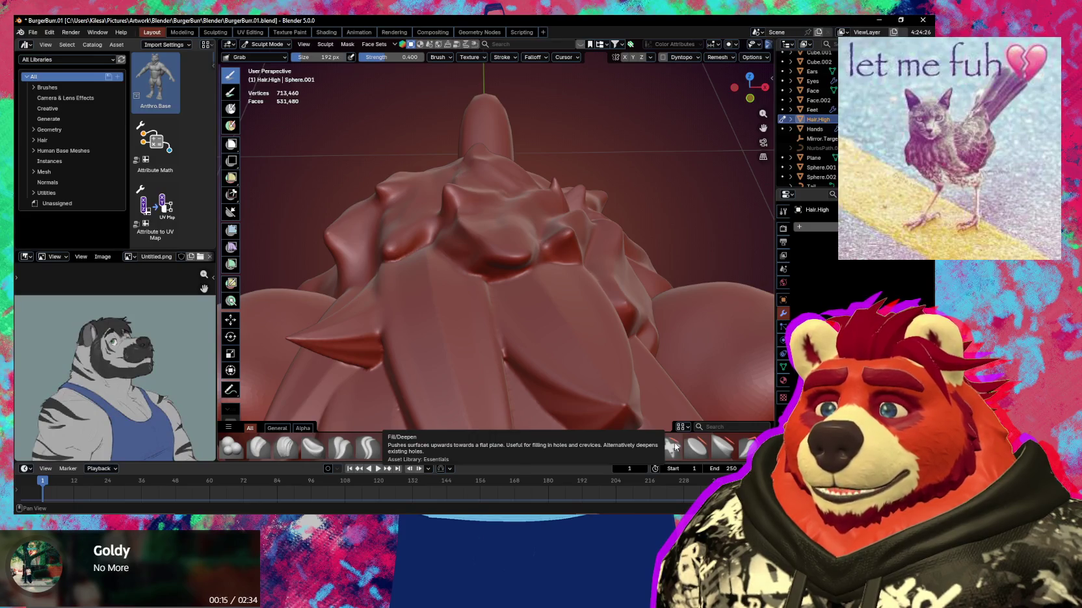
Open the brush library to choose the Pinch/Magnify brush
middle_click_drag(623, 344, 576, 329)
key("shift+space")
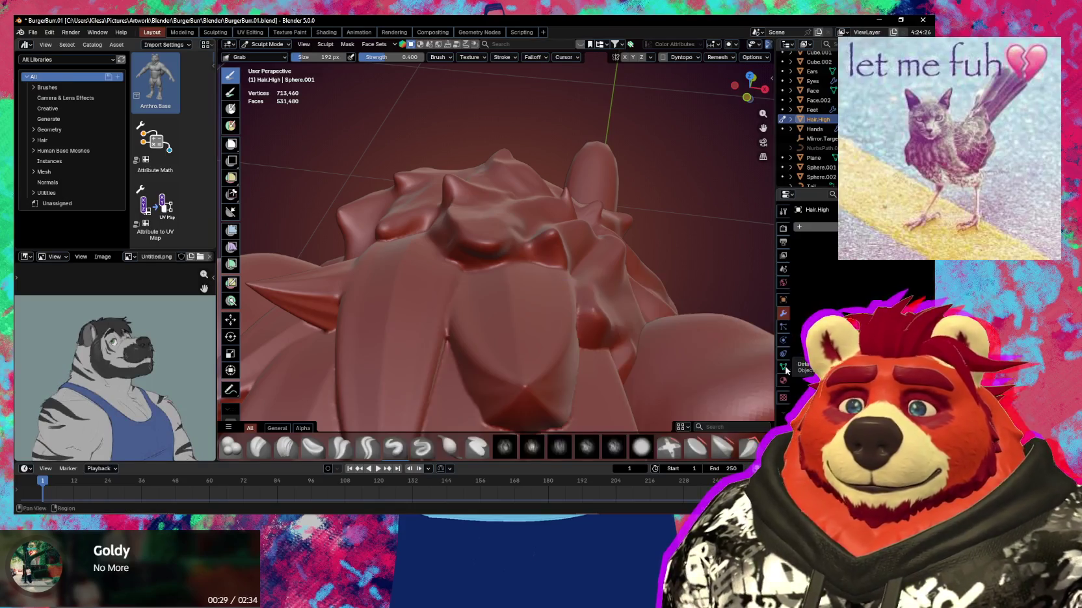
middle_click_drag(613, 285, 561, 265)
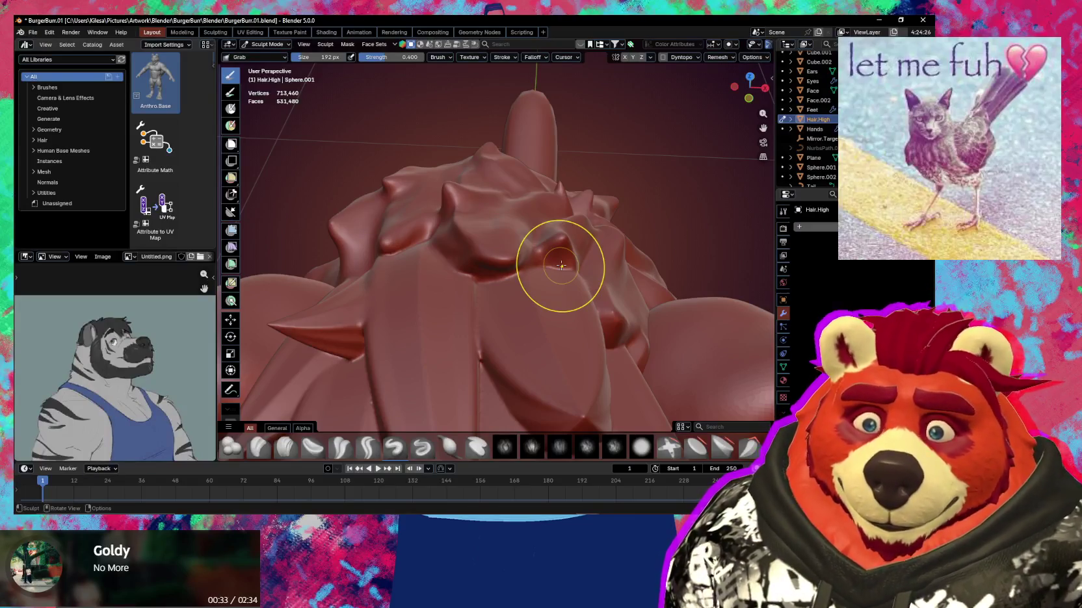
Switch to Pinch/Magnify, shrink it to 126 px, then enlarge it again
key("p")
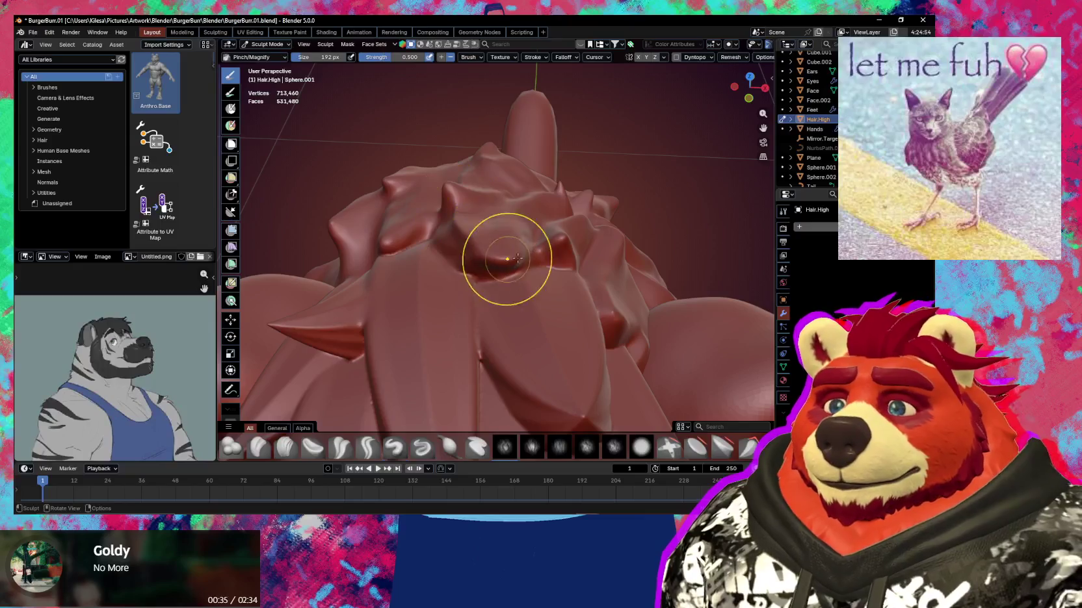
middle_click_drag(517, 258, 500, 254)
key("f")
left_click(462, 263)
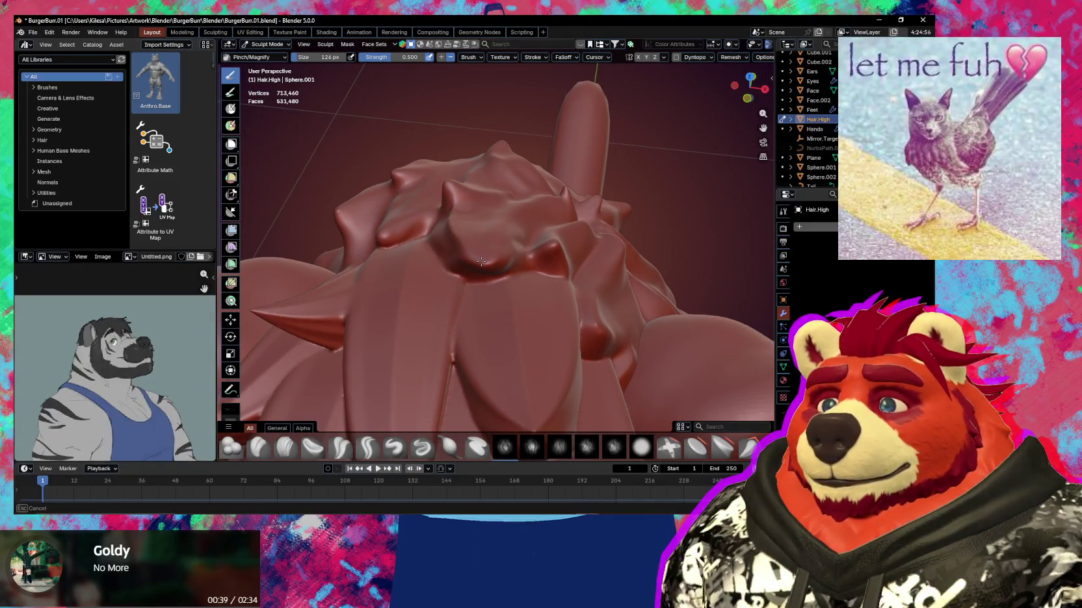
mouse_move(482, 261)
middle_mouse_down()
mouse_move(472, 351)
mouse_move(494, 338)
mouse_move(398, 293)
mouse_move(511, 250)
middle_mouse_up()
key("f")
left_click(497, 338)
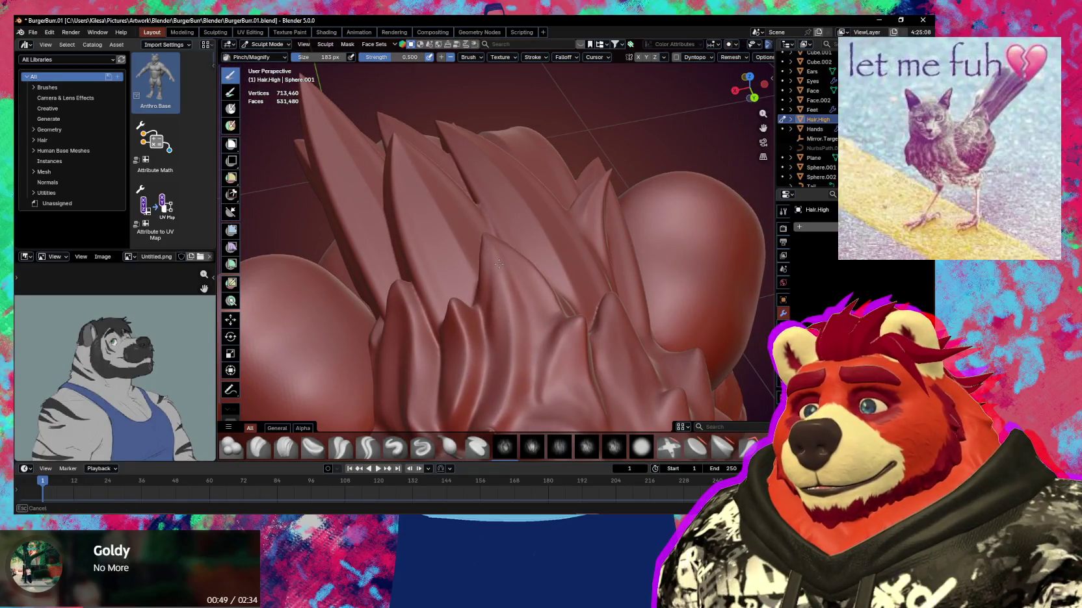
middle_click_drag(498, 263, 520, 280)
Switch to Crease Sharp at 85 px and crease along the spike edges
key("k")
key("f")
left_click(489, 300)
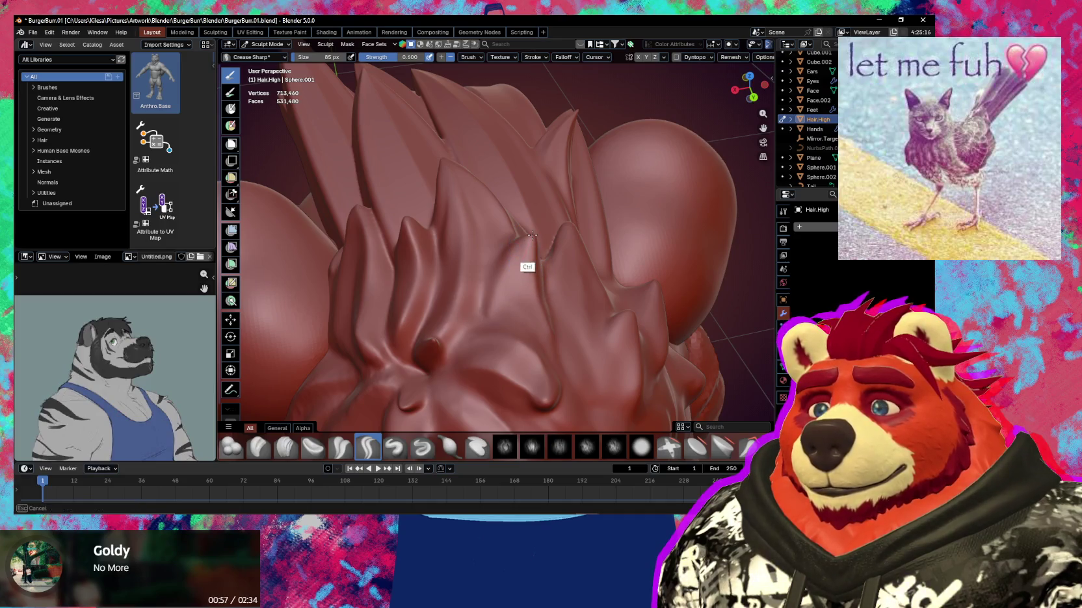
middle_click_drag(556, 364, 506, 265)
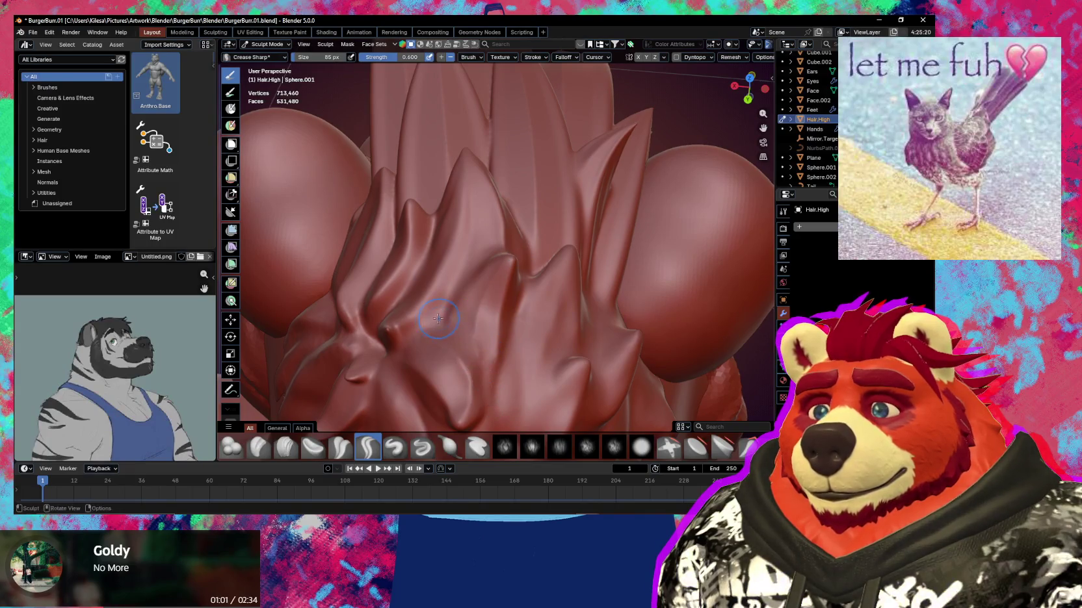
mouse_move(484, 274)
middle_mouse_down()
mouse_move(514, 272)
mouse_move(544, 234)
middle_mouse_up()
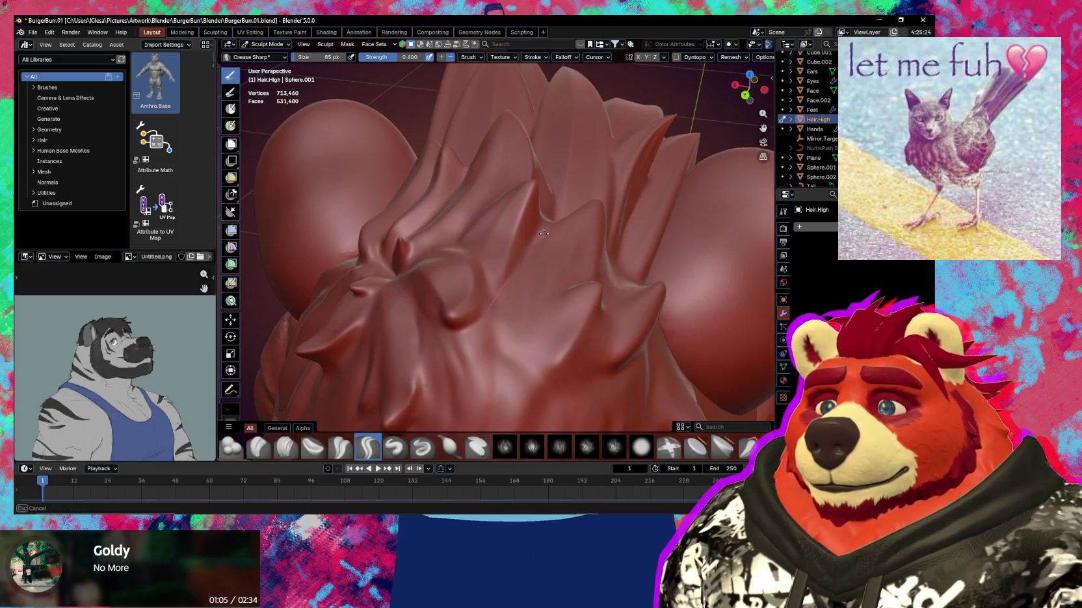
mouse_move(488, 413)
middle_mouse_down("ctrl")
mouse_move(494, 273)
mouse_move(514, 184)
middle_mouse_up("ctrl")
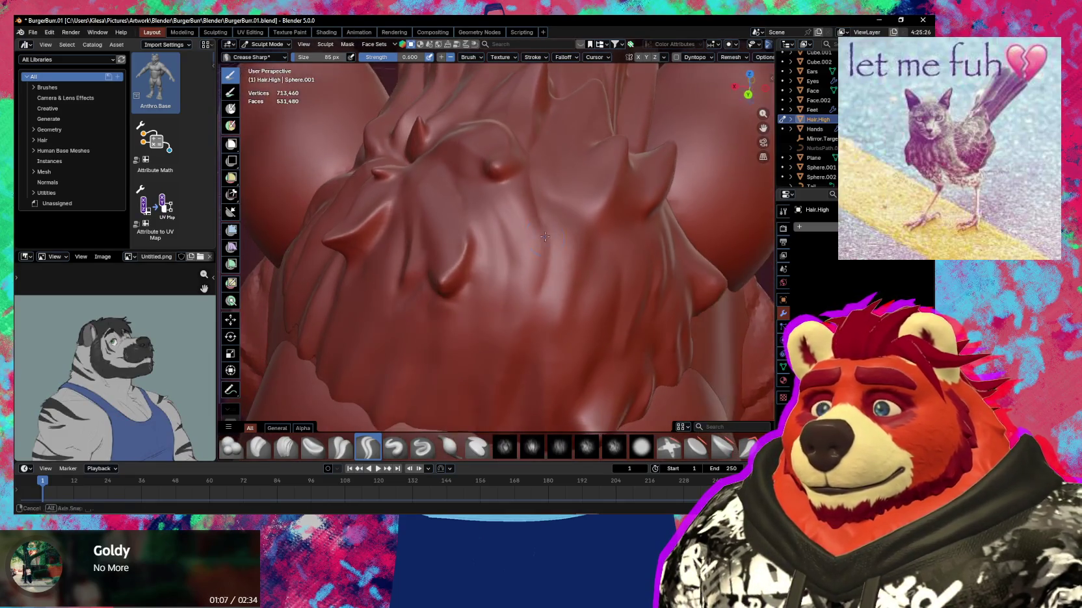
middle_click_drag(510, 373, 524, 213, "ctrl")
mouse_move(520, 358)
middle_mouse_down()
mouse_move(513, 221)
mouse_move(533, 189)
middle_mouse_up()
Crease the lower fringe edges sharper, working around the hair from several angles
mouse_move(457, 379)
middle_mouse_down()
mouse_move(482, 241)
mouse_move(495, 234)
mouse_move(471, 281)
mouse_move(525, 250)
middle_mouse_up()
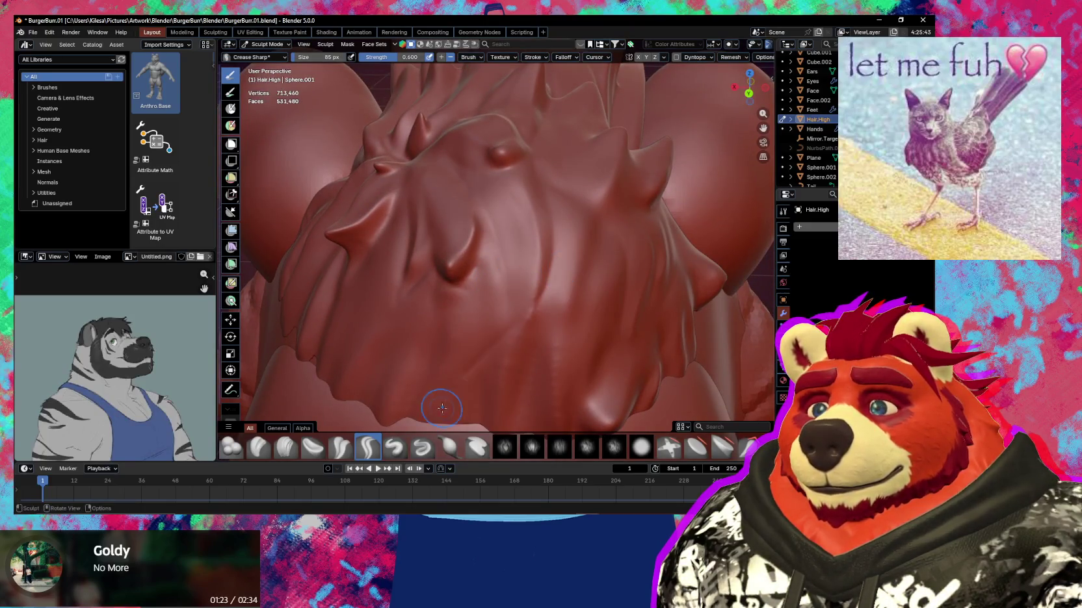
middle_click_drag(442, 408, 534, 259, "shift")
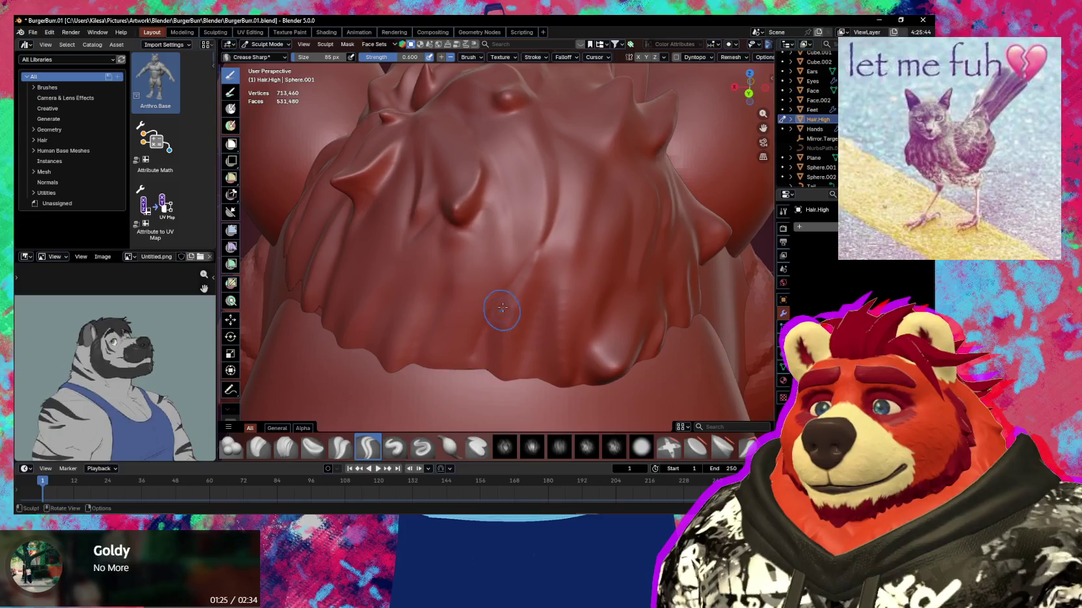
mouse_move(566, 283)
middle_mouse_down()
mouse_move(537, 244)
mouse_move(503, 240)
middle_mouse_up()
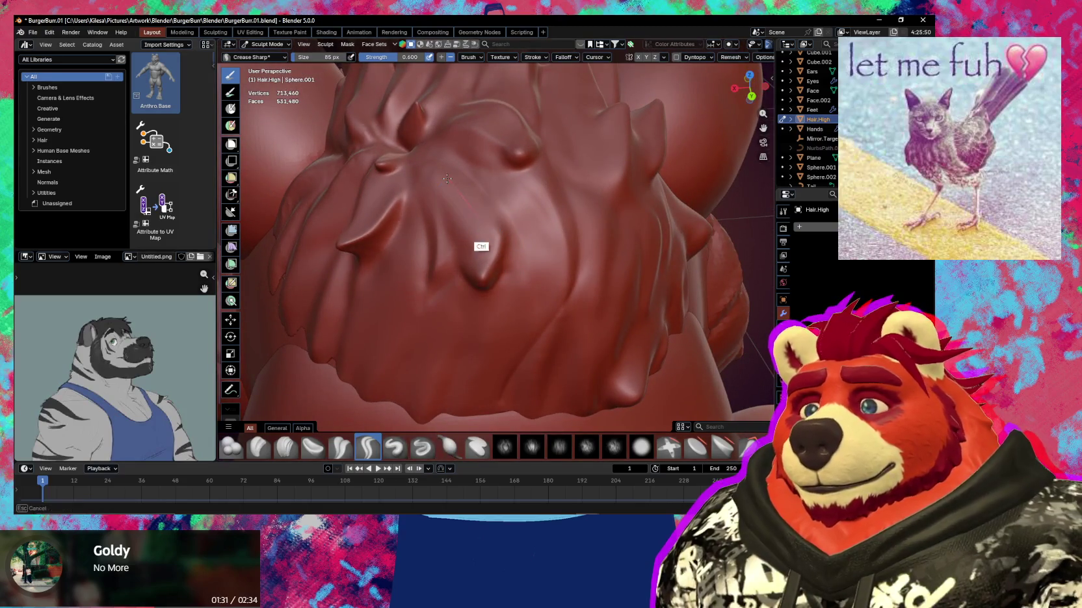
middle_click_drag(441, 171, 485, 254)
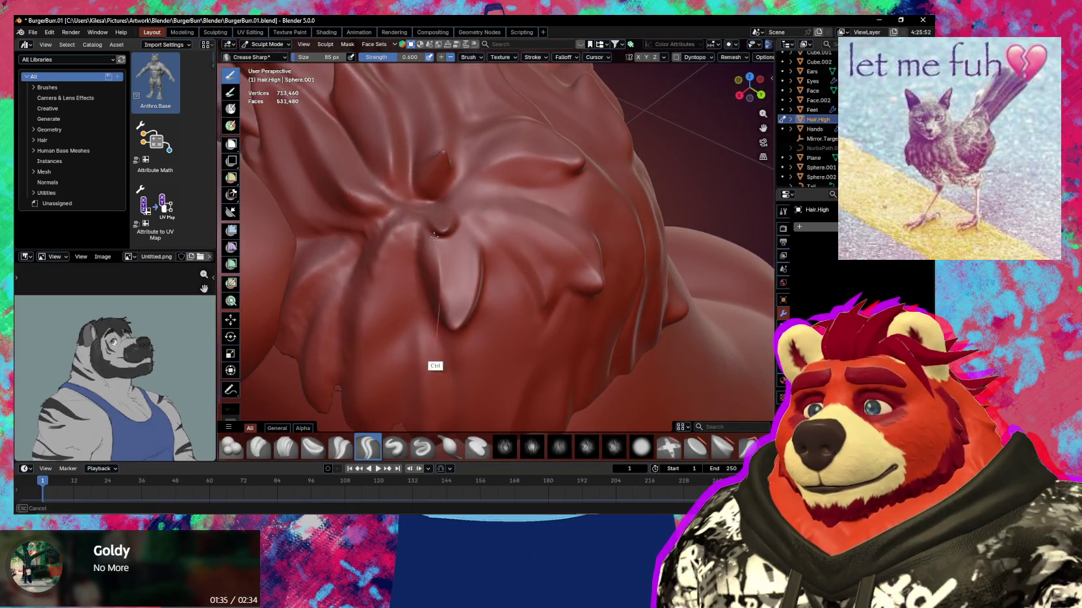
mouse_move(466, 296)
middle_mouse_down()
mouse_move(488, 300)
mouse_move(475, 302)
mouse_move(527, 274)
middle_mouse_up()
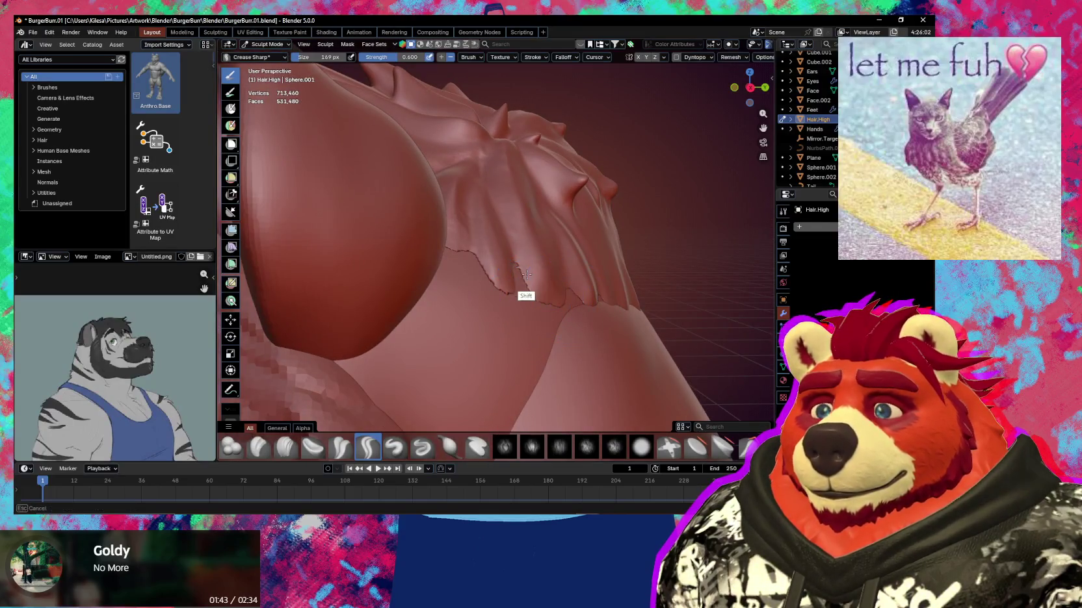
mouse_move(525, 269)
middle_mouse_down()
mouse_move(333, 262)
mouse_move(558, 289)
middle_mouse_up()
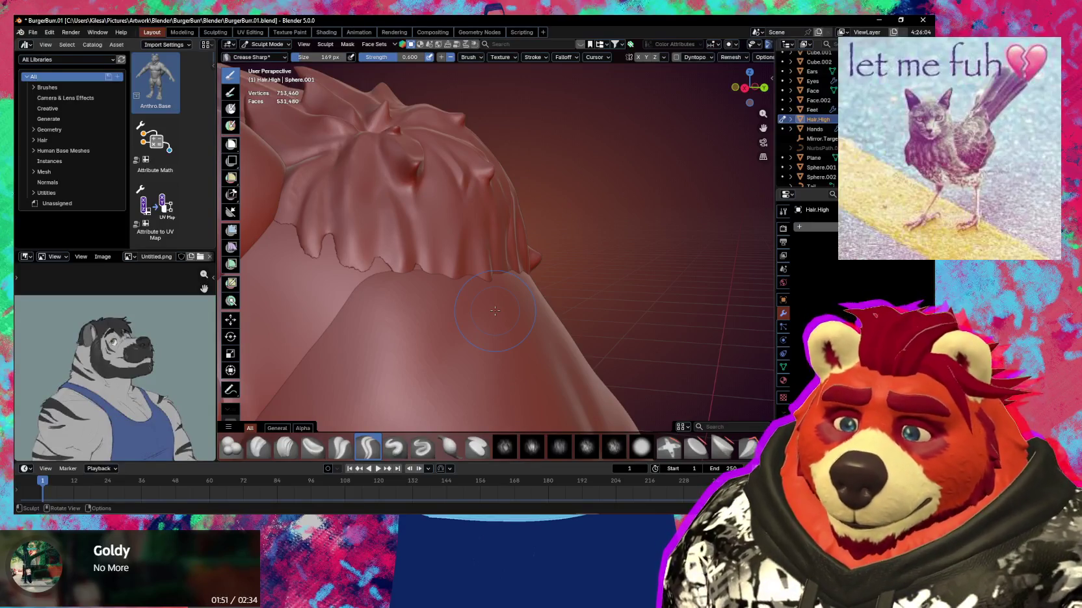
mouse_move(495, 311)
middle_mouse_down()
mouse_move(541, 301)
mouse_move(563, 329)
middle_mouse_up()
key("x")
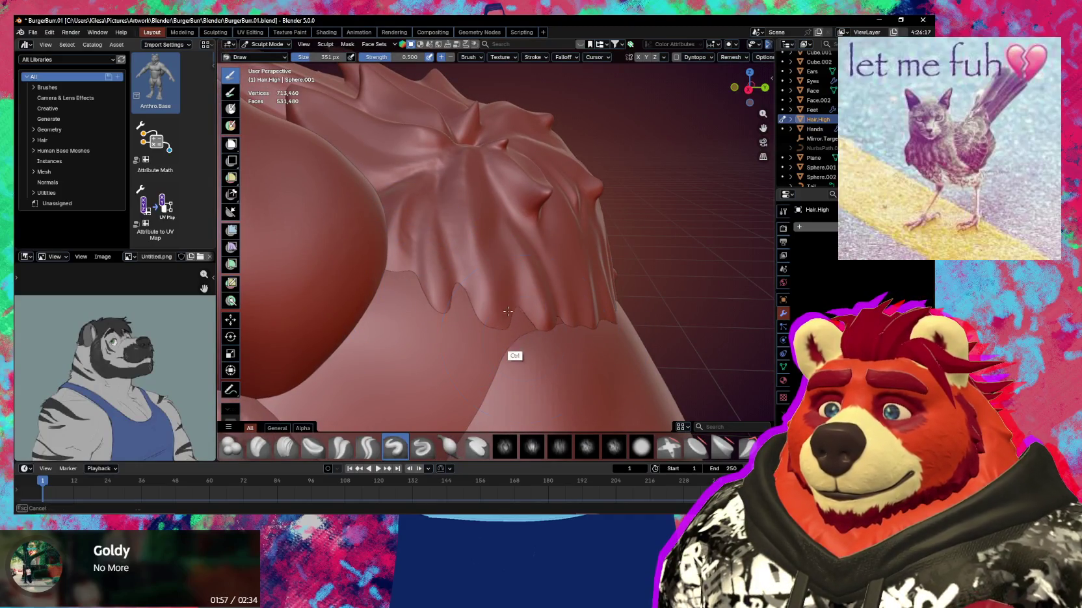
Set the Draw brush radius to 204 px while viewing the ear and hair
middle_click_drag(564, 310, 526, 317)
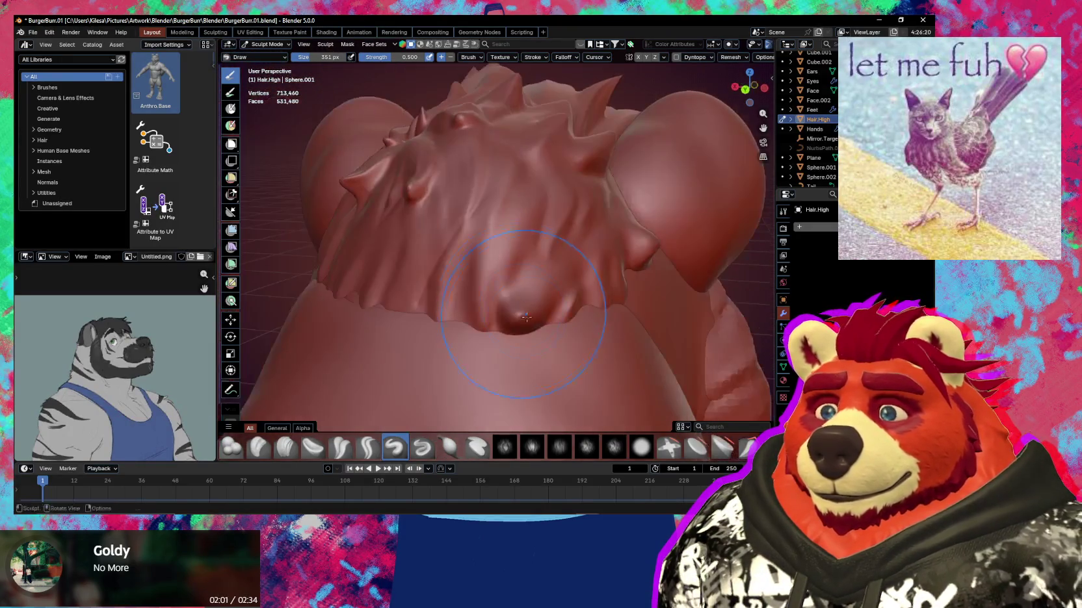
middle_click_drag(632, 278, 440, 201)
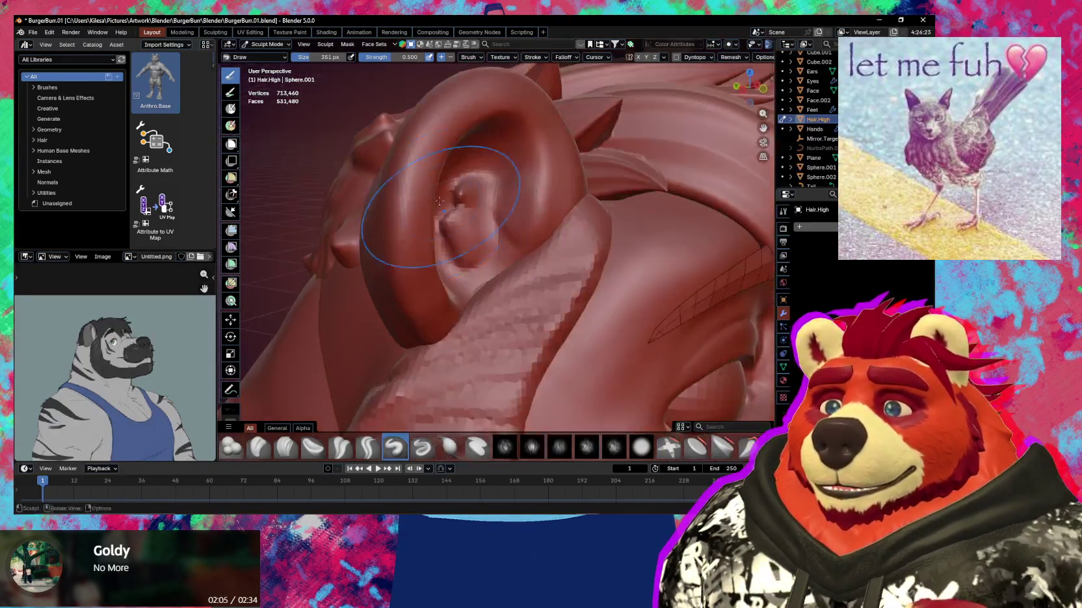
middle_click_drag(501, 286, 511, 244)
mouse_move(508, 267)
middle_mouse_down()
mouse_move(497, 243)
mouse_move(447, 236)
mouse_move(447, 356)
middle_mouse_up()
key("f")
left_click(481, 240)
Review the hair spikes from several angles, ending above the big spike
middle_click_drag(487, 299, 466, 325)
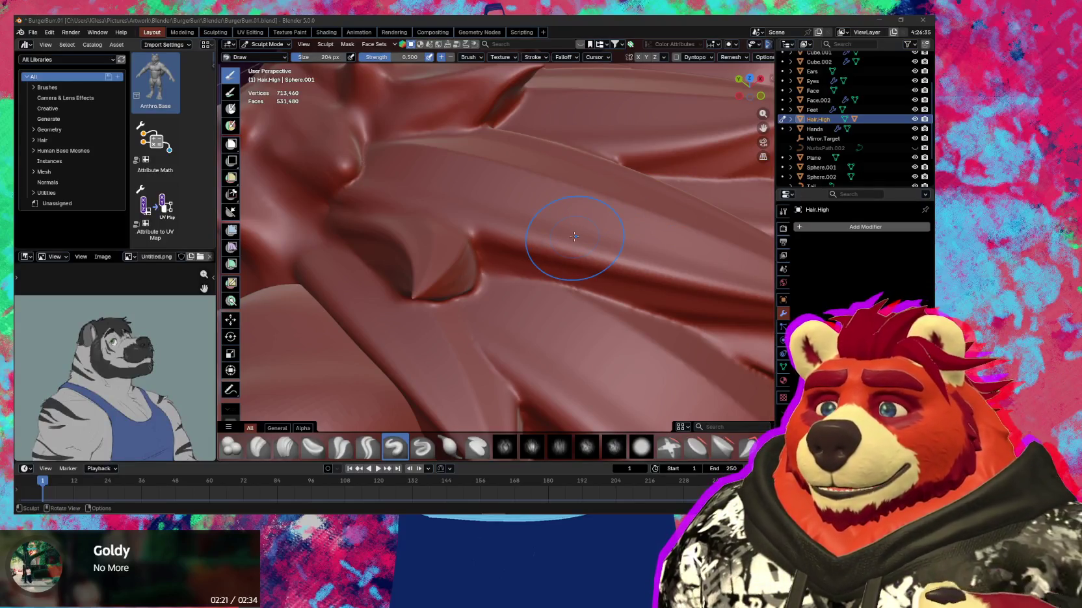
middle_click_drag(574, 236, 502, 253)
mouse_move(570, 259)
middle_mouse_down()
mouse_move(549, 285)
mouse_move(447, 259)
middle_mouse_up()
mouse_move(521, 281)
middle_mouse_down()
mouse_move(441, 250)
mouse_move(465, 296)
mouse_move(434, 224)
mouse_move(408, 212)
mouse_move(458, 237)
mouse_move(488, 211)
middle_mouse_up()
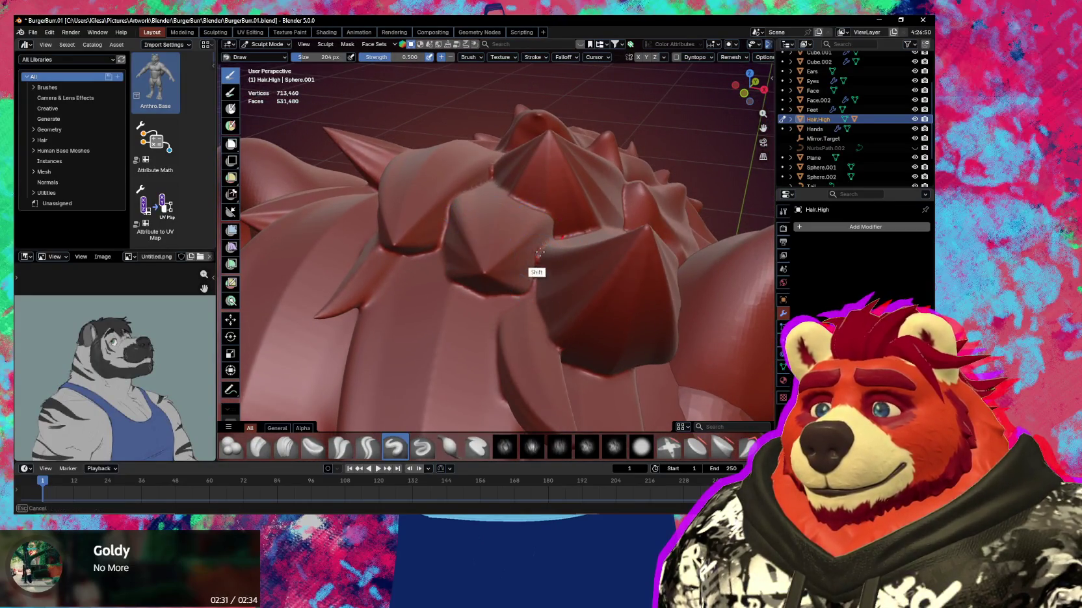
mouse_move(548, 243)
middle_mouse_down()
mouse_move(495, 278)
mouse_move(540, 270)
mouse_move(488, 274)
mouse_move(454, 309)
middle_mouse_up()
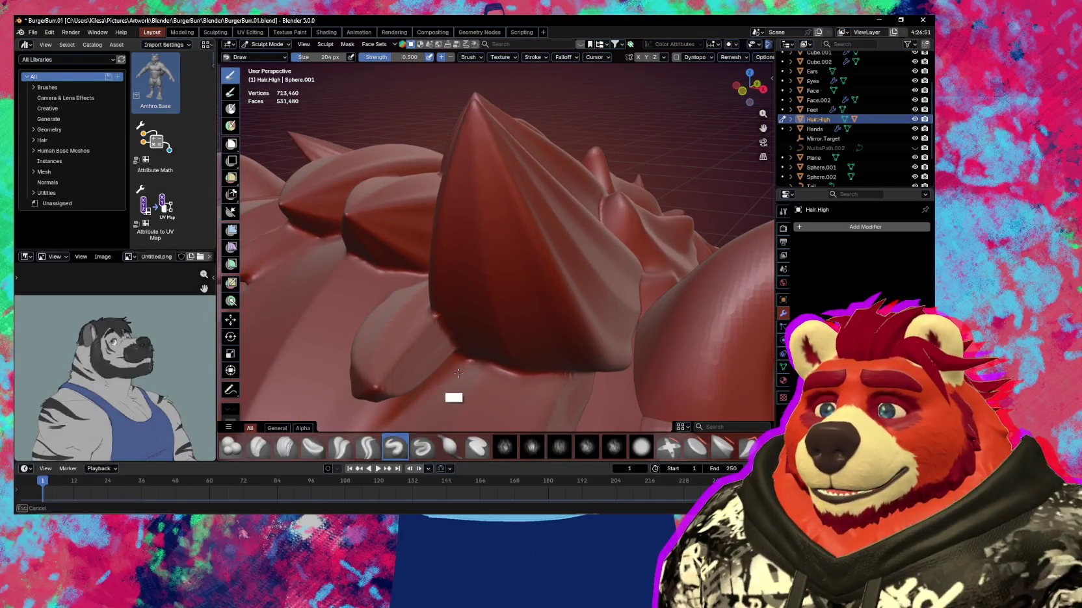
mouse_move(528, 378)
middle_mouse_down()
mouse_move(509, 227)
mouse_move(574, 221)
mouse_move(453, 283)
mouse_move(443, 263)
mouse_move(466, 273)
middle_mouse_up()
Pull the small fringe spike tip upward with a 252 px Grab brush, then enlarge it to 340 px
key("g")
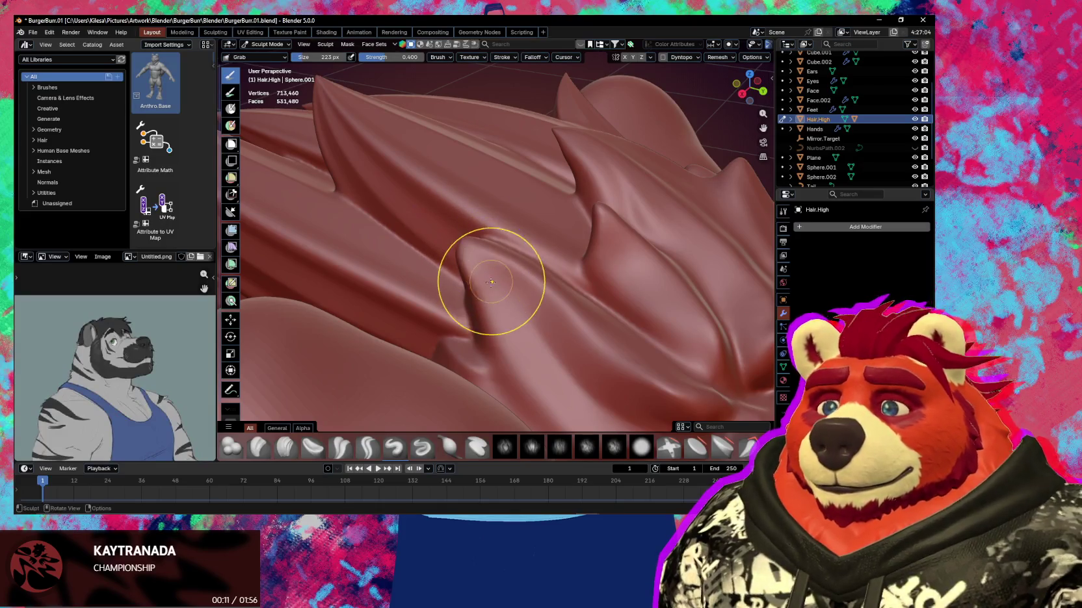
key("p")
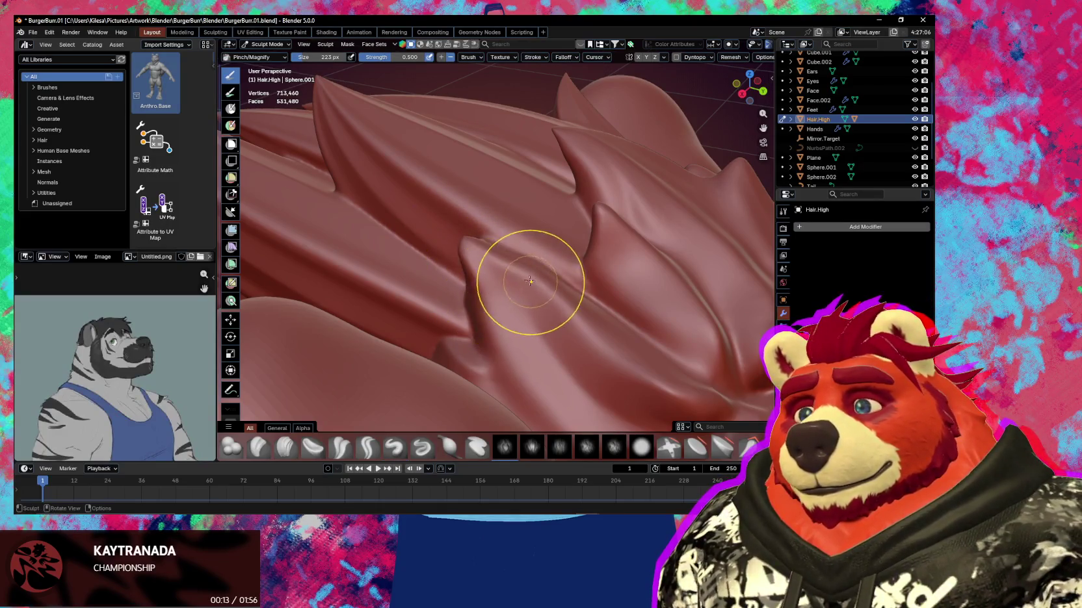
key("g")
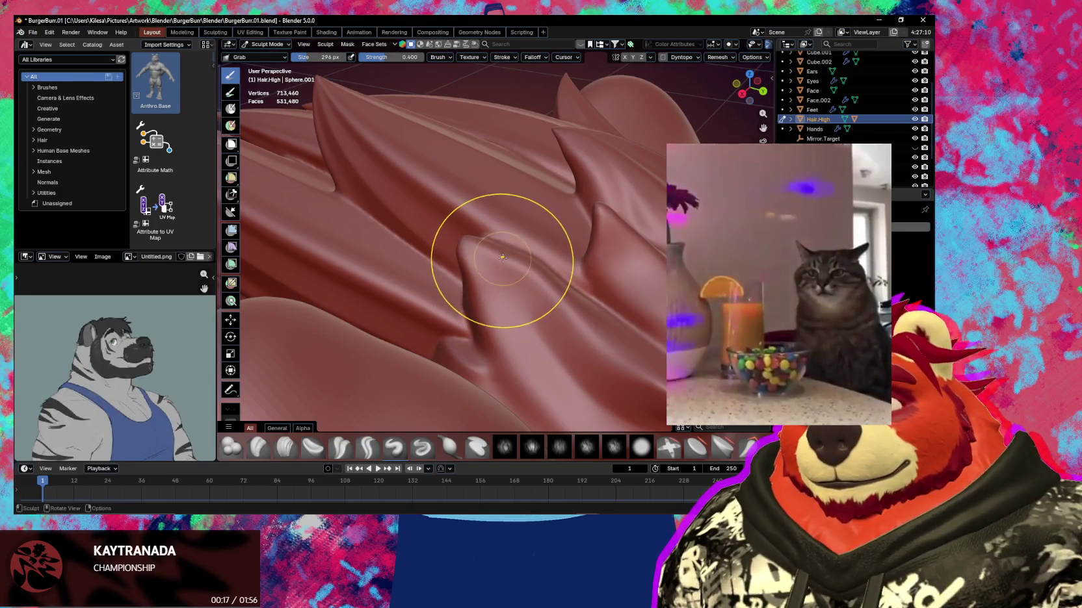
key("f")
left_click(493, 256)
left_click_drag(493, 257, 495, 241)
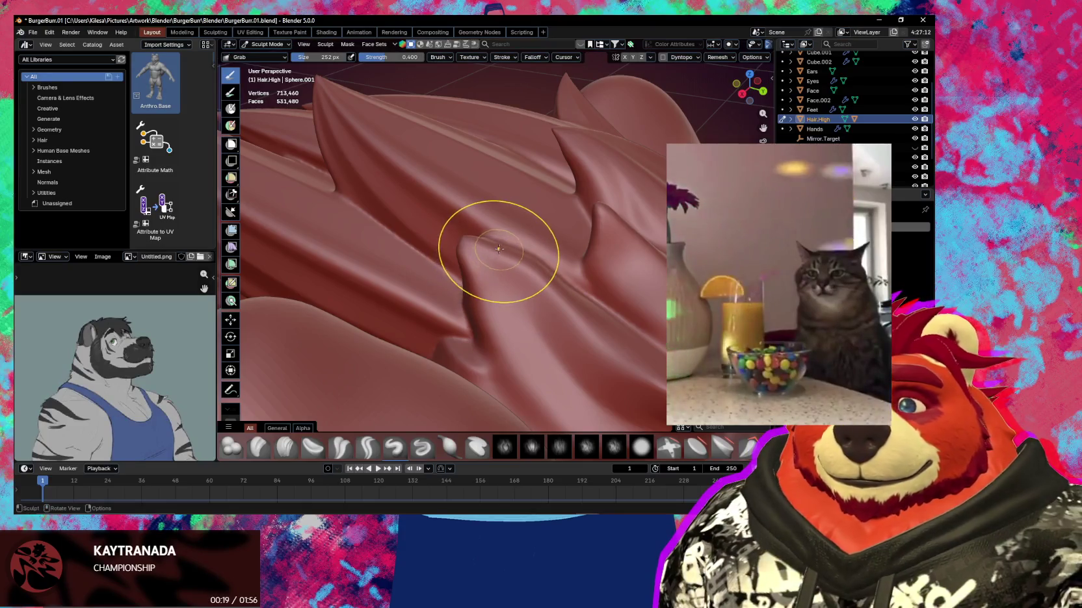
key("f")
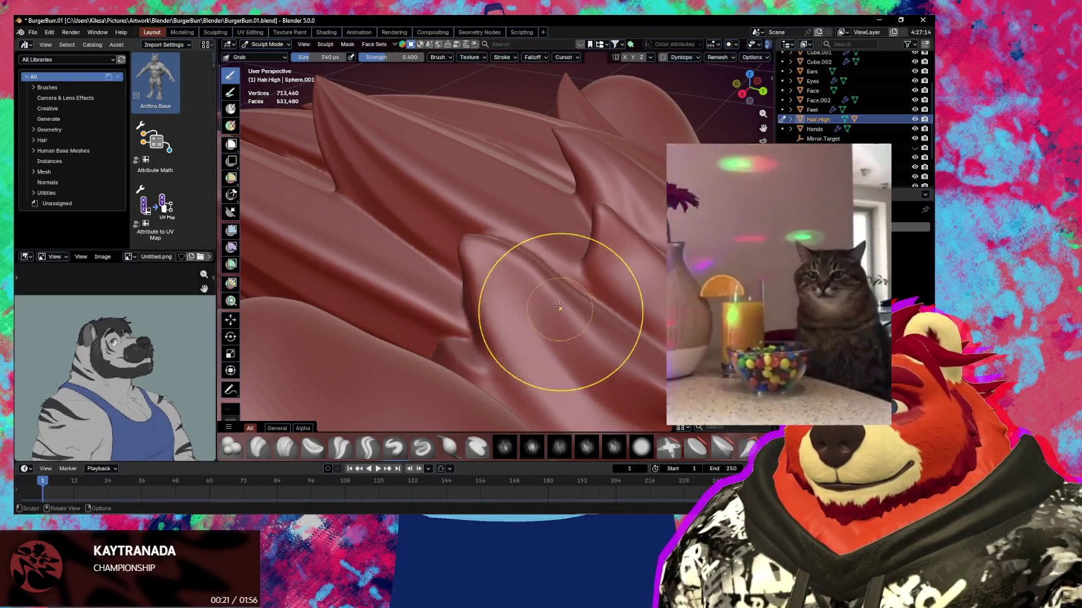
left_click(598, 359)
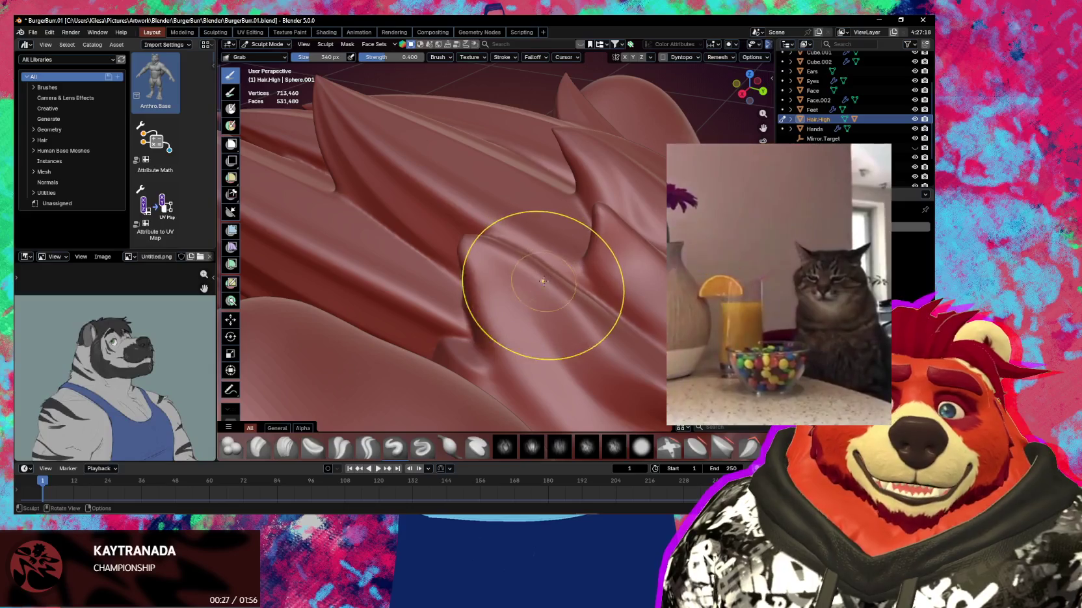
mouse_move(546, 319)
middle_mouse_down()
mouse_move(488, 296)
mouse_move(512, 265)
middle_mouse_up()
key("shift+c")
Resize the Crease Sharp brush to 200 px, then 85 px, over the crown swirl
key("f")
left_click(454, 291)
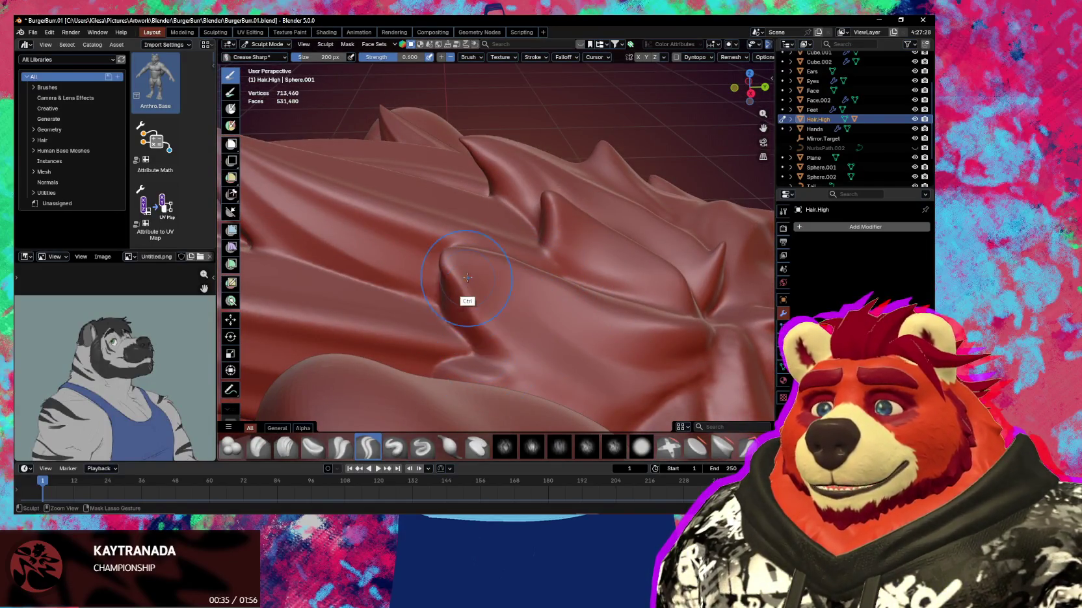
mouse_move(475, 308)
middle_mouse_down()
mouse_move(458, 312)
mouse_move(440, 280)
mouse_move(475, 251)
middle_mouse_up()
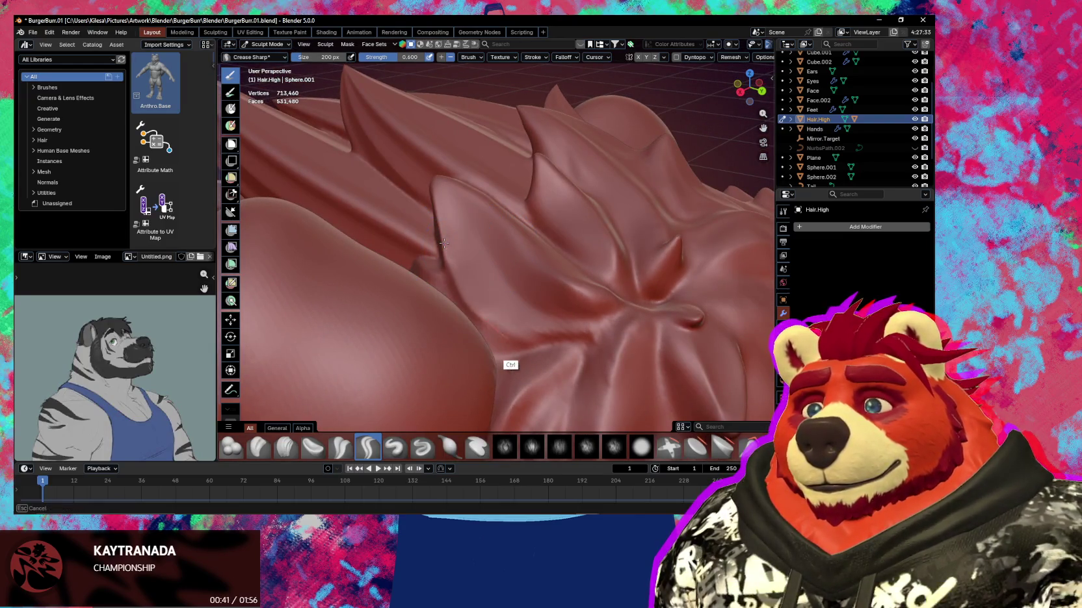
mouse_move(551, 346)
middle_mouse_down("shift")
mouse_move(517, 290)
mouse_move(481, 274)
middle_mouse_up("shift")
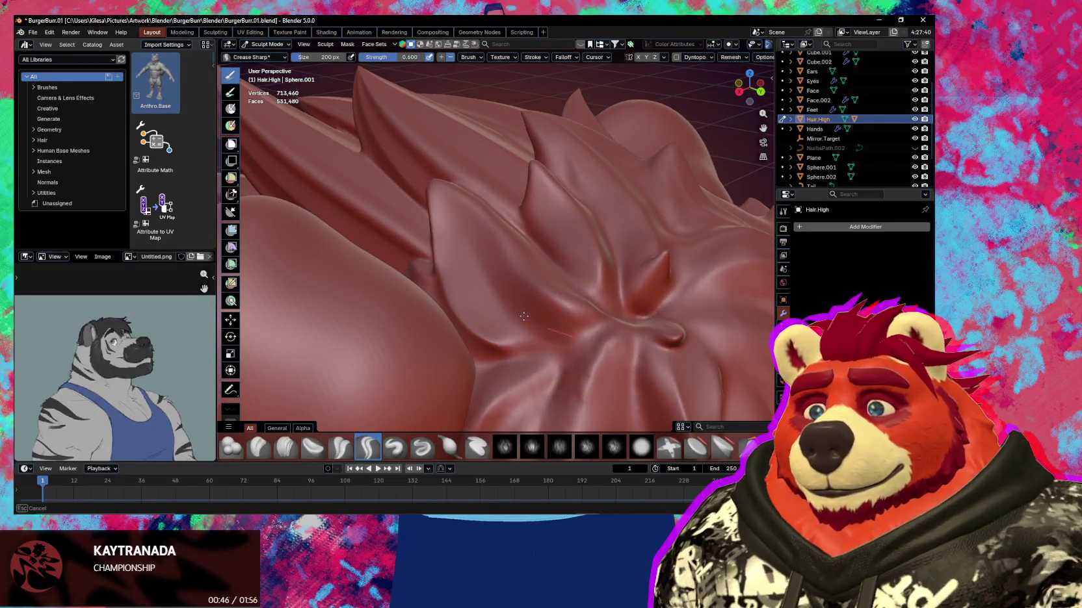
middle_click_drag(656, 298, 516, 316)
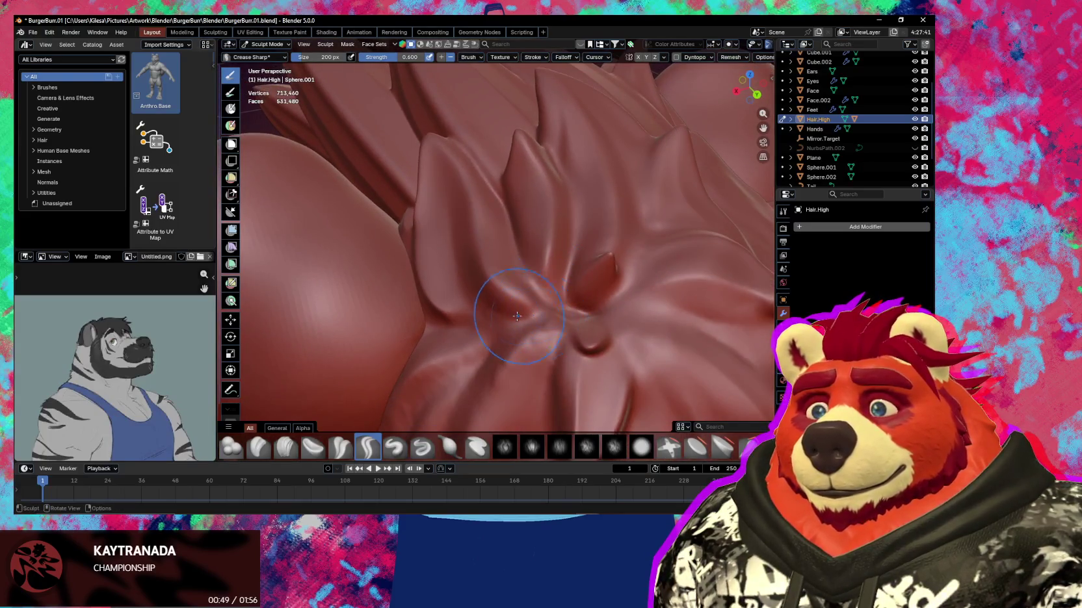
key("f")
left_click(572, 323)
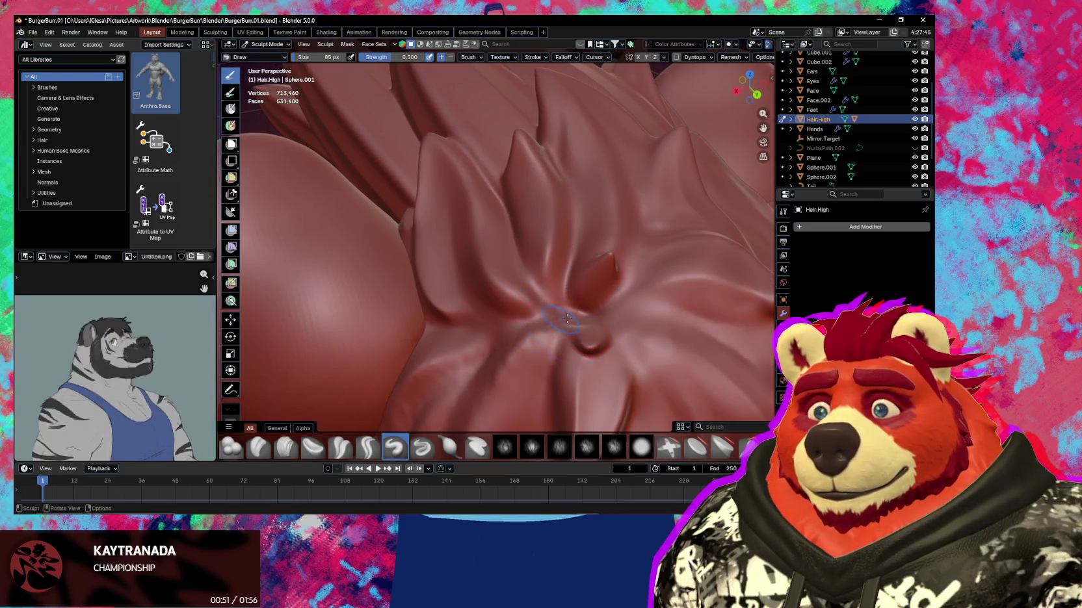
middle_click_drag(569, 325, 563, 332)
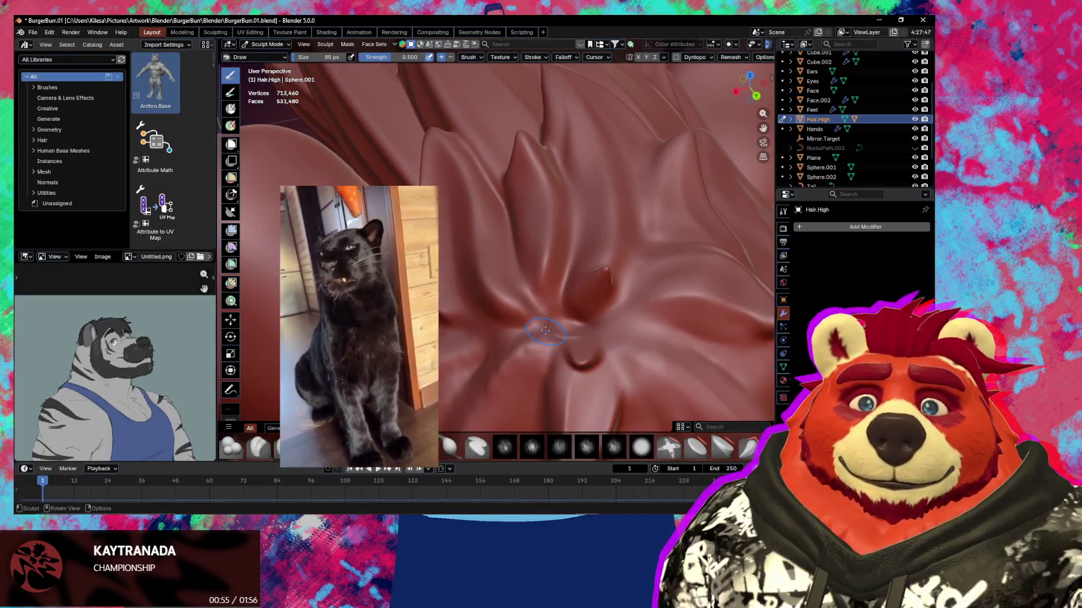
middle_click_drag(545, 331, 548, 329, "ctrl")
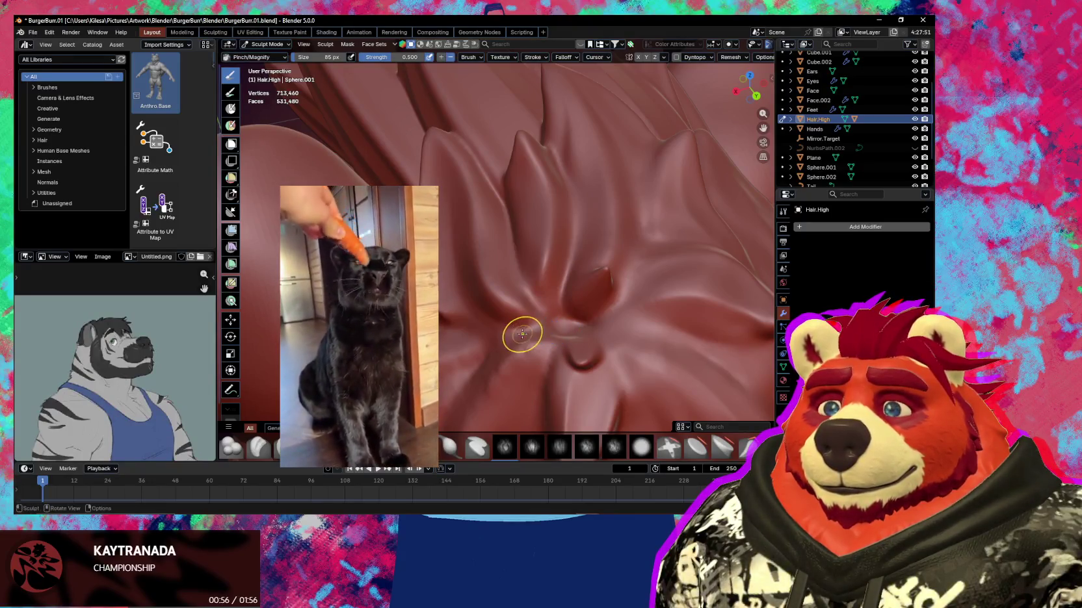
Enlarge the brush to 135 px and tighten the folds around the crown swirl
key("f")
left_click(509, 359)
mouse_move(509, 358)
middle_mouse_down("shift")
mouse_move(526, 274)
mouse_move(554, 273)
middle_mouse_up("shift")
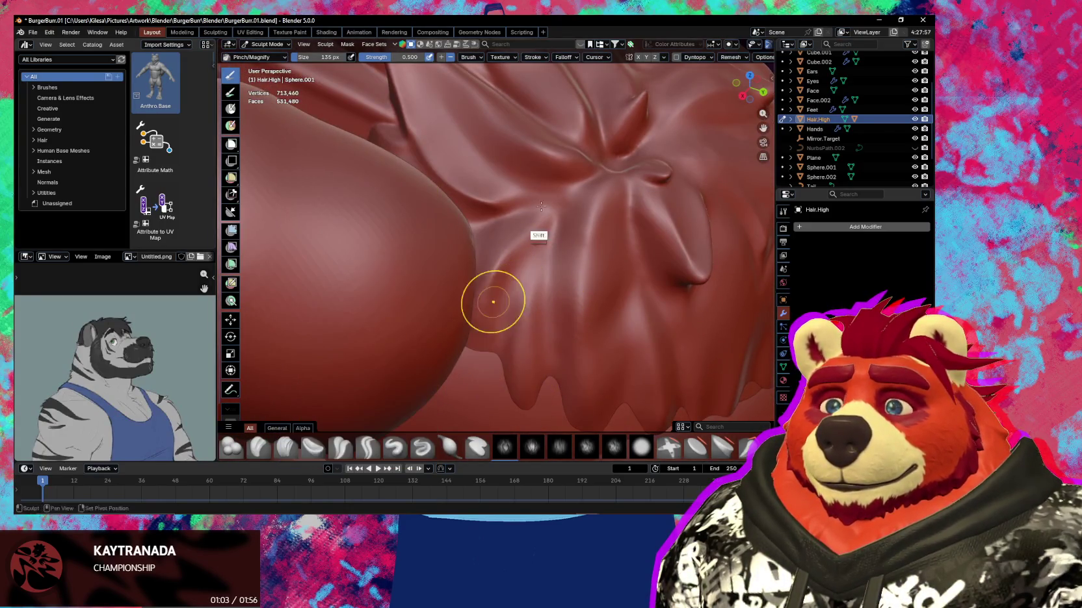
middle_click_drag(536, 224, 511, 262, "shift")
scroll(527, 262, "down", 3, "shift")
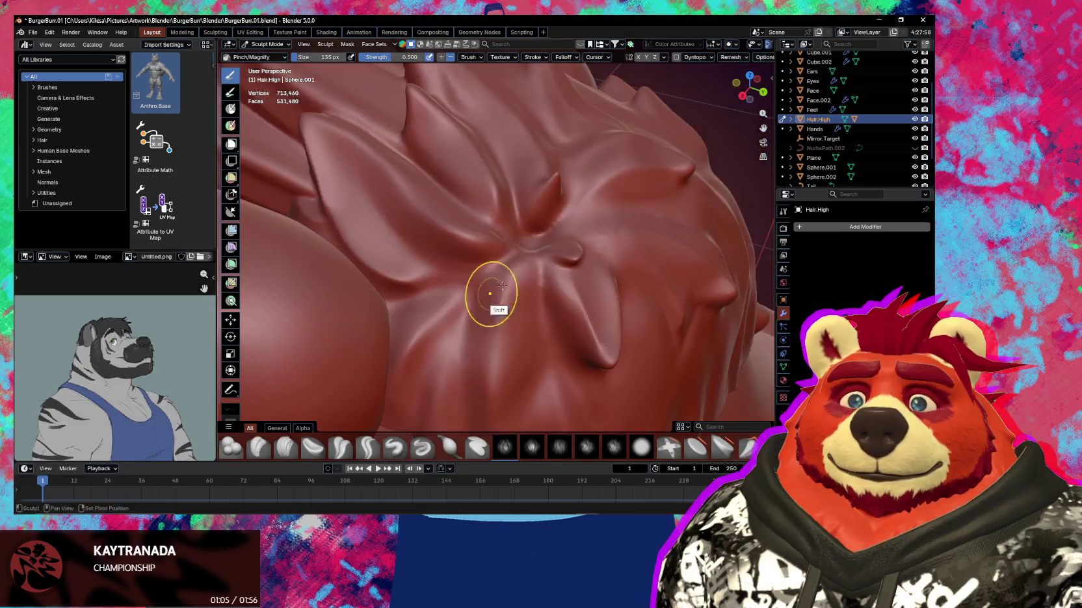
scroll(507, 290, "down", 5, "ctrl")
scroll(472, 338, "up", 3)
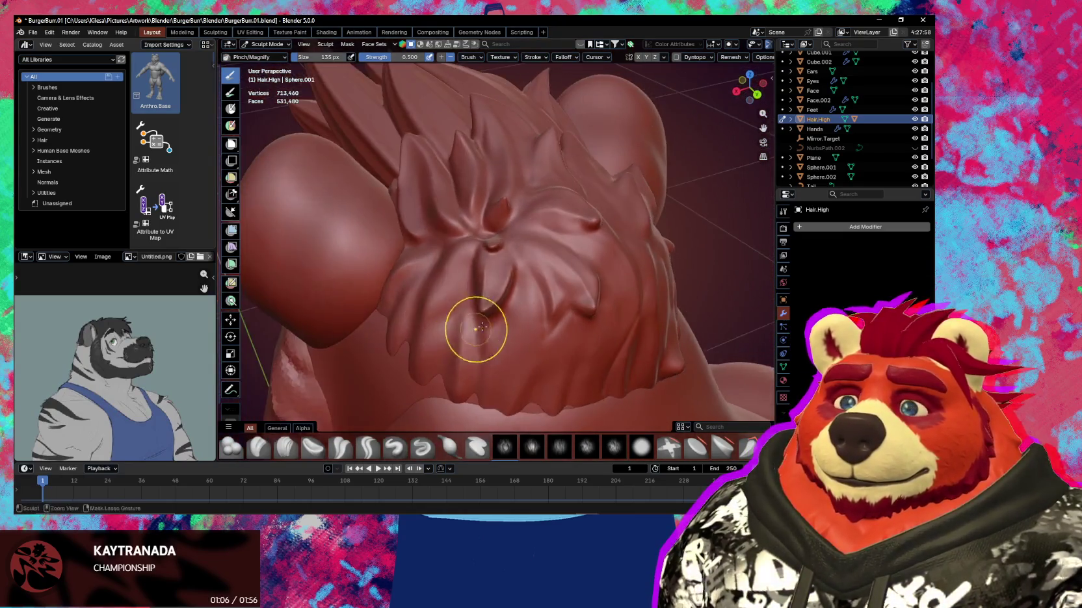
scroll(507, 279, "up", 3)
scroll(511, 285, "down", 2)
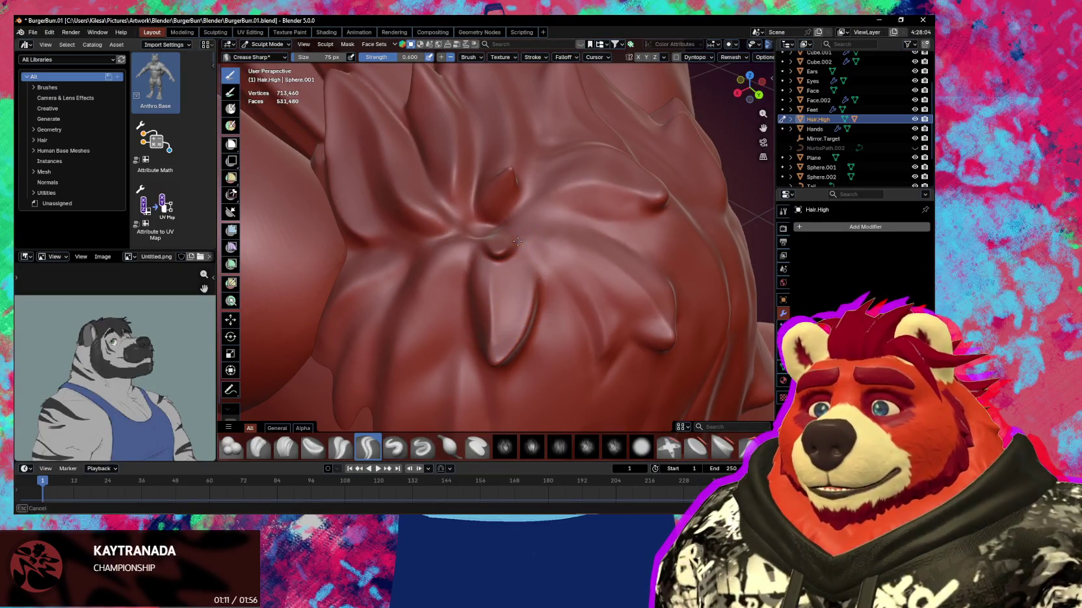
mouse_move(494, 352)
middle_mouse_down()
mouse_move(541, 275)
mouse_move(522, 255)
middle_mouse_up()
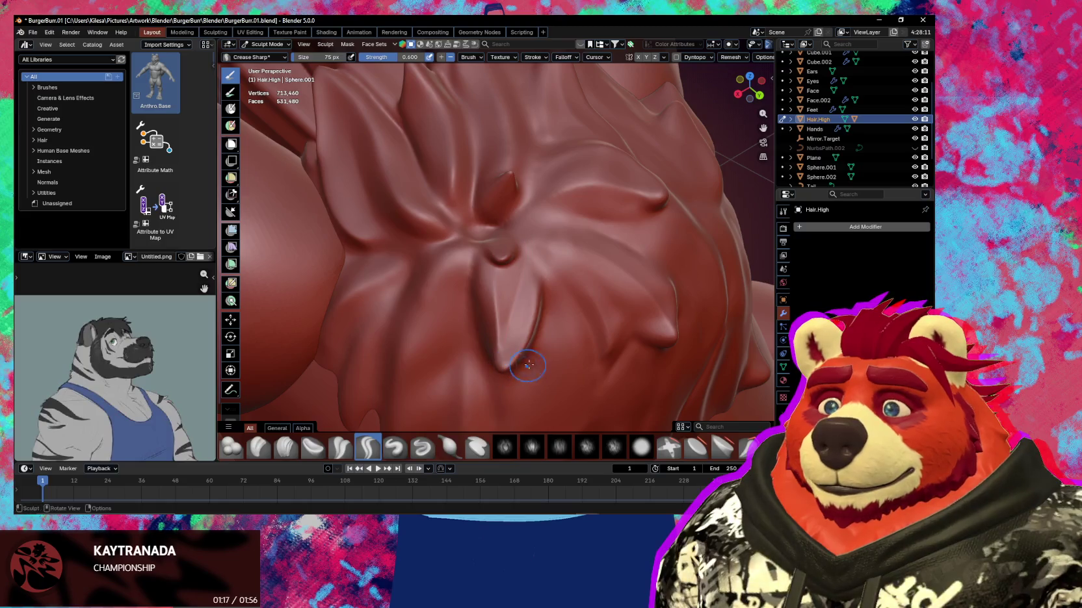
mouse_move(560, 269)
middle_mouse_down()
mouse_move(518, 246)
mouse_move(509, 289)
middle_mouse_up()
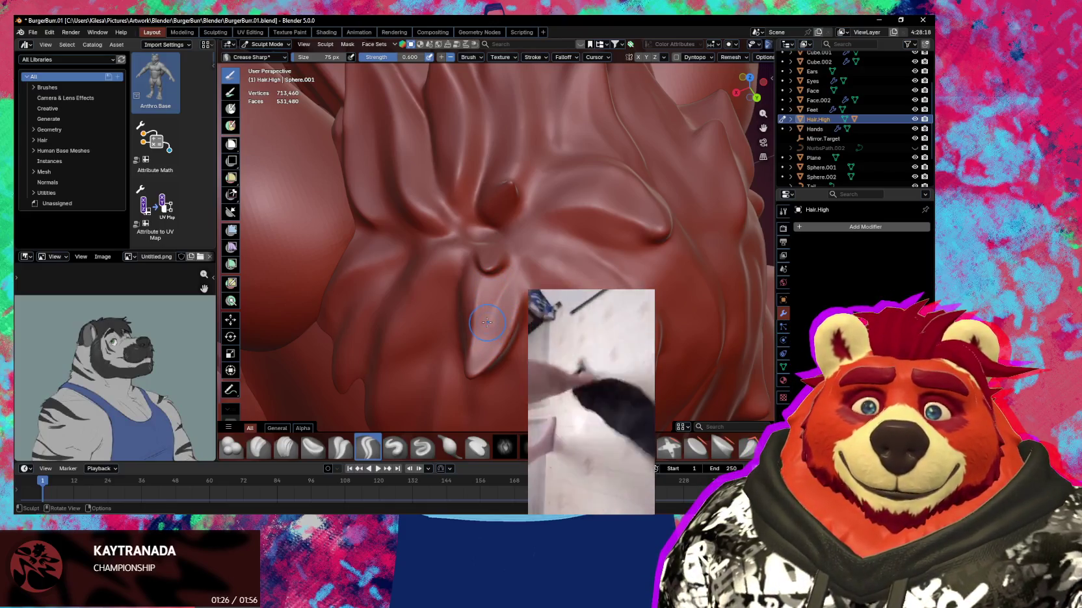
Switch to Pinch/Magnify at 98 px and pinch the folds into a sharp cusp near the swirl
key("p")
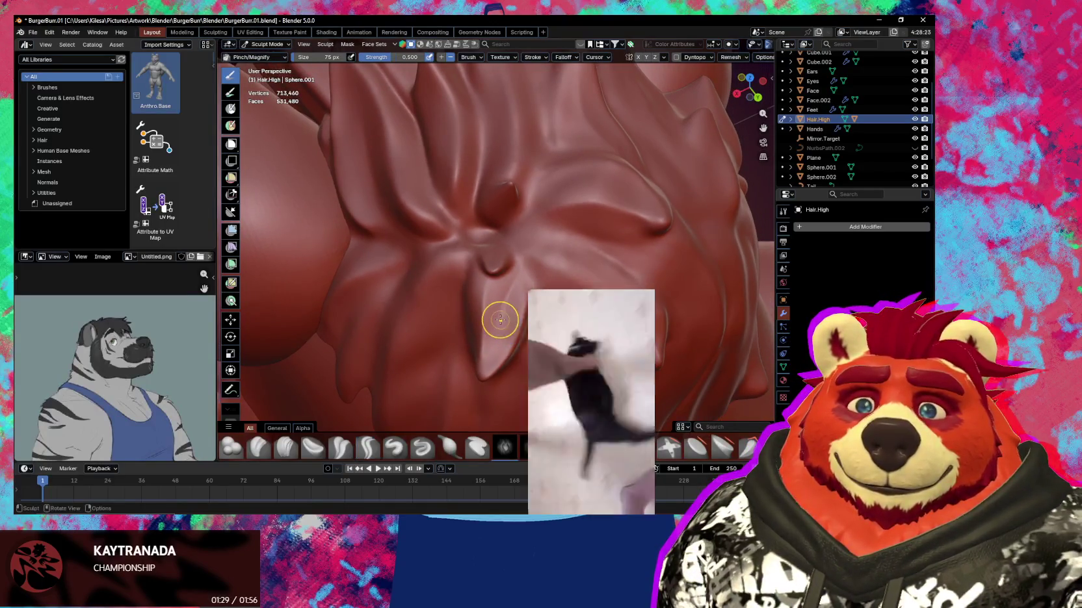
key("f")
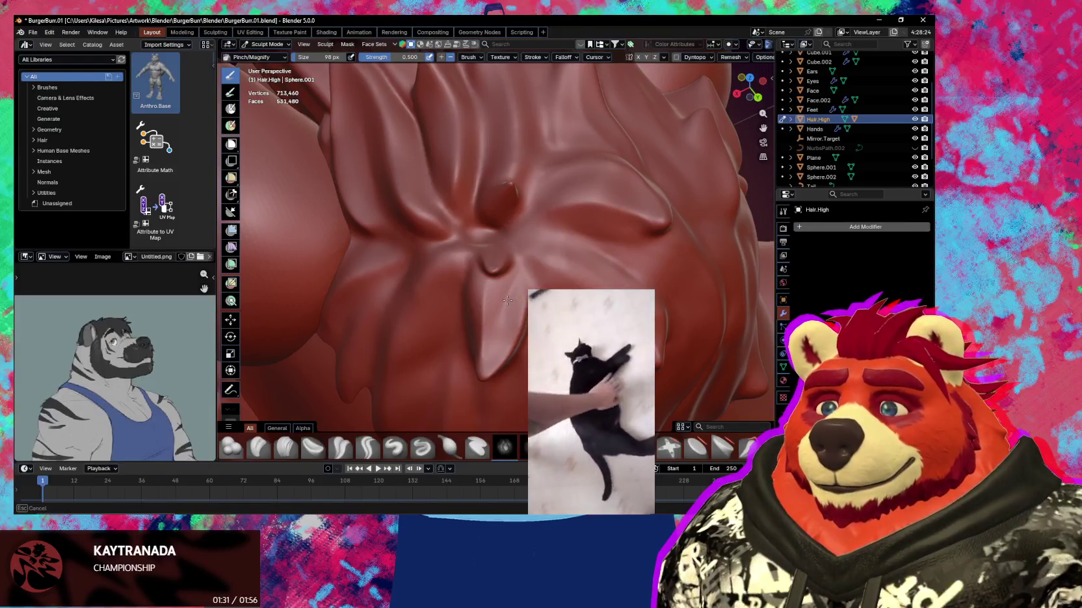
left_click(508, 301)
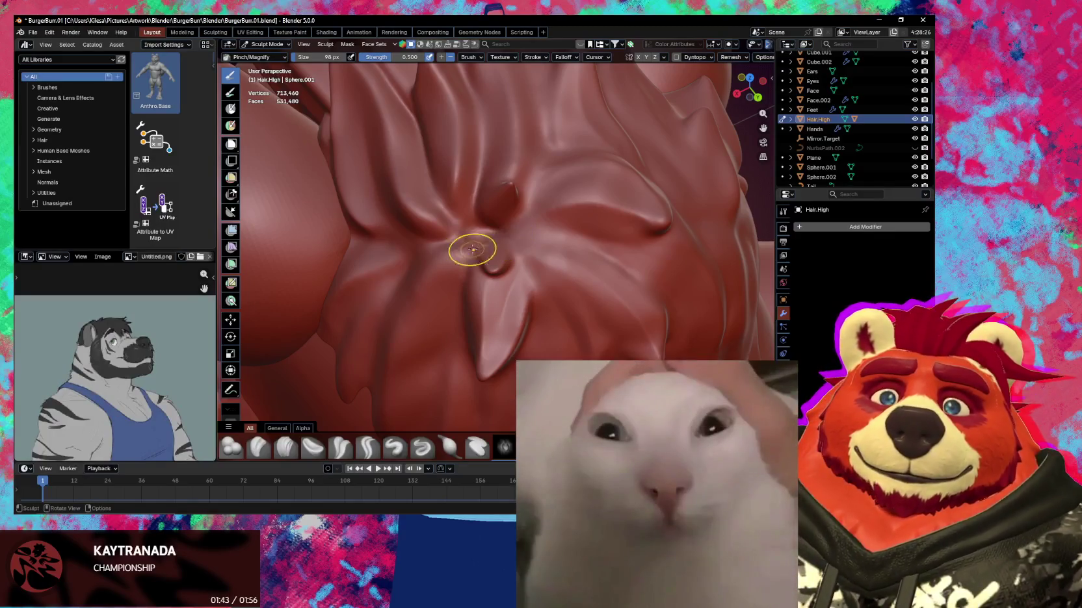
left_click_drag(470, 271, 488, 292)
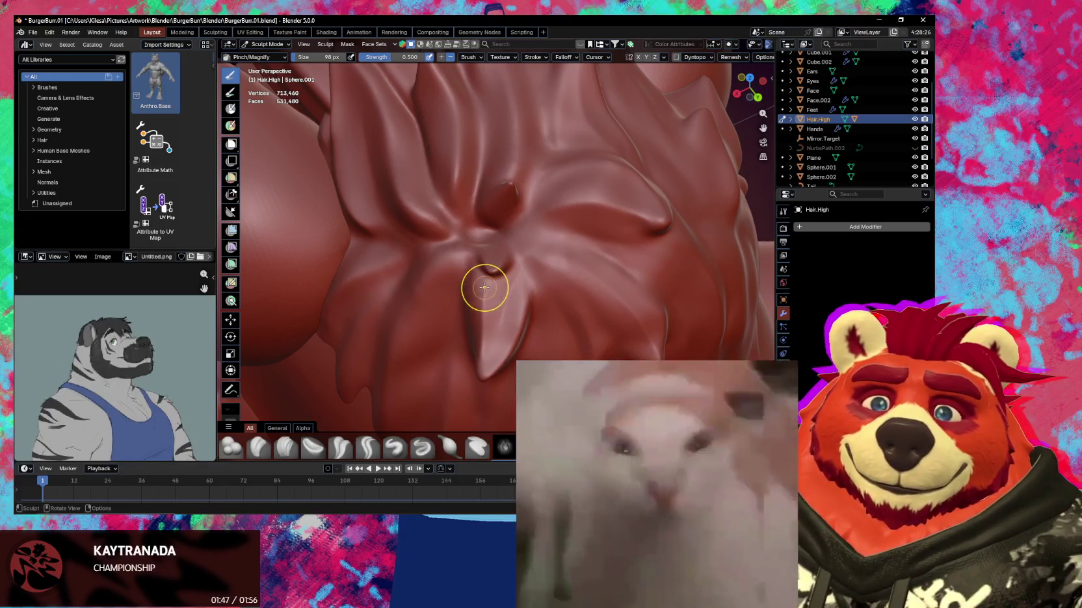
mouse_move(473, 286)
middle_mouse_down()
mouse_move(515, 277)
mouse_move(510, 267)
mouse_move(559, 284)
mouse_move(531, 277)
mouse_move(552, 265)
middle_mouse_up()
Deepen the crease beside the crown swirl with a 124 px Crease Sharp brush
key("f")
left_click(552, 266)
left_click_drag(553, 265, 555, 261)
mouse_move(526, 281)
middle_mouse_down()
mouse_move(507, 316)
mouse_move(492, 299)
mouse_move(418, 288)
mouse_move(522, 280)
mouse_move(570, 299)
middle_mouse_up()
Pull the hair cap's spiky edge with a 190 px Grab brush, then return to Crease Sharp
key("g")
key("f")
left_click(592, 276)
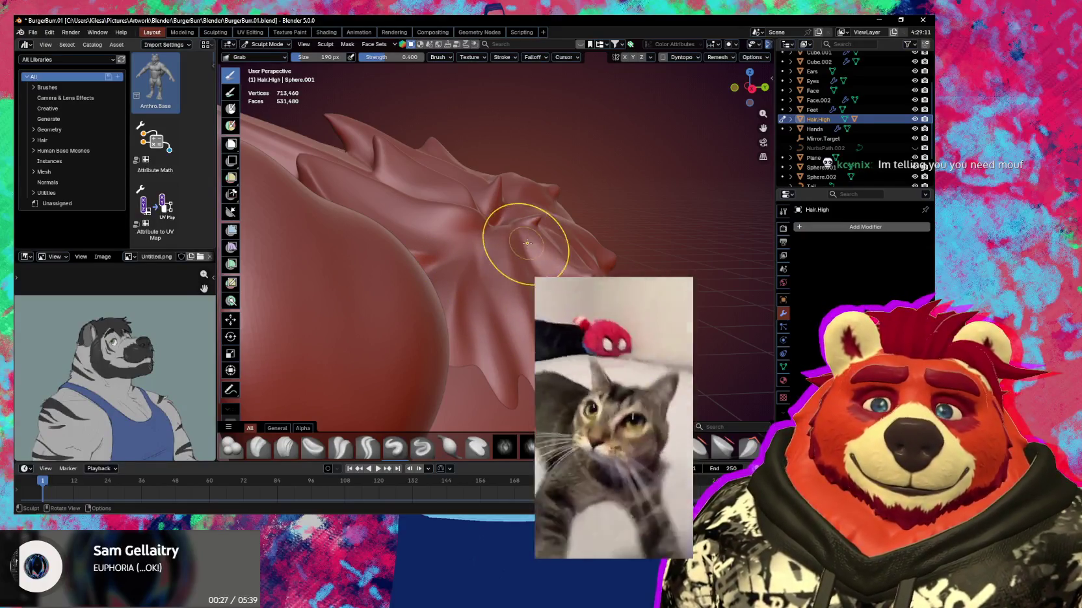
mouse_move(499, 272)
middle_mouse_down()
mouse_move(505, 278)
mouse_move(482, 280)
mouse_move(478, 251)
mouse_move(495, 253)
mouse_move(452, 242)
mouse_move(453, 286)
mouse_move(429, 287)
mouse_move(560, 254)
mouse_move(511, 285)
mouse_move(503, 267)
mouse_move(511, 227)
mouse_move(529, 211)
middle_mouse_up()
key("g")
key("shift+c")
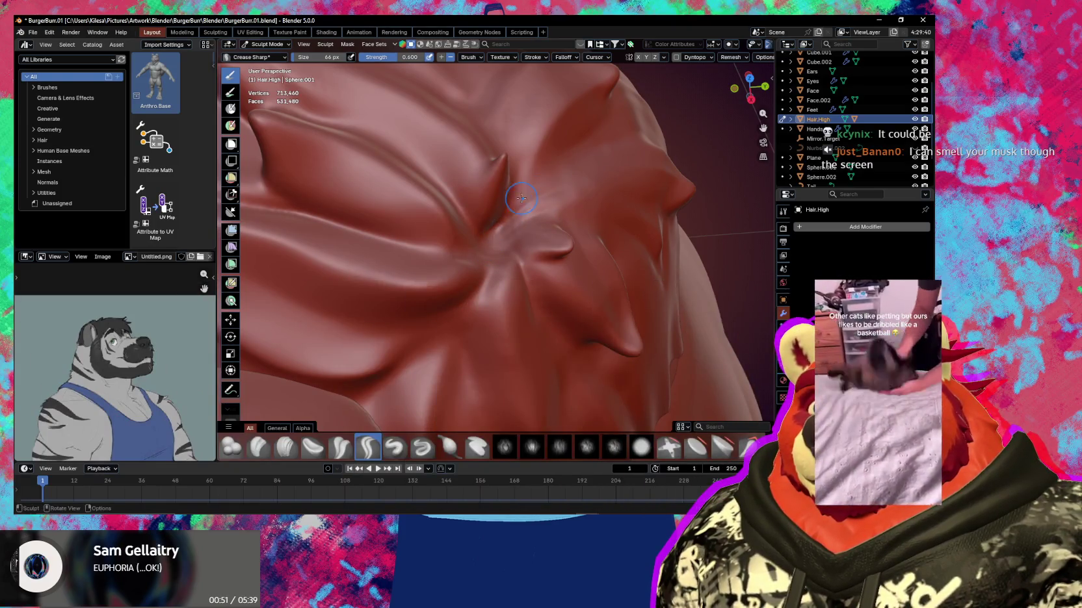
mouse_move(560, 174)
middle_mouse_down()
mouse_move(491, 162)
mouse_move(508, 159)
middle_mouse_up()
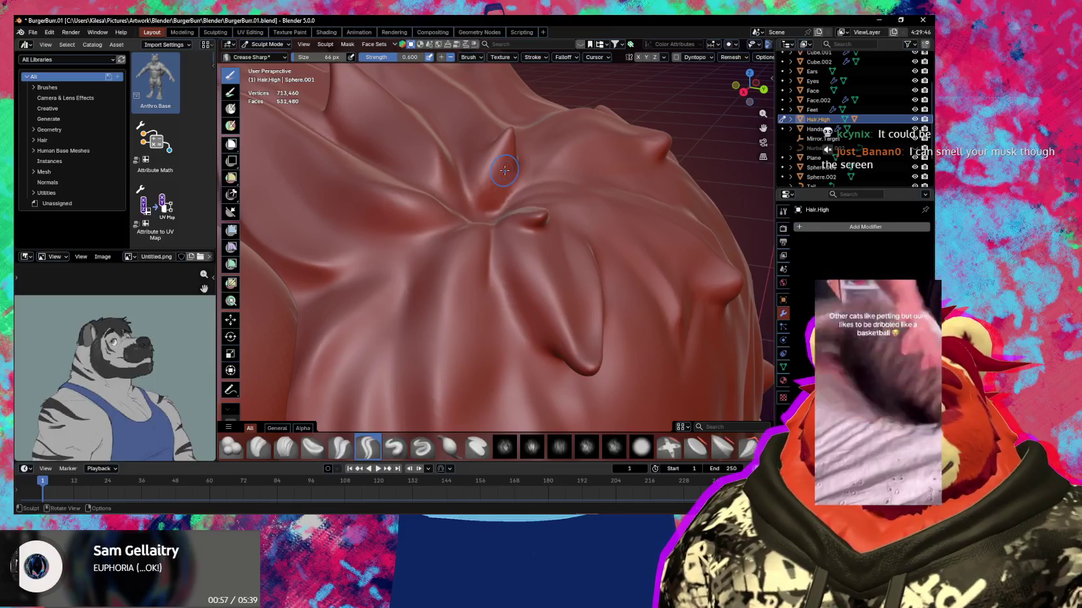
Sharpen the fold lines radiating from the crown swirl's centre with the 66 px Crease Sharp brush
key("shift")
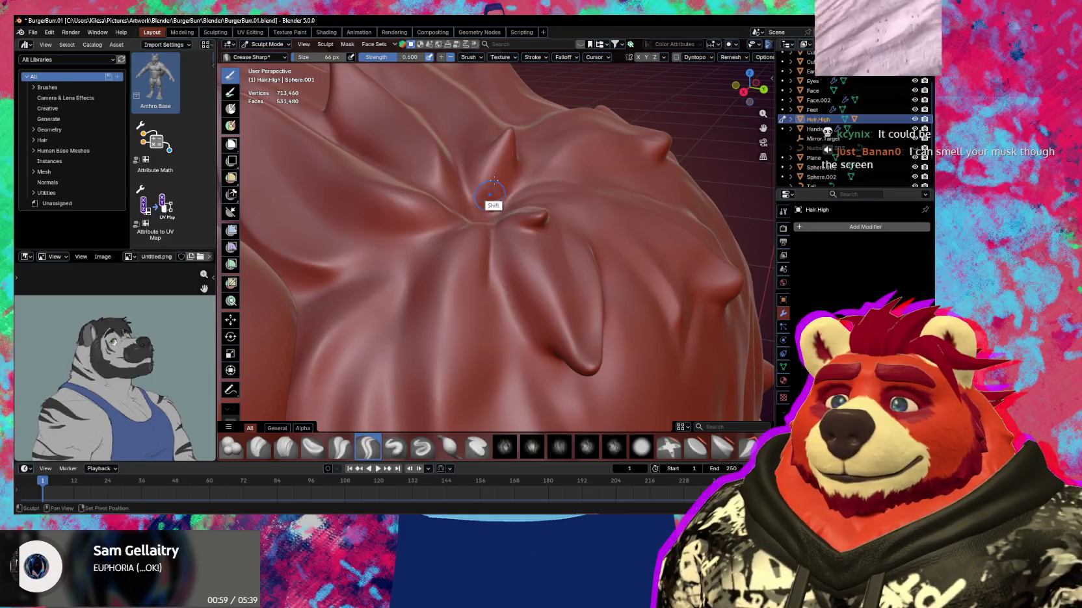
middle_click_drag(521, 163, 533, 220)
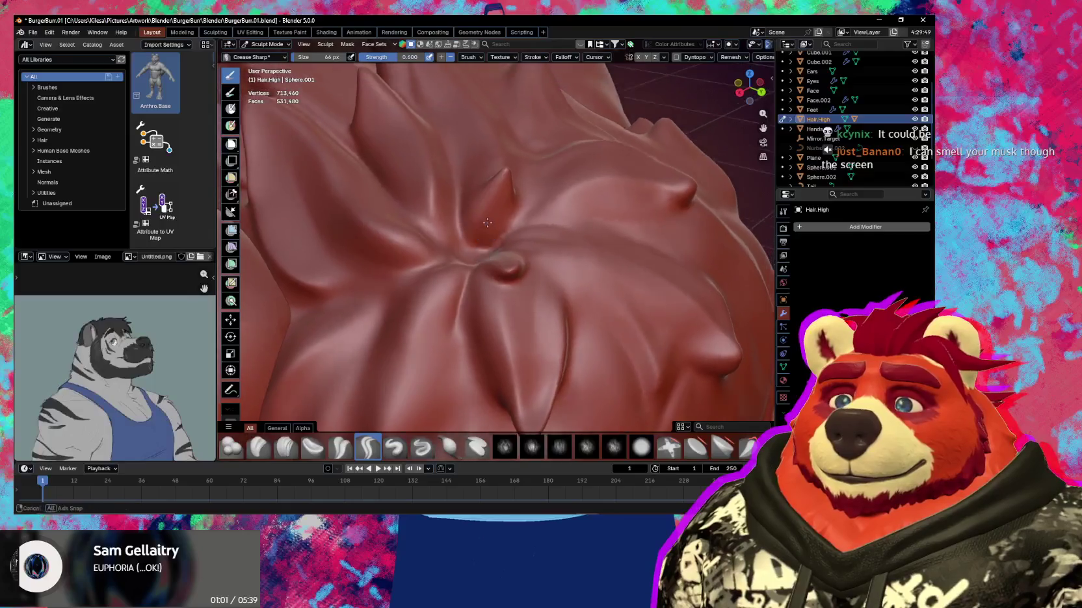
mouse_move(509, 182)
middle_mouse_down()
mouse_move(504, 192)
mouse_move(505, 169)
middle_mouse_up()
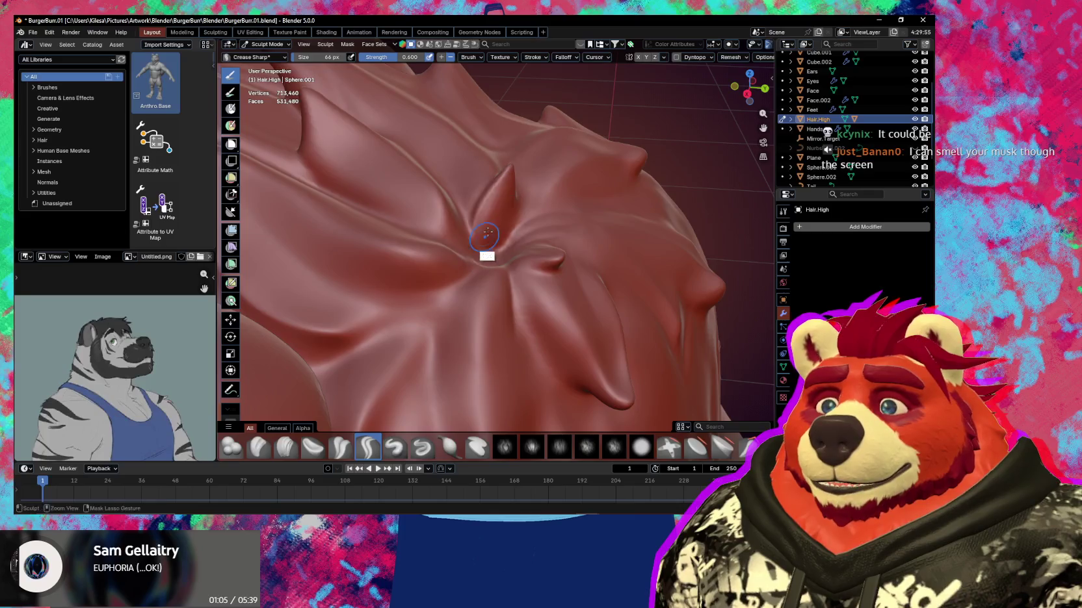
middle_click_drag(487, 233, 489, 204)
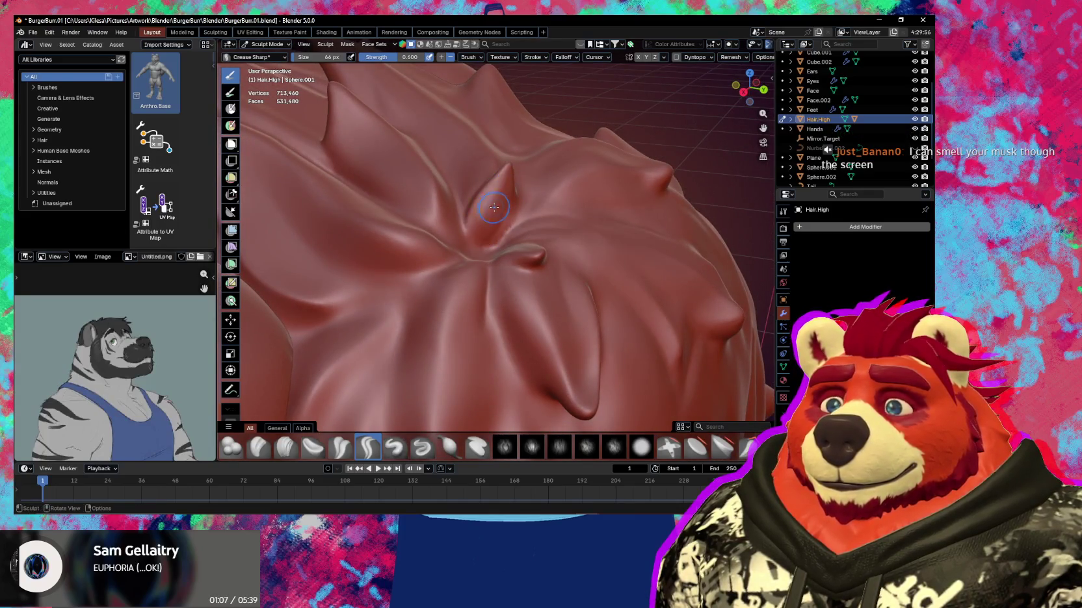
mouse_move(507, 173)
middle_mouse_down()
mouse_move(485, 240)
mouse_move(438, 216)
middle_mouse_up()
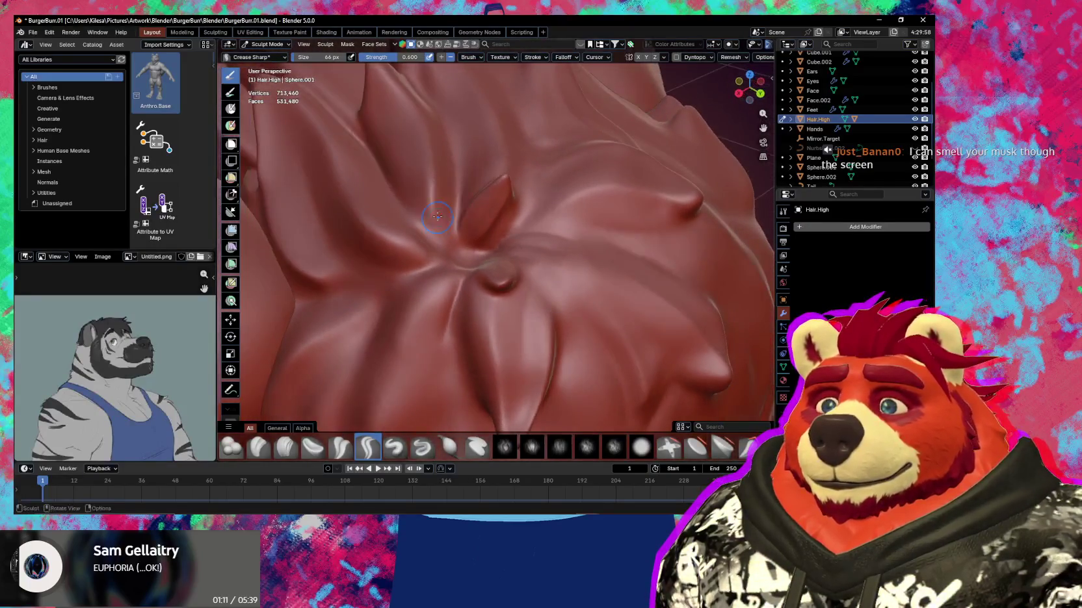
mouse_move(438, 247)
middle_mouse_down()
mouse_move(444, 229)
mouse_move(460, 256)
middle_mouse_up()
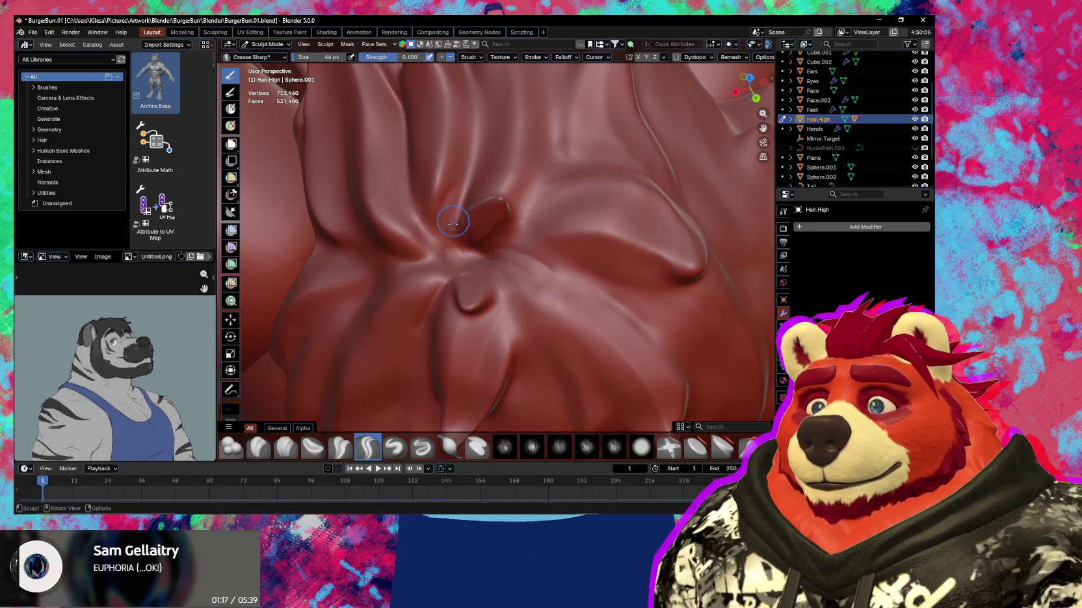
mouse_move(474, 169)
middle_mouse_down()
mouse_move(493, 147)
mouse_move(459, 162)
middle_mouse_up()
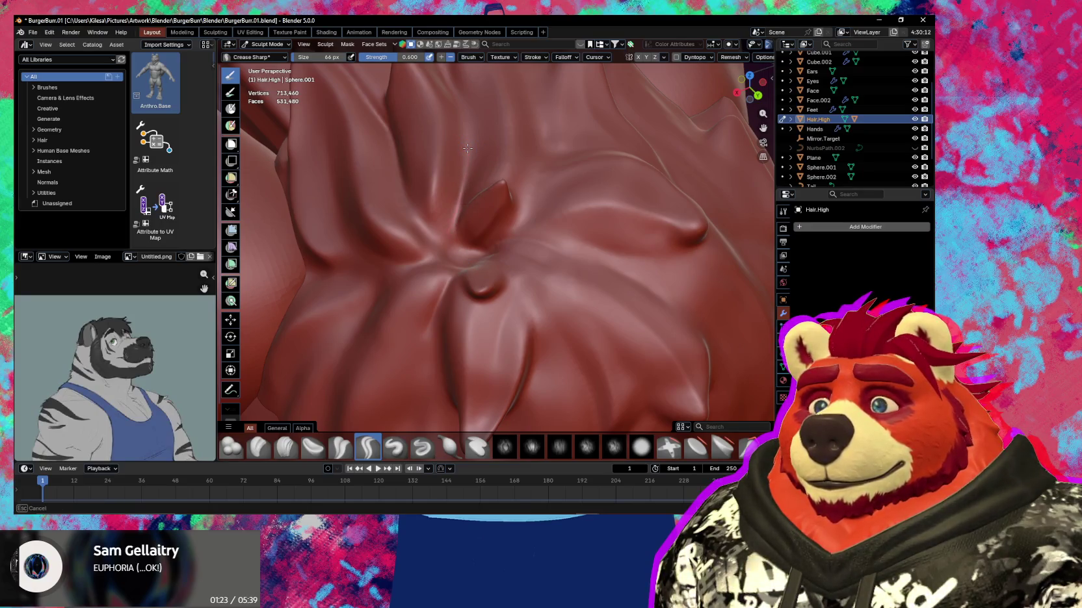
middle_click_drag(471, 237, 415, 277)
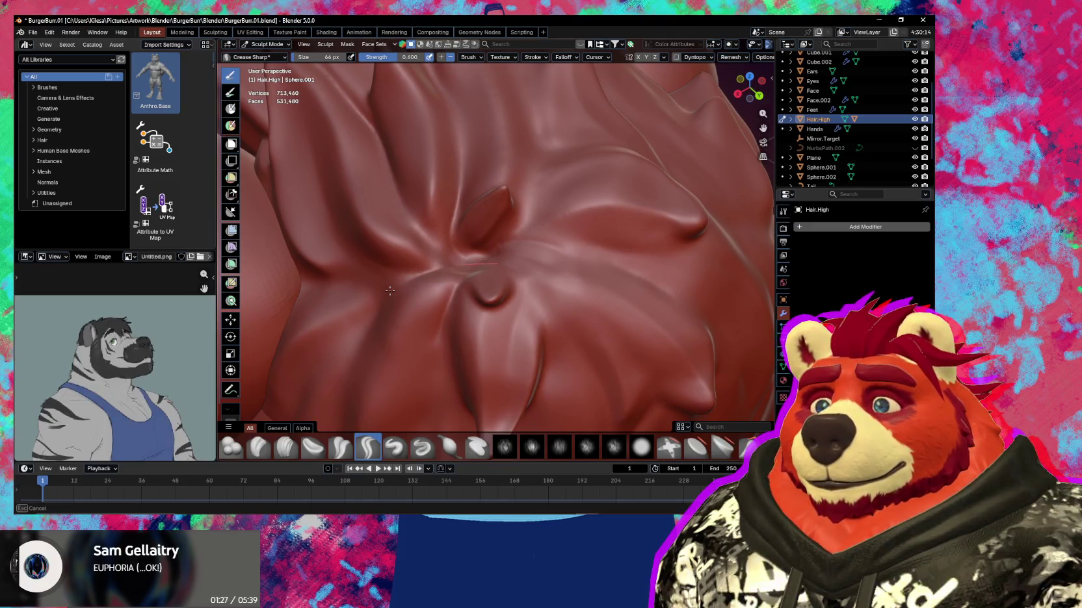
middle_click_drag(512, 239, 478, 270)
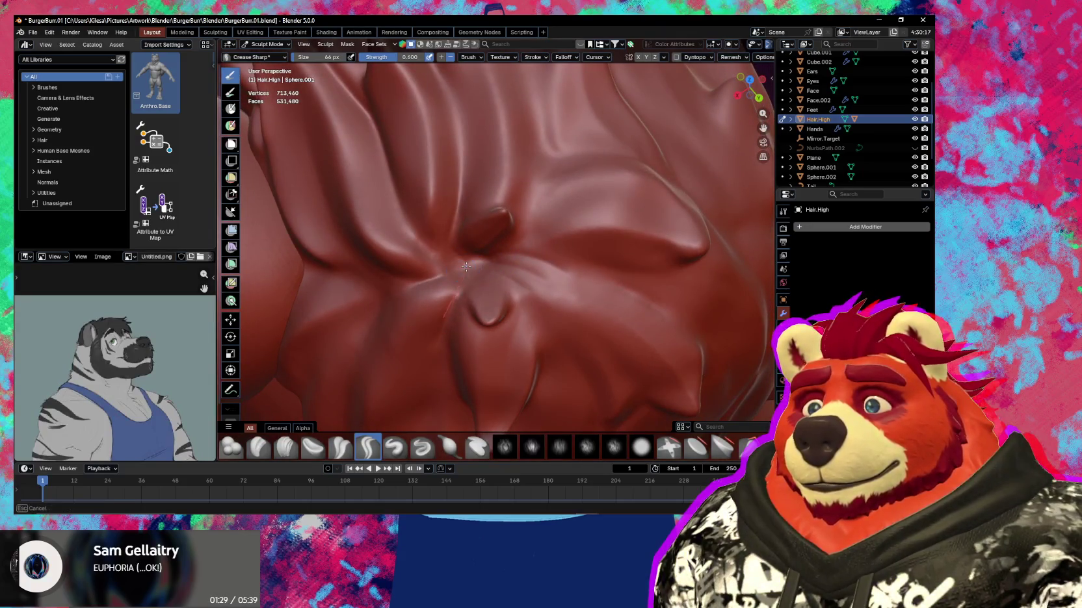
right_click_drag(468, 265, 459, 271, "ctrl")
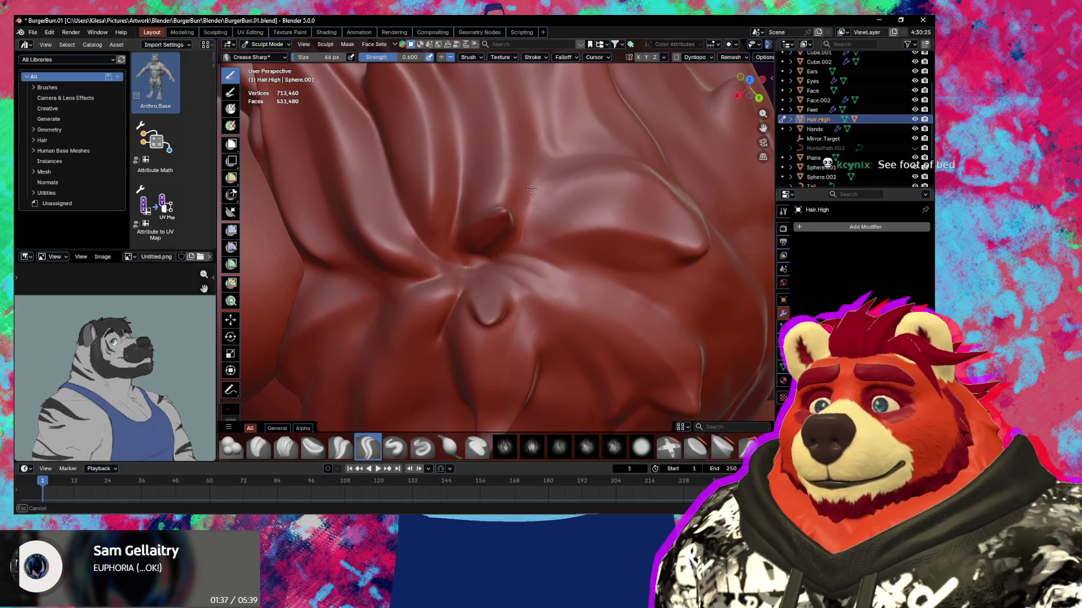
scroll(531, 189, "down", 6)
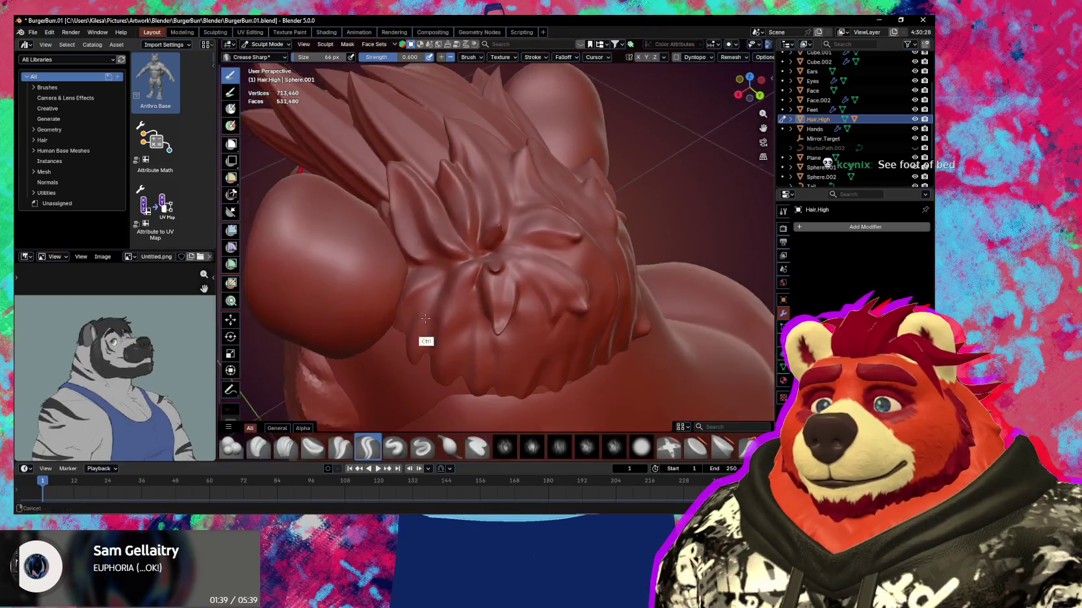
Set the brush to 139 px and zoom in close on the crown spikes
mouse_move(531, 189)
middle_mouse_down()
mouse_move(415, 330)
mouse_move(539, 244)
mouse_move(502, 234)
mouse_move(500, 193)
mouse_move(486, 226)
middle_mouse_up()
scroll(532, 215, "up", 4)
key("f")
left_click(558, 234)
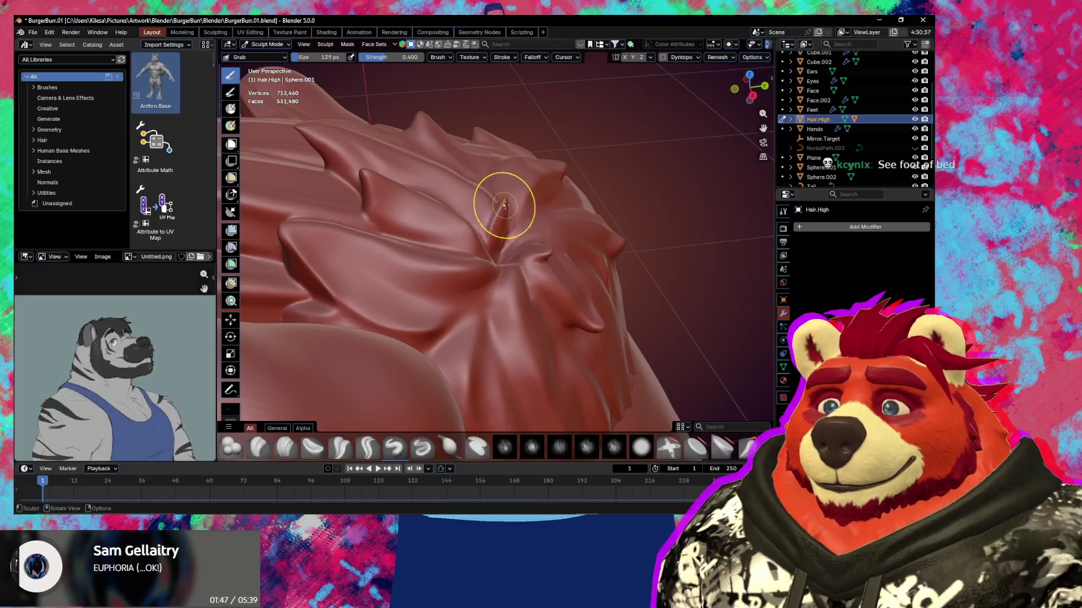
middle_click_drag(533, 212, 519, 217)
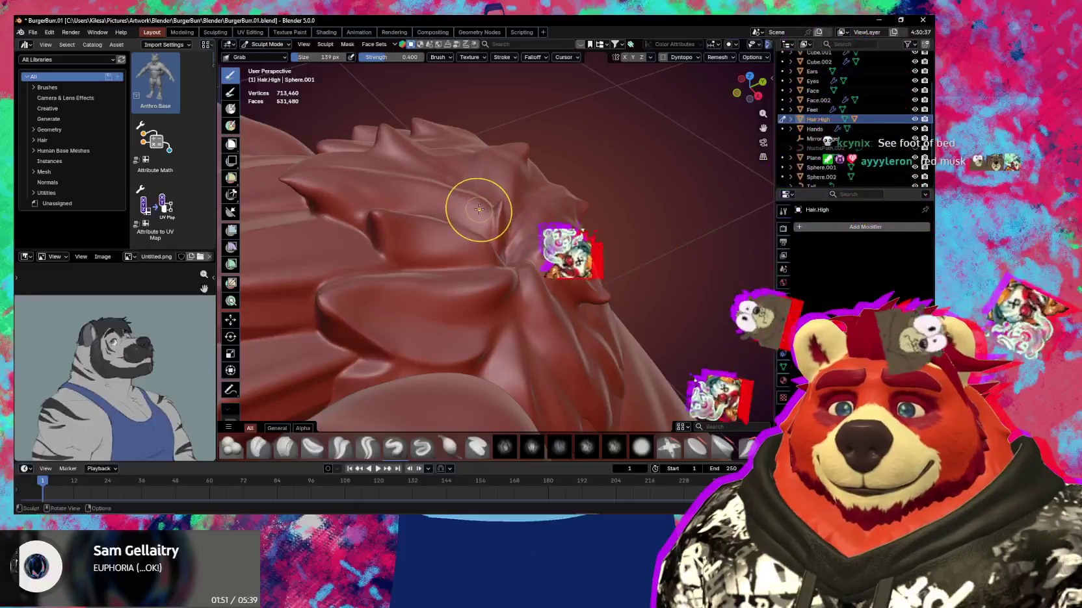
mouse_move(488, 206)
middle_mouse_down()
mouse_move(494, 279)
mouse_move(464, 216)
mouse_move(465, 206)
mouse_move(477, 216)
mouse_move(502, 284)
mouse_move(439, 225)
mouse_move(483, 234)
mouse_move(403, 230)
mouse_move(423, 244)
mouse_move(553, 248)
mouse_move(558, 297)
mouse_move(534, 290)
mouse_move(540, 266)
mouse_move(584, 280)
mouse_move(559, 253)
middle_mouse_up()
scroll(482, 242, "up", 2)
scroll(540, 267, "up", 4)
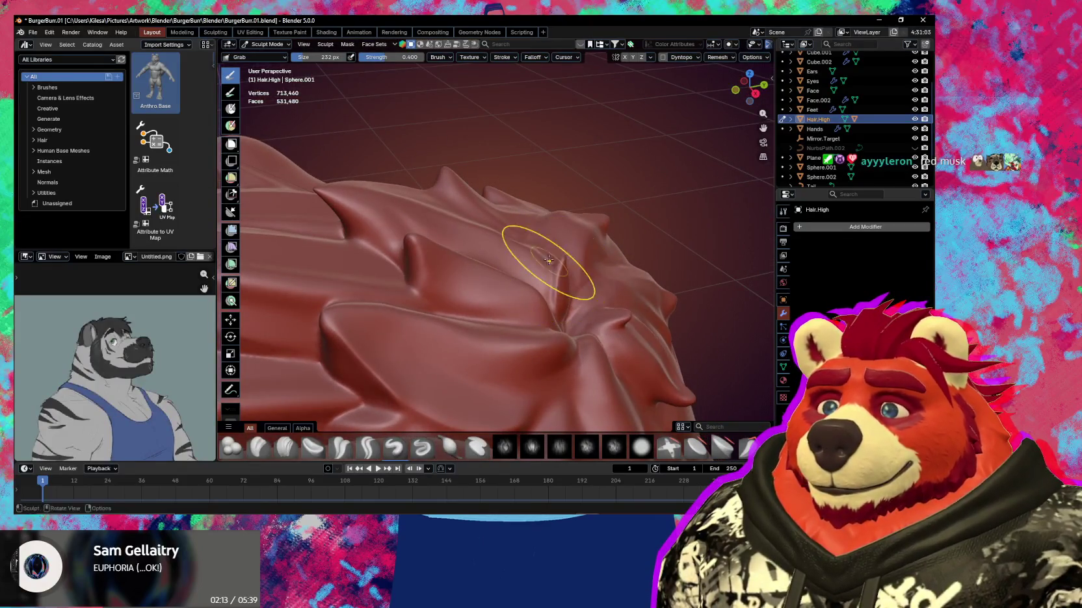
scroll(531, 234, "up", 3)
mouse_move(507, 260)
middle_mouse_down()
mouse_move(475, 276)
mouse_move(495, 254)
mouse_move(533, 252)
mouse_move(503, 249)
middle_mouse_up()
Pull a crown spike into a new shape with a 149 px Grab brush
key("f")
left_click(447, 265)
middle_click_drag(416, 208, 413, 206, "shift")
mouse_move(522, 270)
middle_mouse_down()
mouse_move(487, 254)
mouse_move(534, 252)
middle_mouse_up()
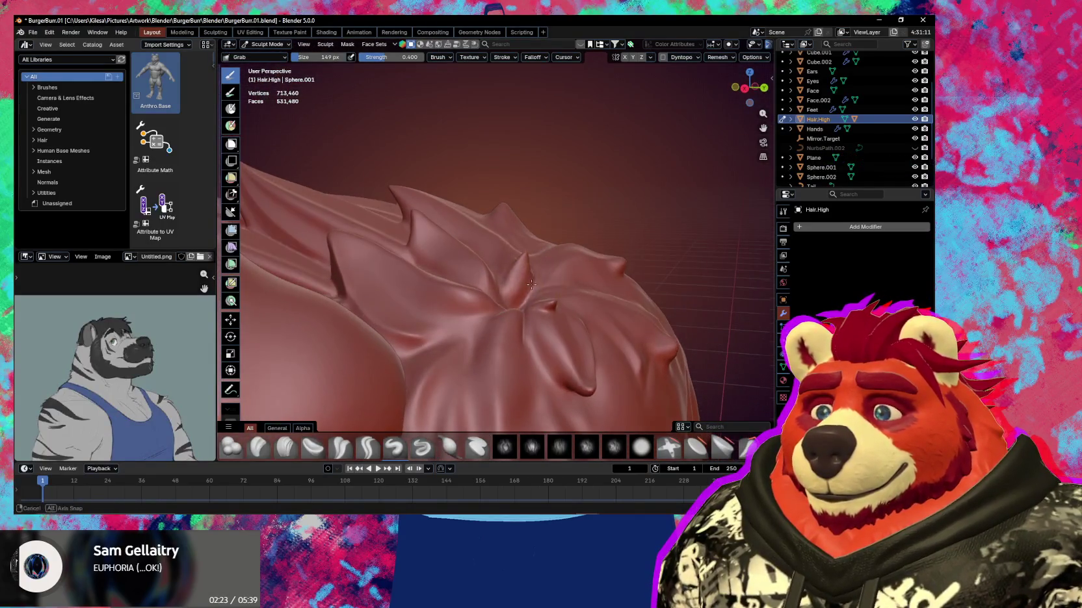
middle_click_drag(533, 252, 545, 269)
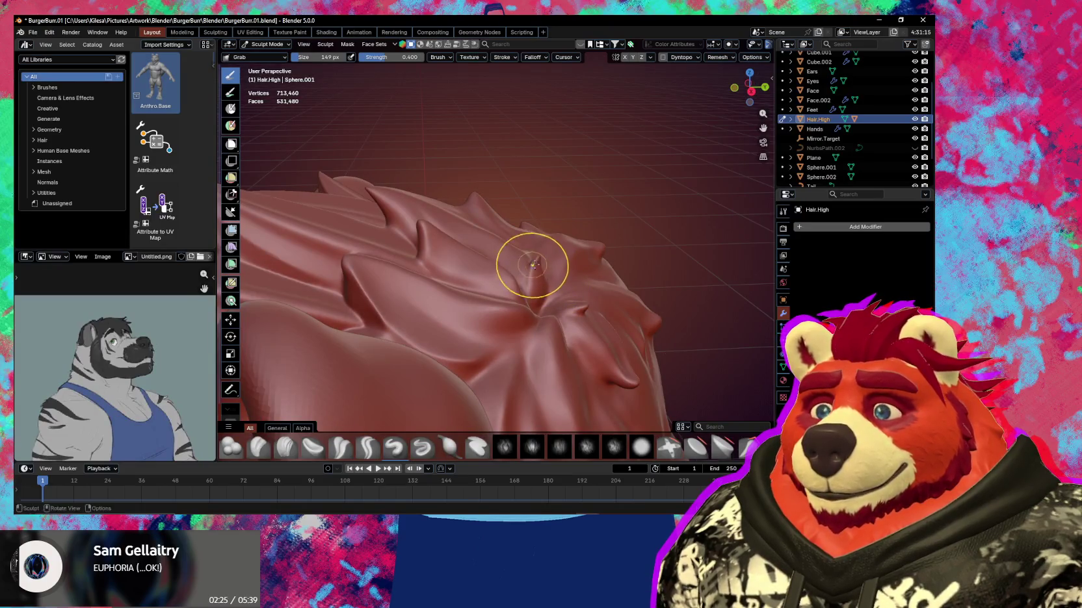
scroll(549, 270, "up", 2)
middle_click_drag(536, 278, 471, 285)
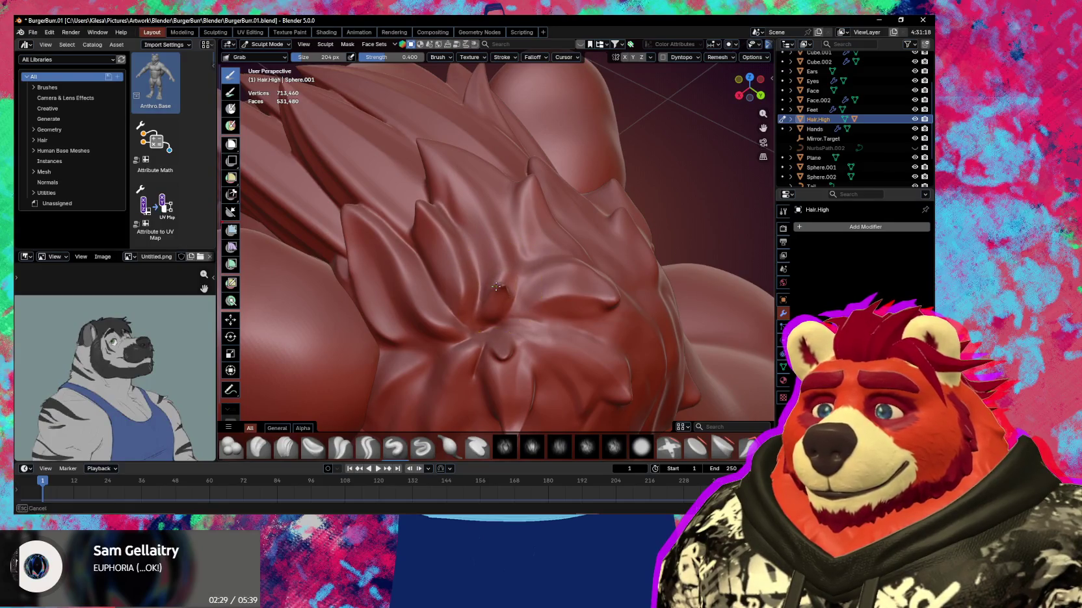
mouse_move(494, 276)
middle_mouse_down()
mouse_move(548, 264)
mouse_move(540, 254)
mouse_move(482, 254)
middle_mouse_up()
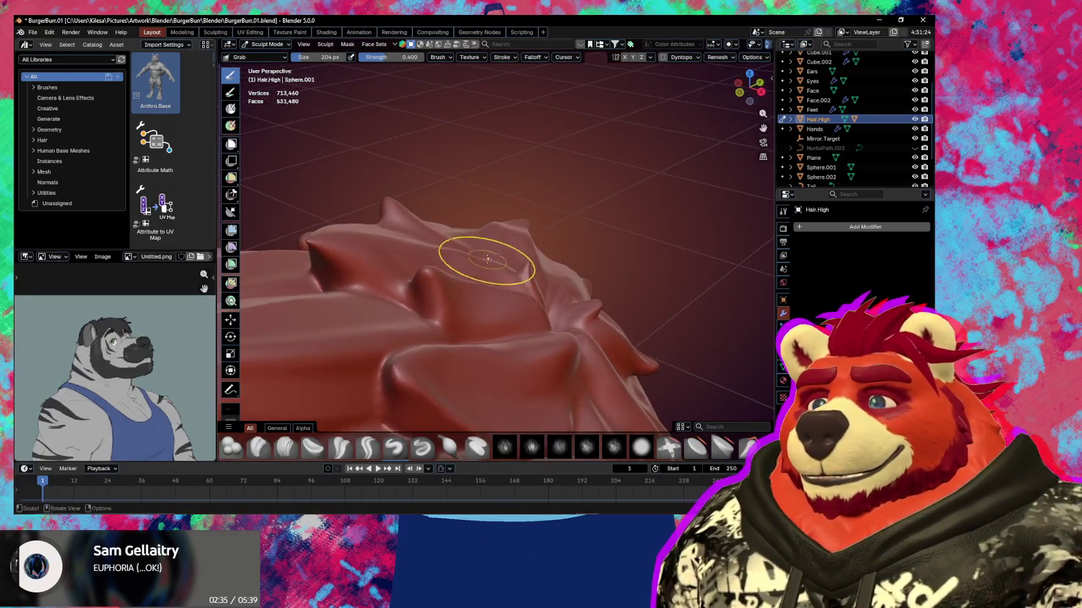
left_click_drag(483, 255, 483, 253)
mouse_move(483, 253)
middle_mouse_down()
mouse_move(469, 264)
mouse_move(550, 241)
mouse_move(545, 229)
middle_mouse_up()
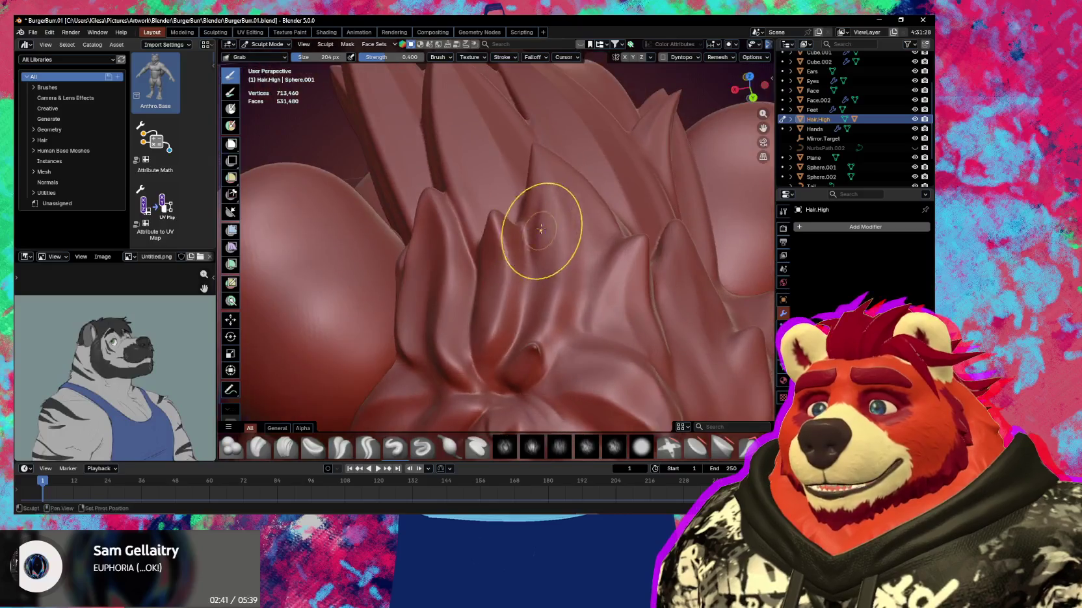
key("shift+c")
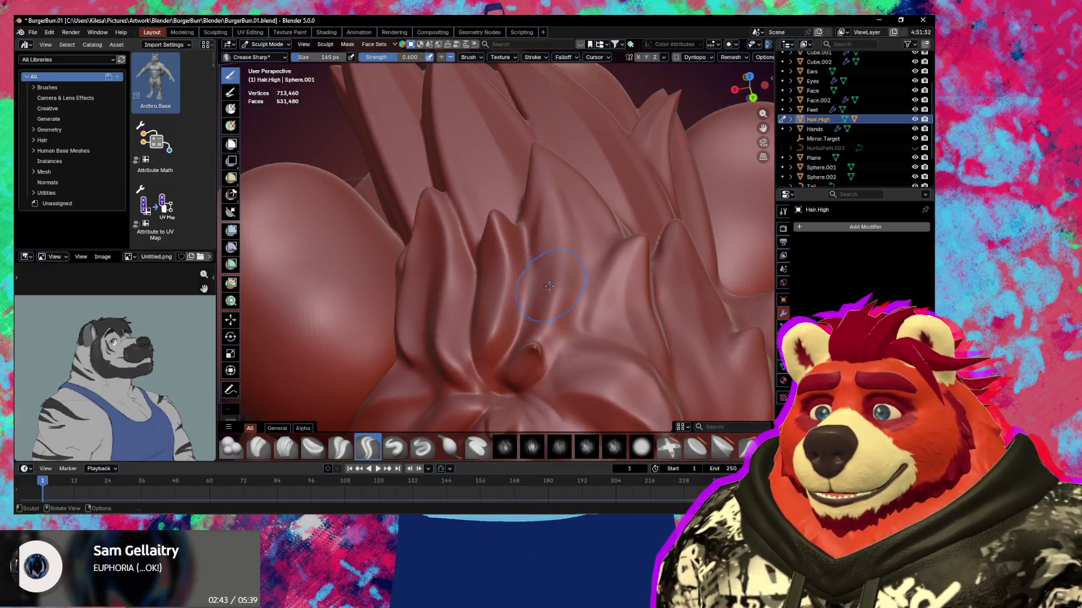
Crease the crown spike edges with Crease Sharp while moving around the head
middle_click_drag(554, 314, 550, 308, "shift")
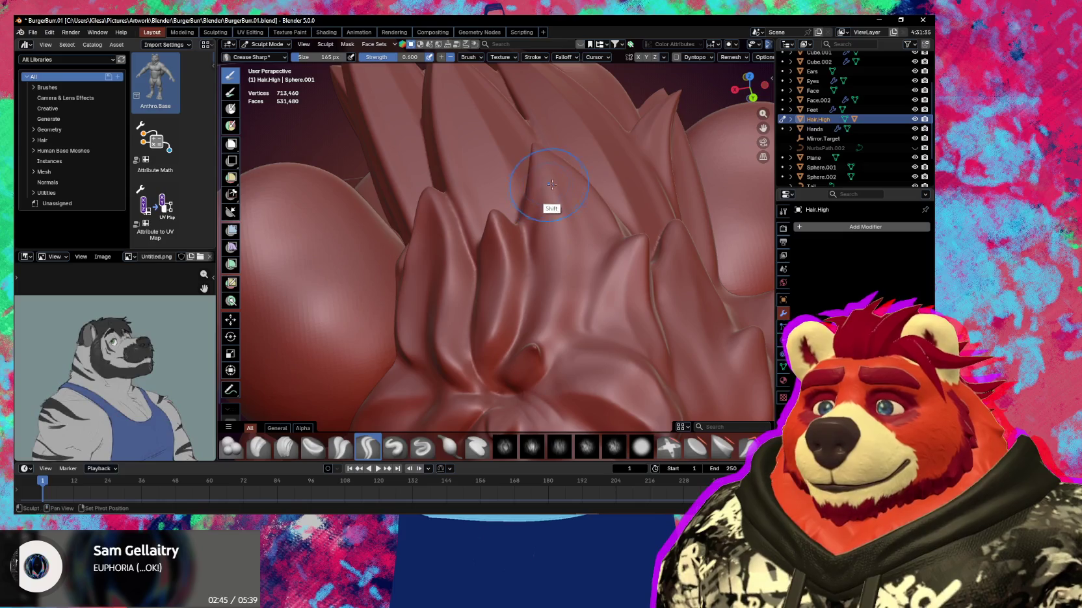
mouse_move(550, 177)
middle_mouse_down("shift")
mouse_move(561, 290)
mouse_move(532, 159)
mouse_move(530, 171)
middle_mouse_up("shift")
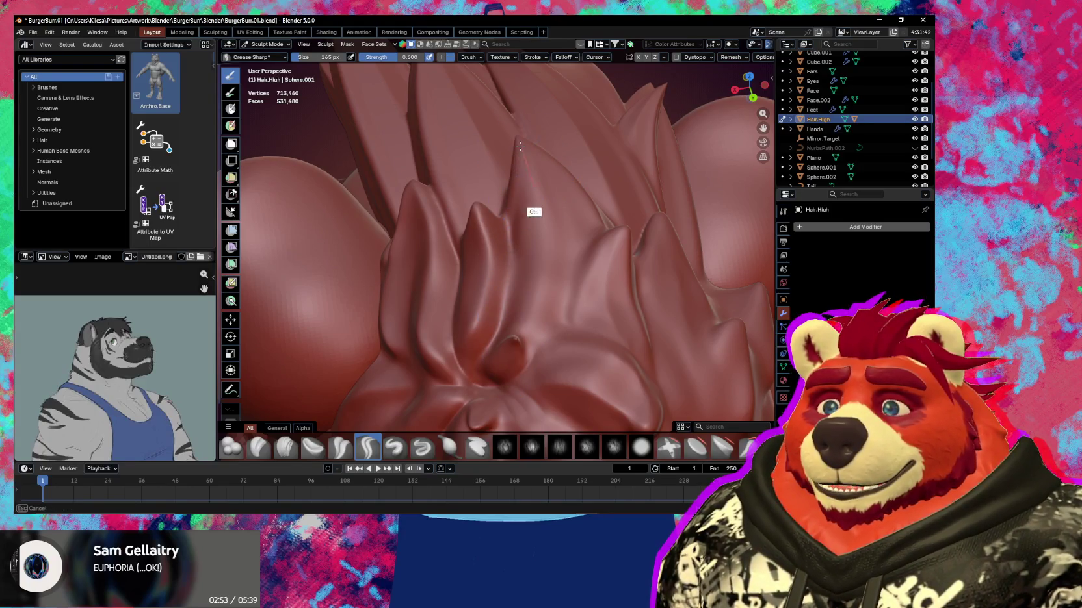
middle_click_drag(520, 146, 532, 221, "ctrl")
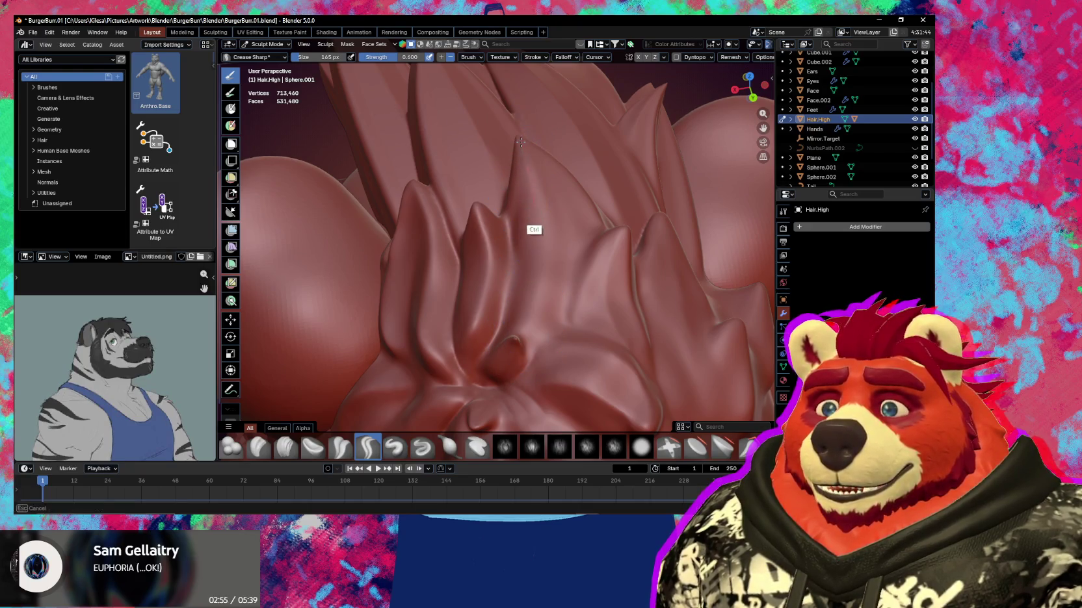
mouse_move(507, 361)
middle_mouse_down()
mouse_move(530, 239)
mouse_move(523, 268)
mouse_move(515, 266)
middle_mouse_up()
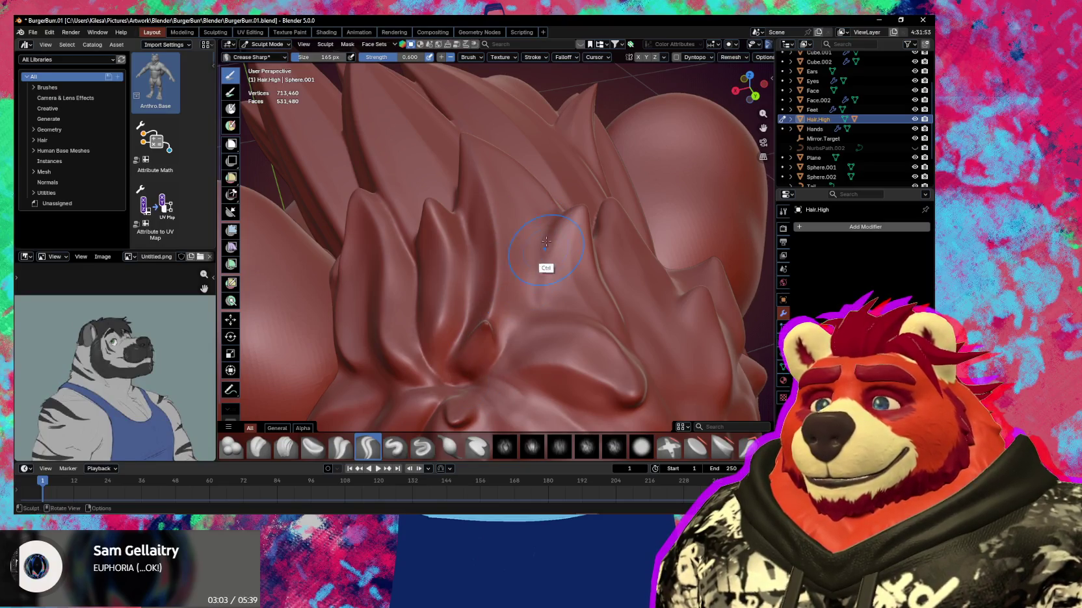
mouse_move(488, 351)
middle_mouse_down()
mouse_move(505, 349)
mouse_move(510, 282)
mouse_move(541, 286)
middle_mouse_up()
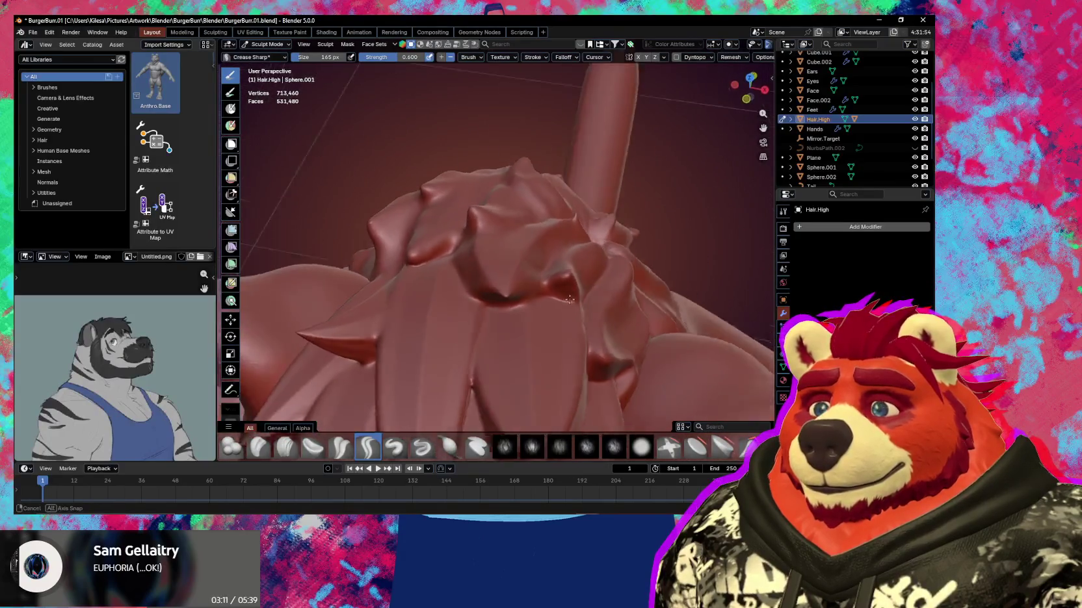
mouse_move(540, 286)
middle_mouse_down()
mouse_move(520, 296)
mouse_move(539, 284)
mouse_move(535, 237)
middle_mouse_up()
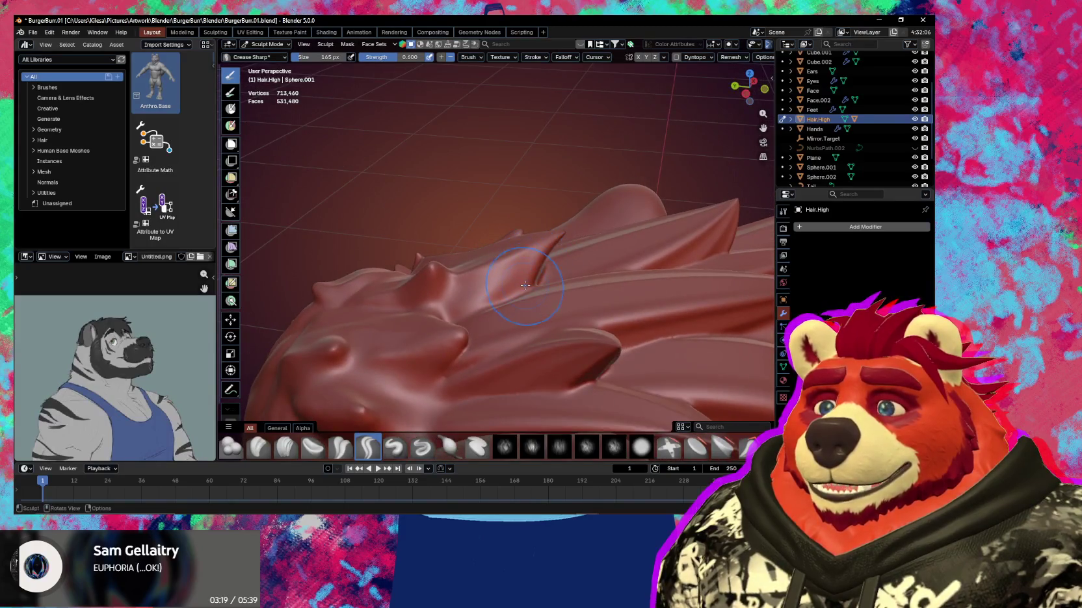
middle_click_drag(532, 288, 474, 277)
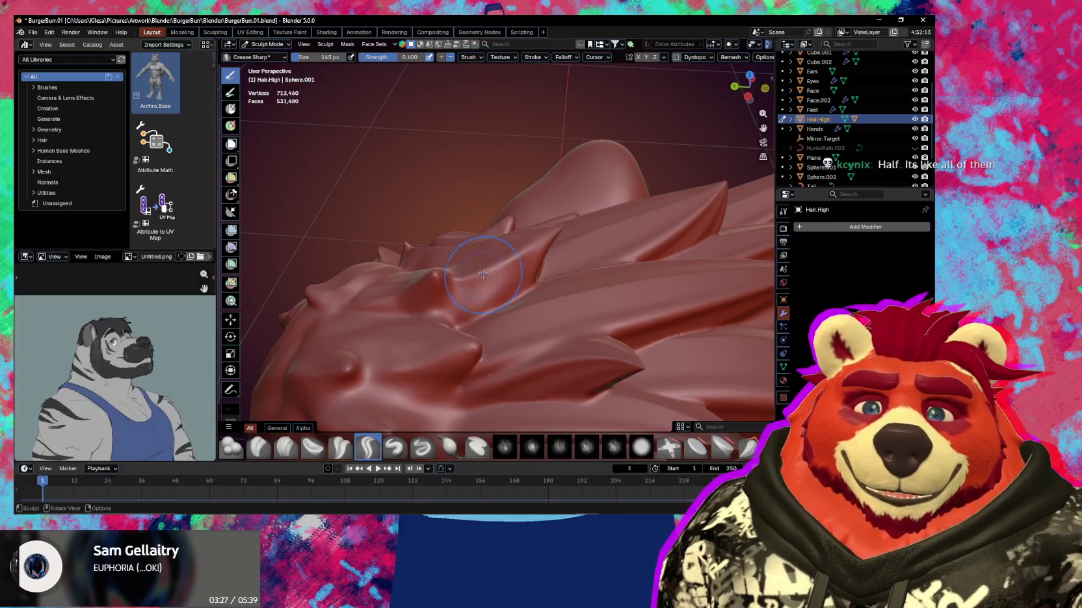
Save BurgerBun.01.blend, then set up the Grab brush at 193 px
key("ctrl+s")
mouse_move(487, 265)
middle_mouse_down()
mouse_move(505, 289)
mouse_move(496, 294)
mouse_move(543, 290)
mouse_move(453, 292)
middle_mouse_up()
key("f")
left_click(473, 288)
key("g")
key("f")
left_click(461, 292)
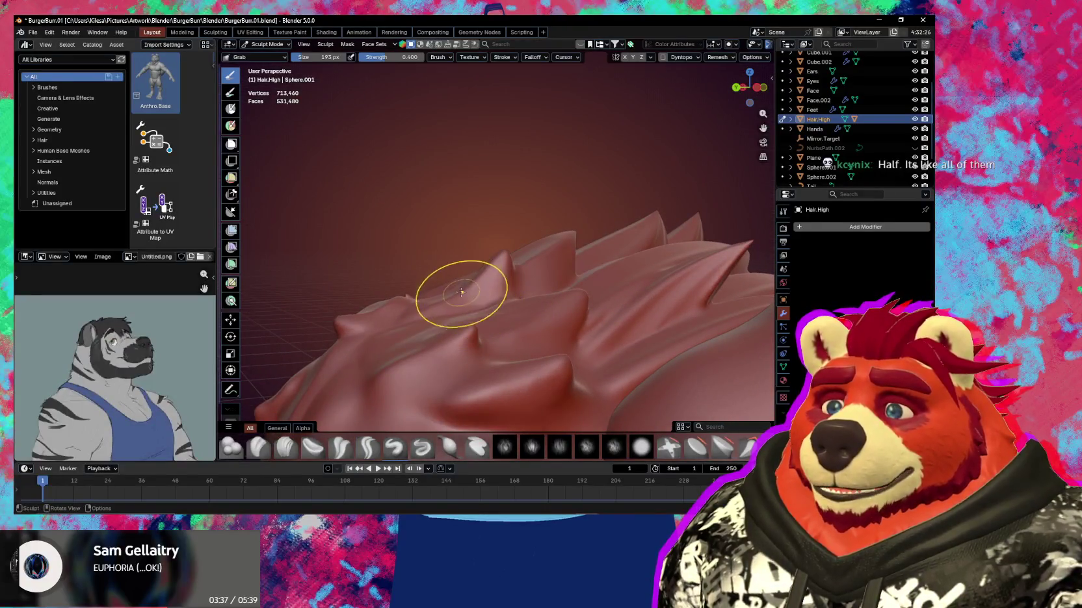
Set Crease Sharp to 91 px and frame the side spikes of the hair cap
mouse_move(456, 295)
middle_mouse_down()
mouse_move(468, 273)
mouse_move(504, 261)
middle_mouse_up()
key("shift+c")
key("f")
left_click(465, 273)
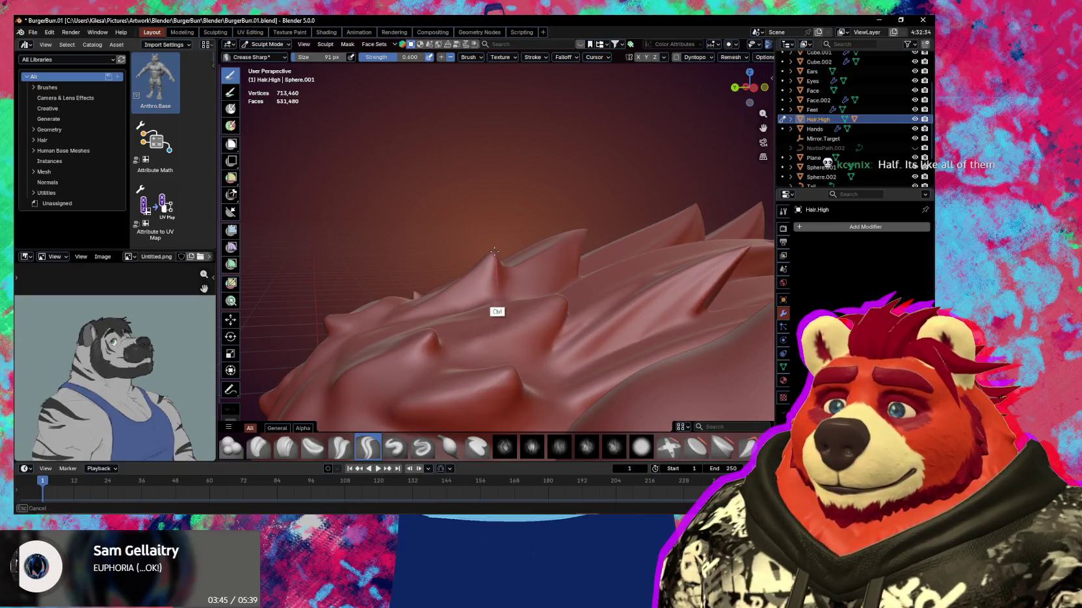
mouse_move(494, 252)
middle_mouse_down()
mouse_move(524, 338)
mouse_move(484, 338)
mouse_move(484, 325)
mouse_move(513, 329)
middle_mouse_up()
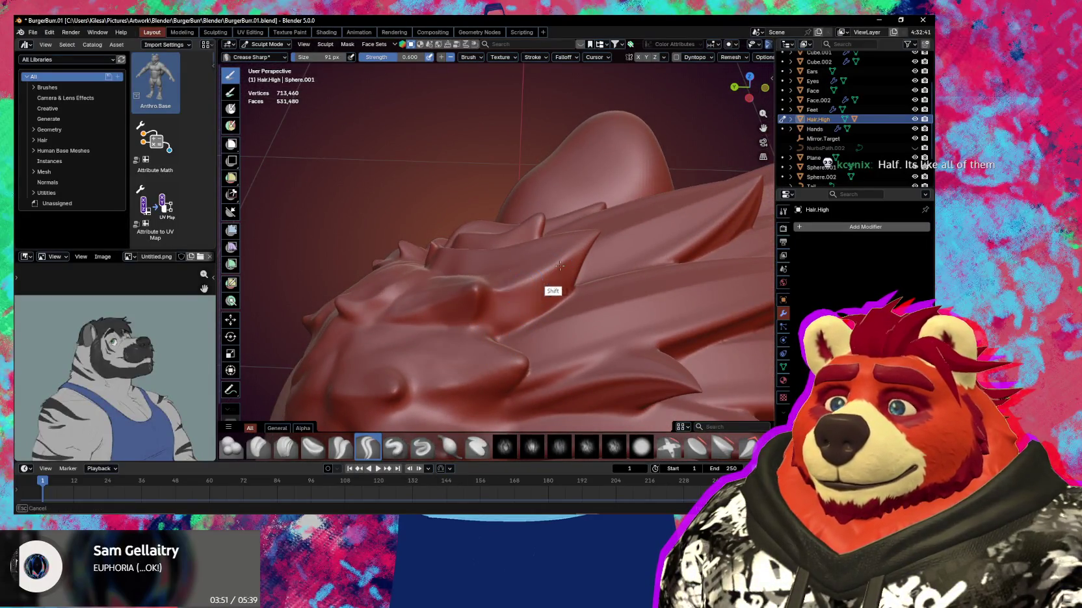
middle_click_drag(559, 266, 499, 298, "shift")
middle_click_drag(536, 266, 536, 285)
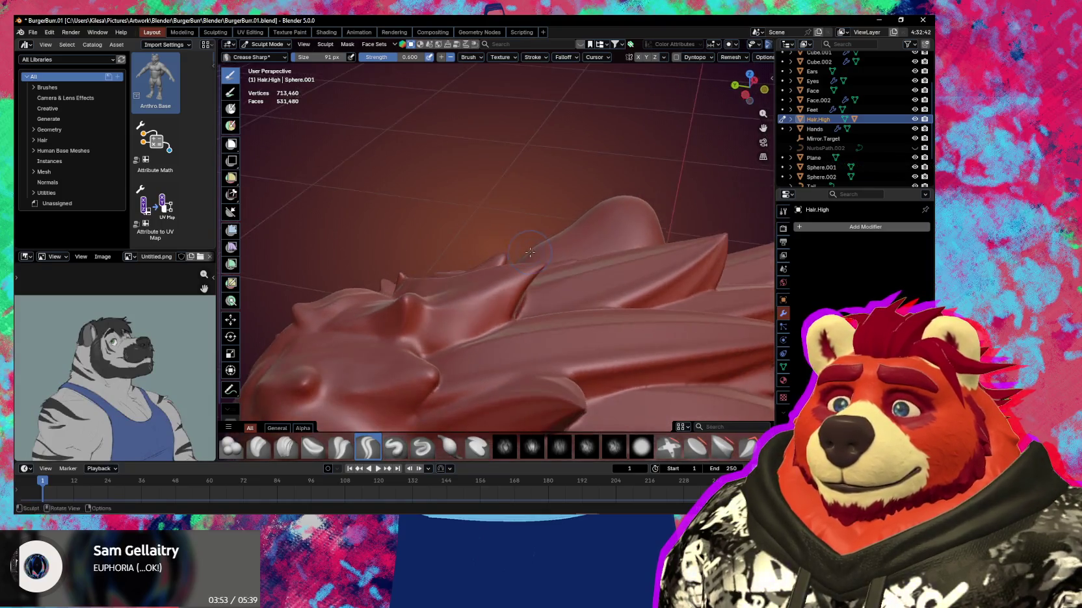
mouse_move(509, 321)
middle_mouse_down("ctrl")
mouse_move(453, 351)
mouse_move(549, 235)
middle_mouse_up("ctrl")
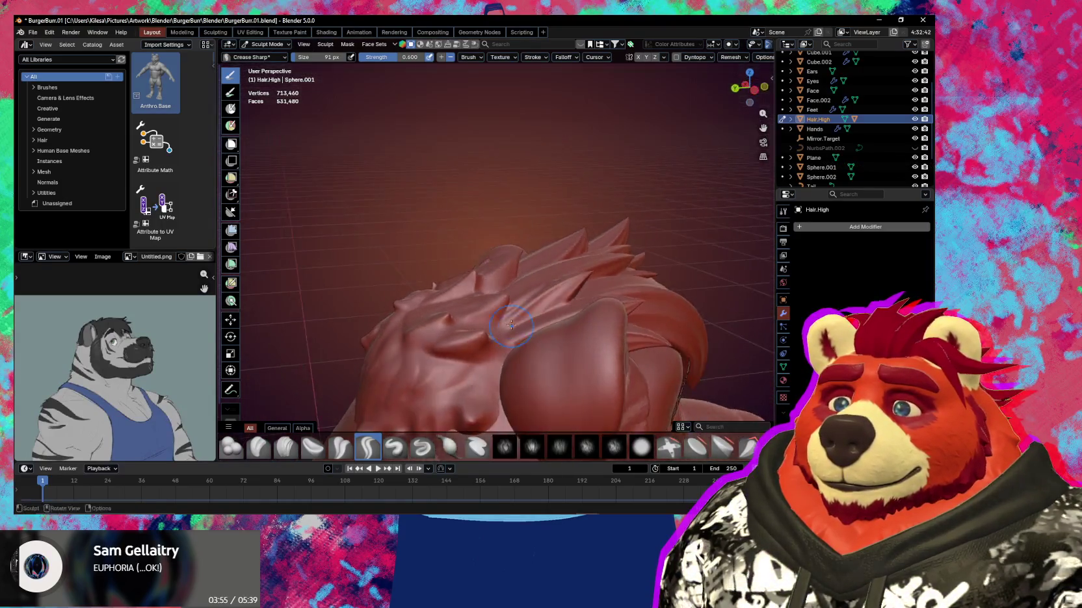
middle_click_drag(494, 287, 523, 280, "ctrl")
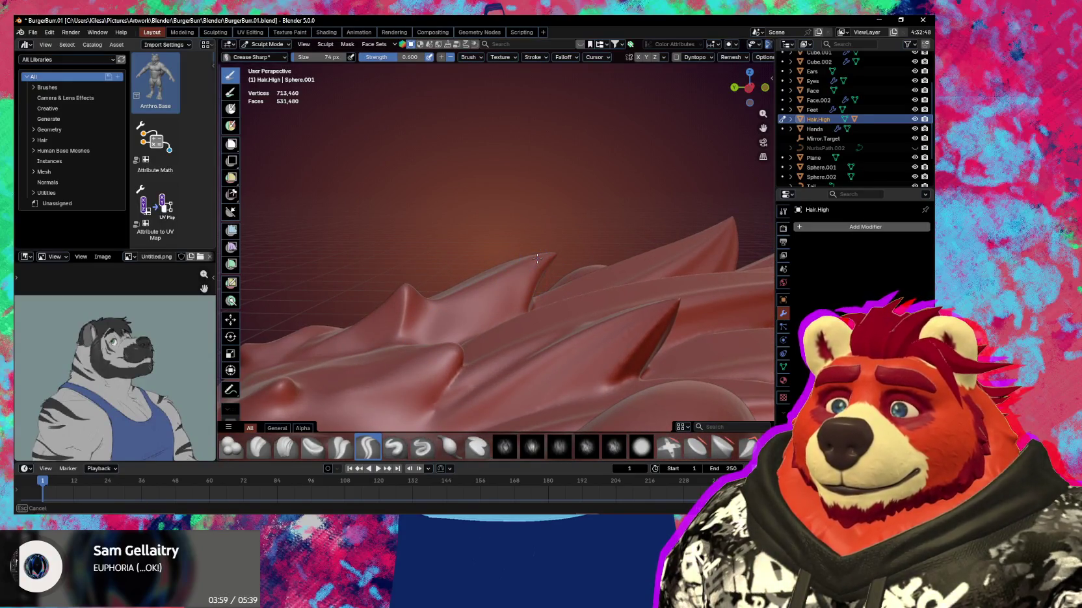
mouse_move(468, 302)
middle_mouse_down()
mouse_move(508, 308)
mouse_move(468, 387)
mouse_move(439, 314)
mouse_move(397, 323)
mouse_move(475, 286)
mouse_move(464, 247)
middle_mouse_up()
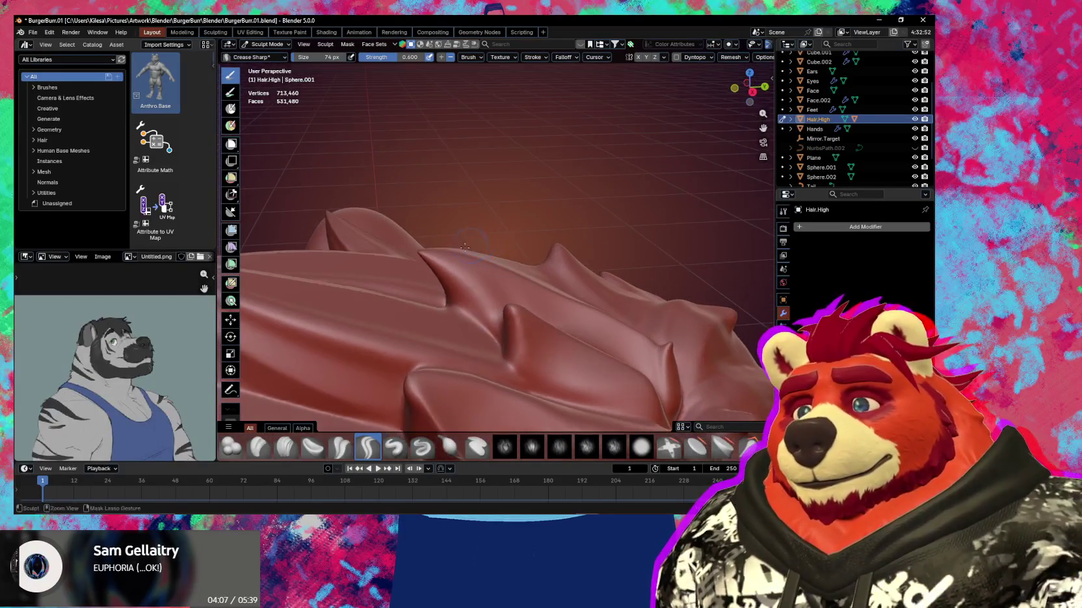
Sharpen a side spike ridge and smooth along it, then skip to the next song
left_click_drag(424, 257, 508, 377, "ctrl")
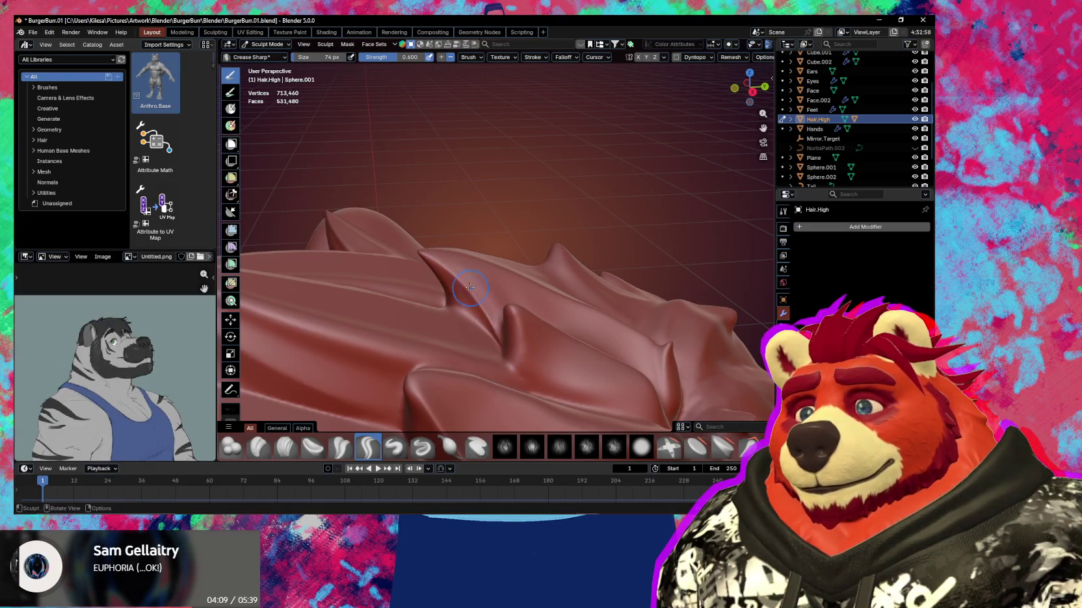
middle_click_drag(470, 287, 415, 286)
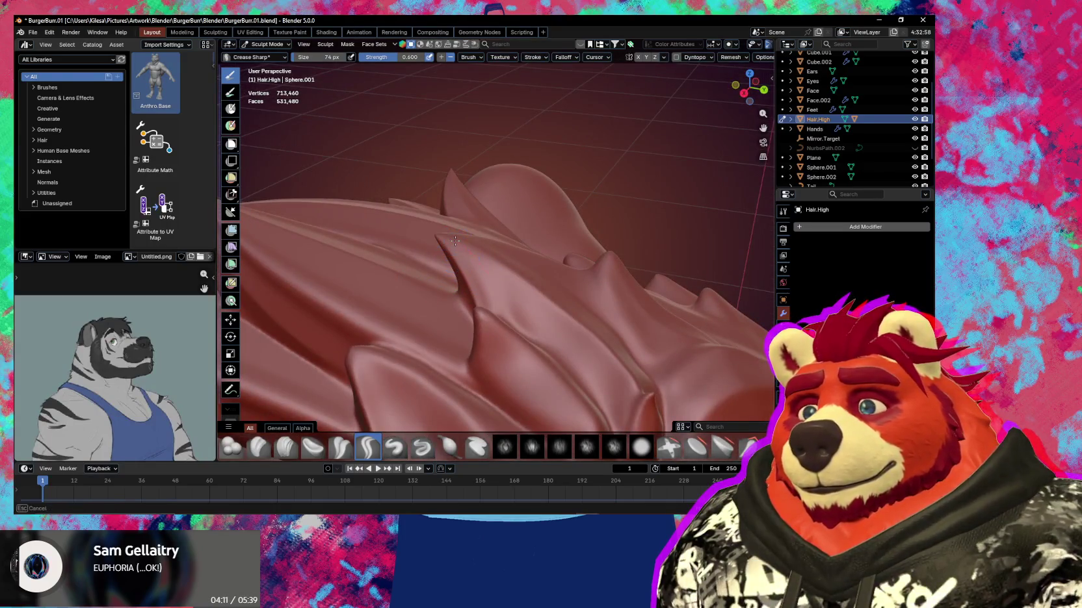
middle_click_drag(455, 241, 471, 240)
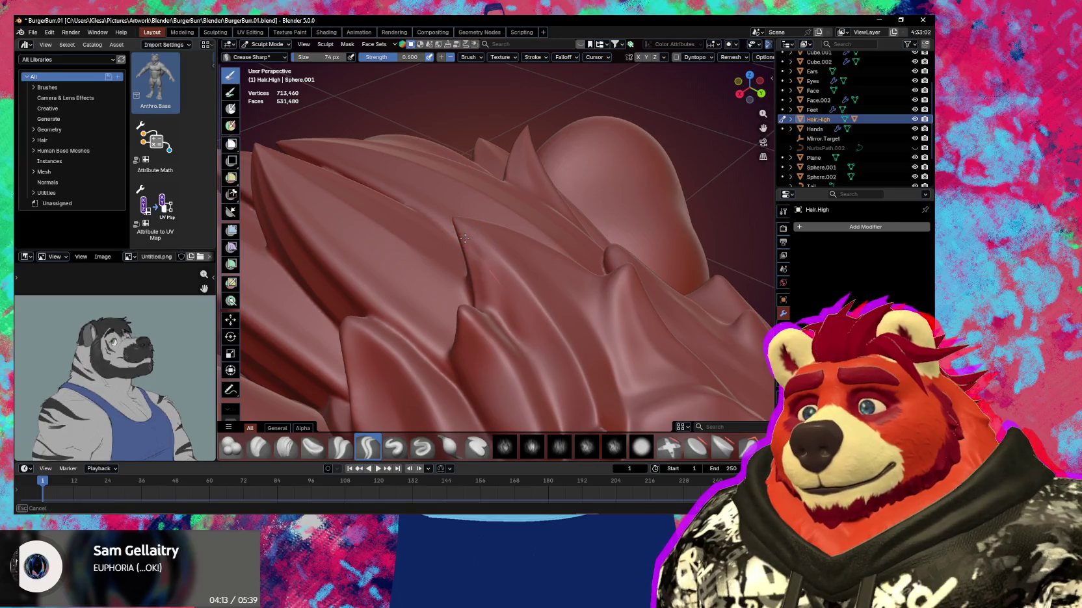
left_click_drag(465, 238, 505, 346, "ctrl")
left_click_drag(475, 247, 502, 332, "shift")
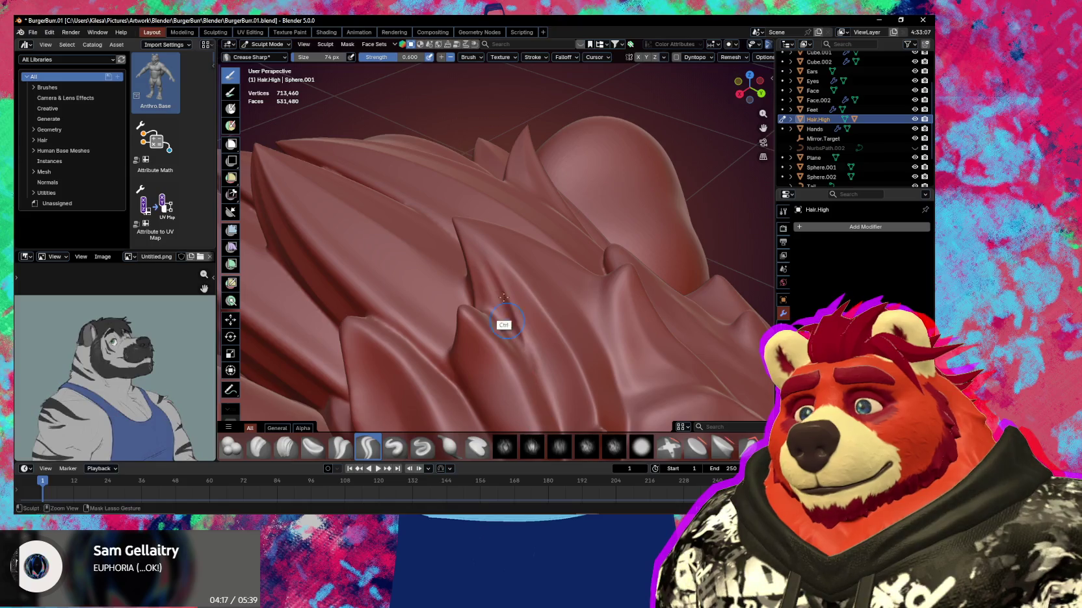
mouse_move(524, 364)
middle_mouse_down("shift")
mouse_move(524, 270)
mouse_move(500, 273)
mouse_move(459, 249)
mouse_move(496, 301)
mouse_move(507, 282)
mouse_move(488, 330)
middle_mouse_up("shift")
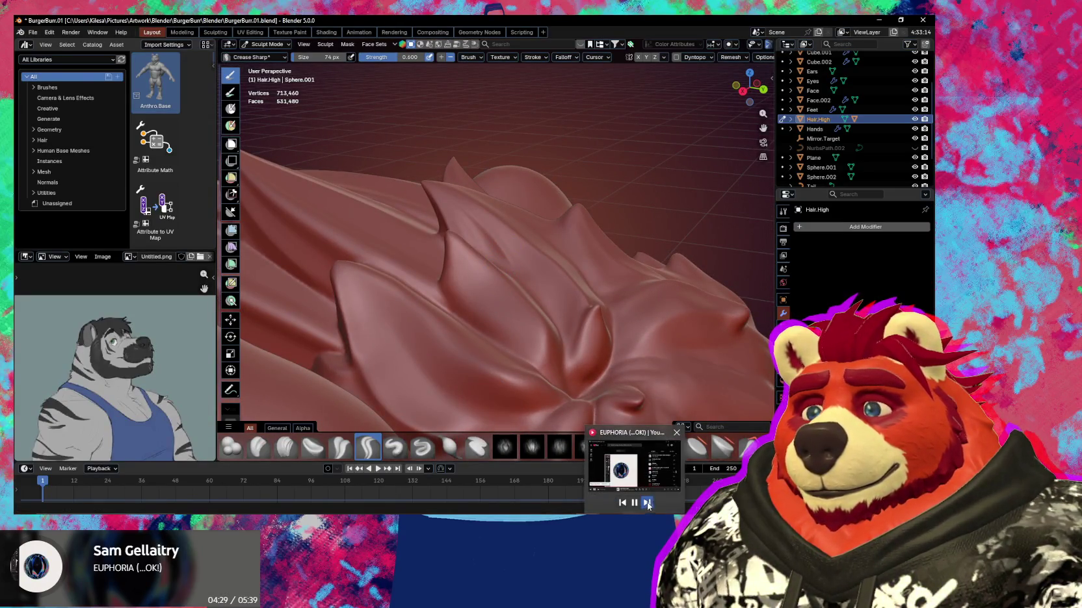
left_click(653, 470)
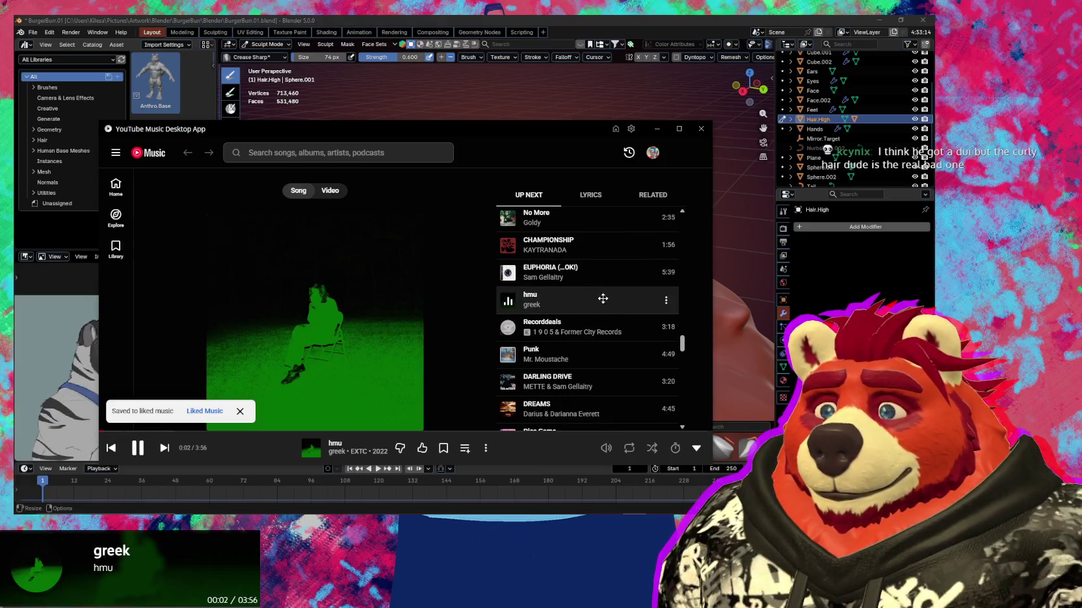
Scroll the YouTube Music Up Next queue with 'hmu' by greek playing, then return to Blender
scroll(579, 319, "up", 1)
scroll(559, 334, "up", 2)
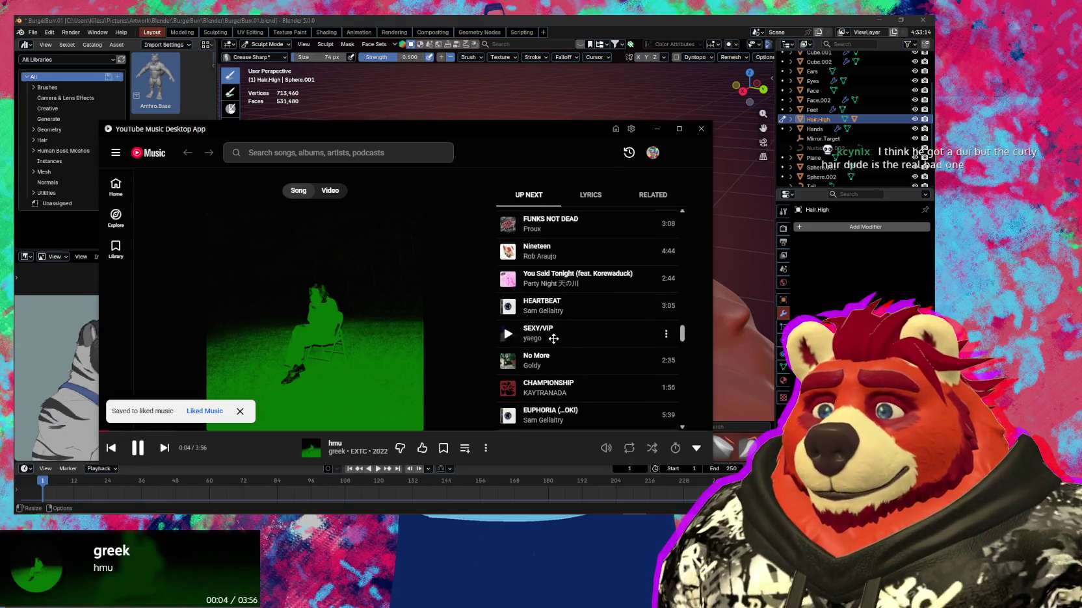
scroll(553, 338, "down", 1)
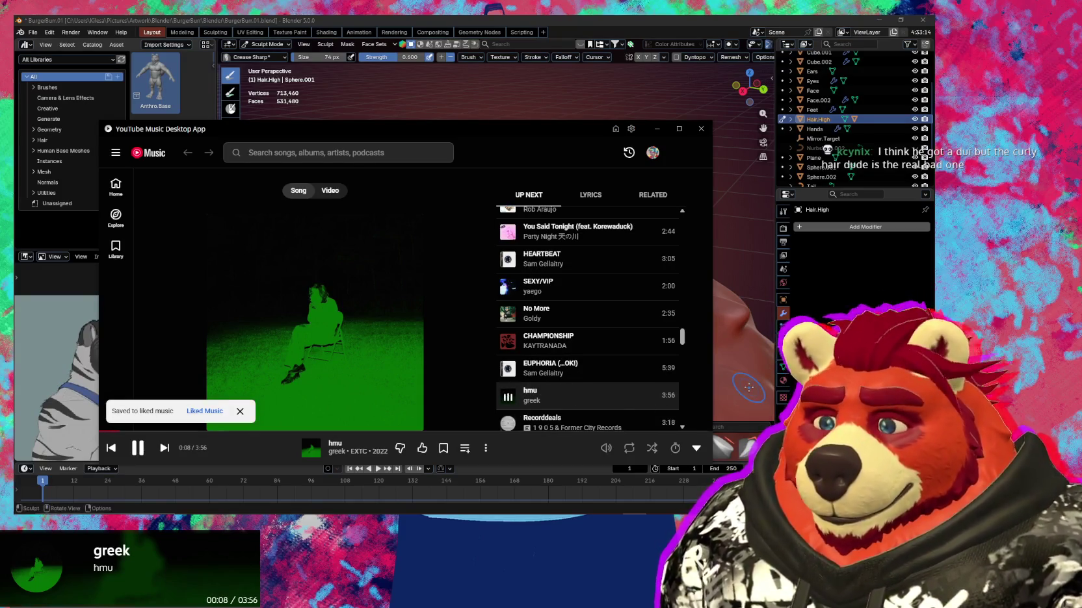
scroll(596, 379, "down", 1)
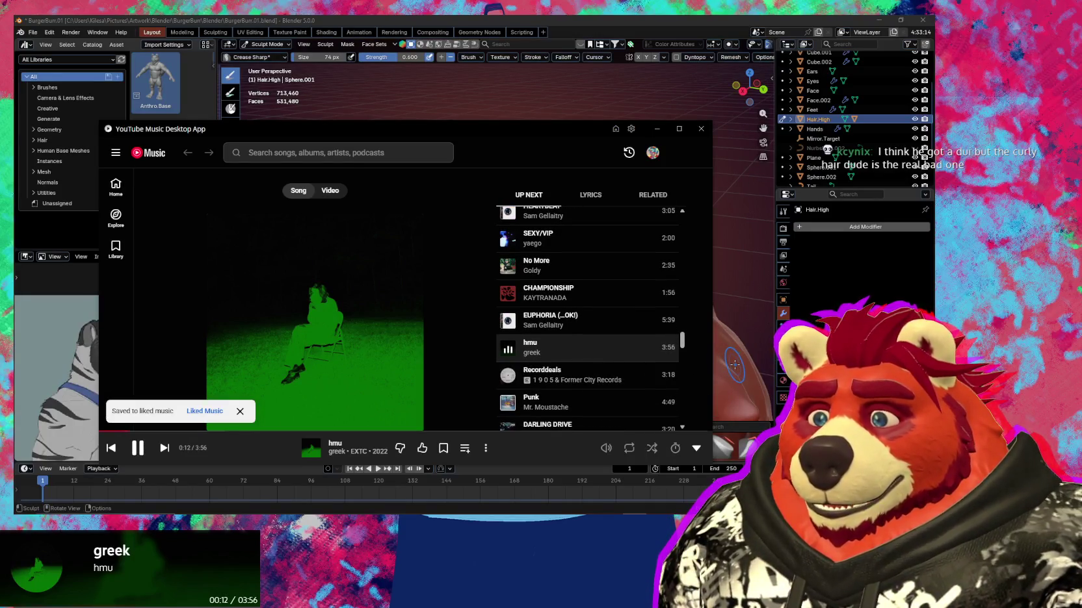
left_click(730, 319)
mouse_move(730, 319)
middle_mouse_down()
mouse_move(455, 412)
mouse_move(573, 290)
mouse_move(474, 333)
mouse_move(498, 260)
middle_mouse_up()
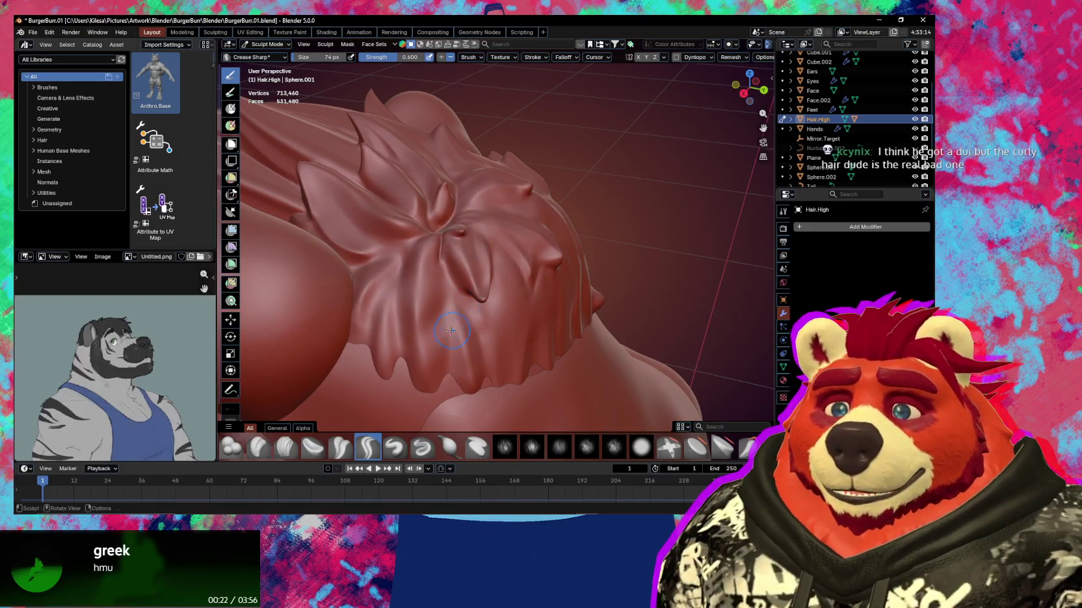
Set the Draw brush to about 141 px and like the playing song in YouTube Music
scroll(451, 331, "up", 2)
scroll(448, 286, "up", 2)
key("x")
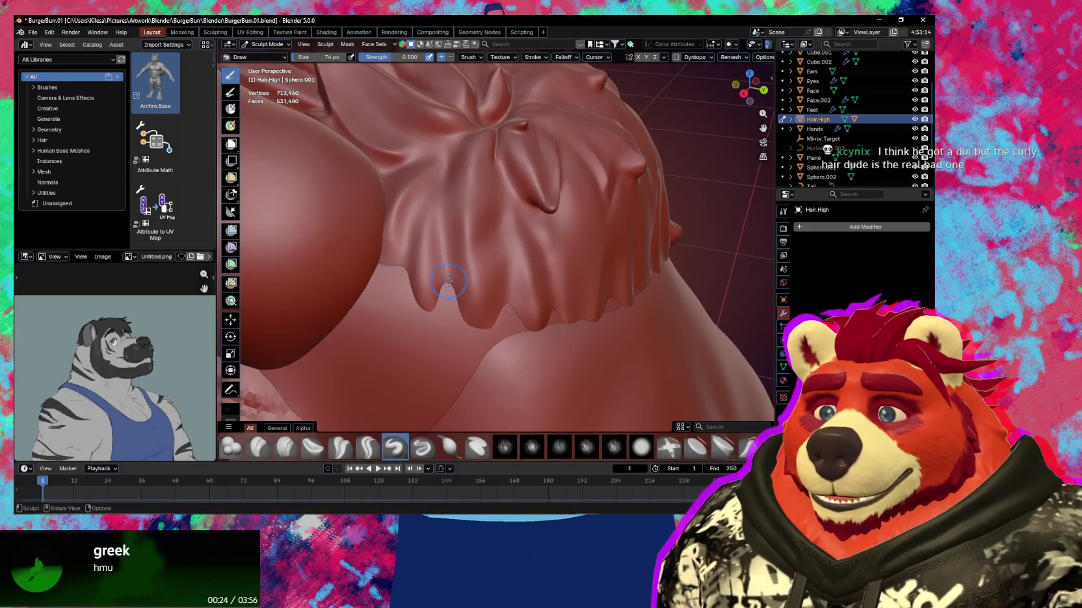
left_click(447, 275)
mouse_move(455, 277)
middle_mouse_down()
mouse_move(469, 279)
mouse_move(460, 300)
mouse_move(494, 325)
middle_mouse_up()
key("g")
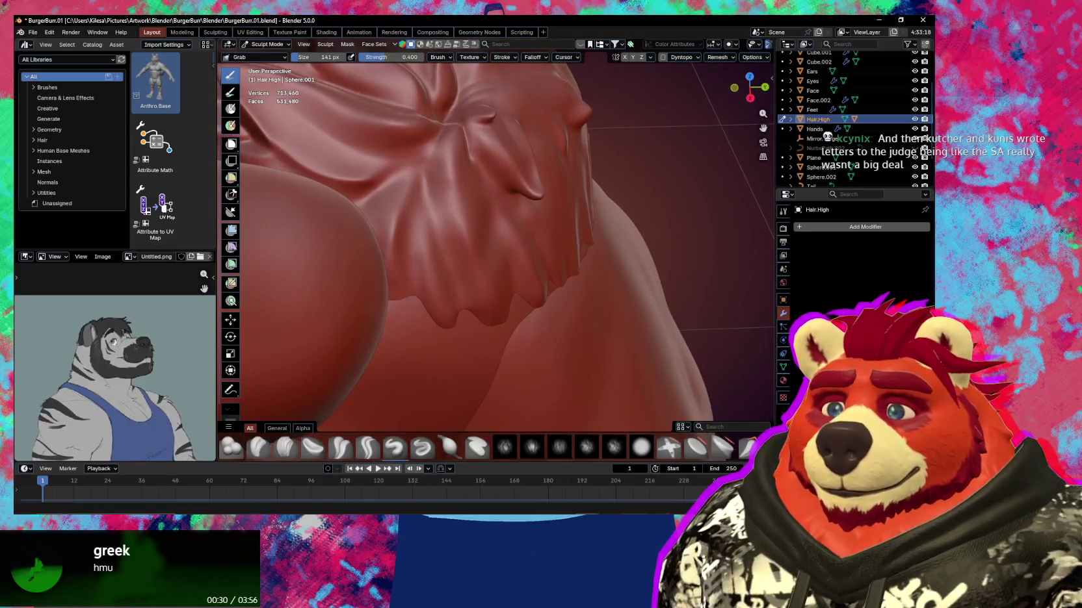
key("alt+Tab")
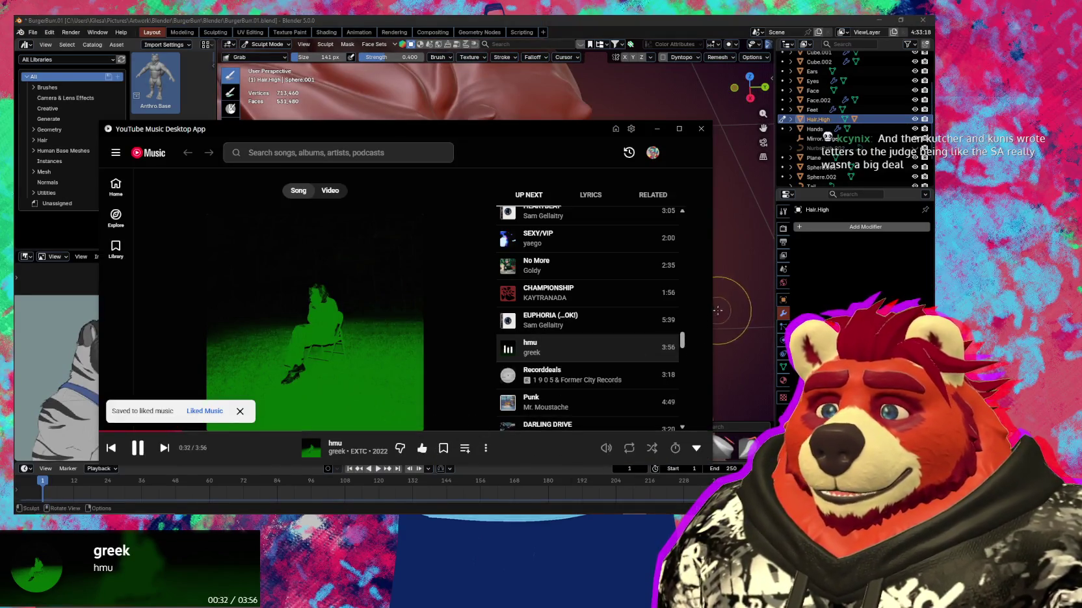
left_click(732, 309)
mouse_move(660, 307)
middle_mouse_down()
mouse_move(401, 277)
mouse_move(389, 291)
mouse_move(451, 299)
middle_mouse_up()
Draw a small bump just left of the fringe's central fold
key("x")
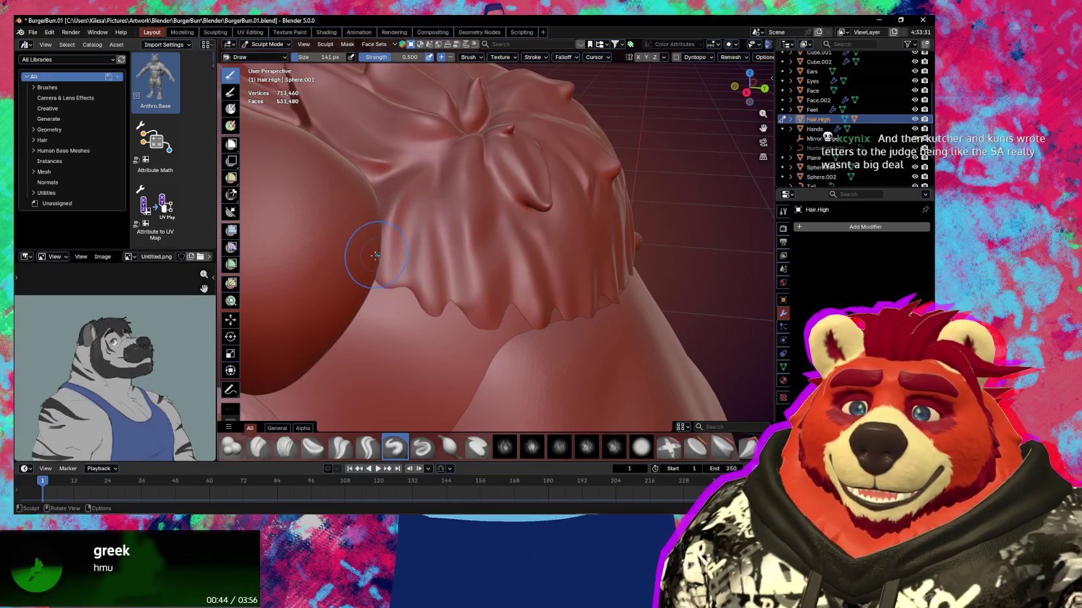
left_click_drag(362, 234, 369, 289)
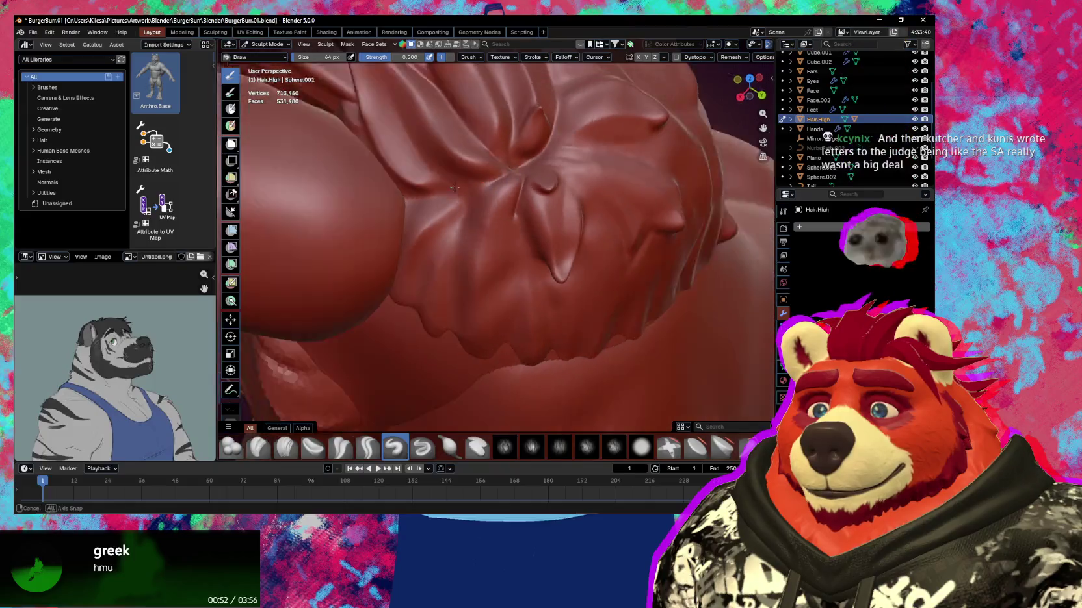
mouse_move(359, 321)
middle_mouse_down()
mouse_move(492, 206)
mouse_move(495, 258)
mouse_move(497, 246)
mouse_move(528, 252)
mouse_move(520, 242)
mouse_move(540, 234)
mouse_move(512, 238)
middle_mouse_up()
key("shift+c")
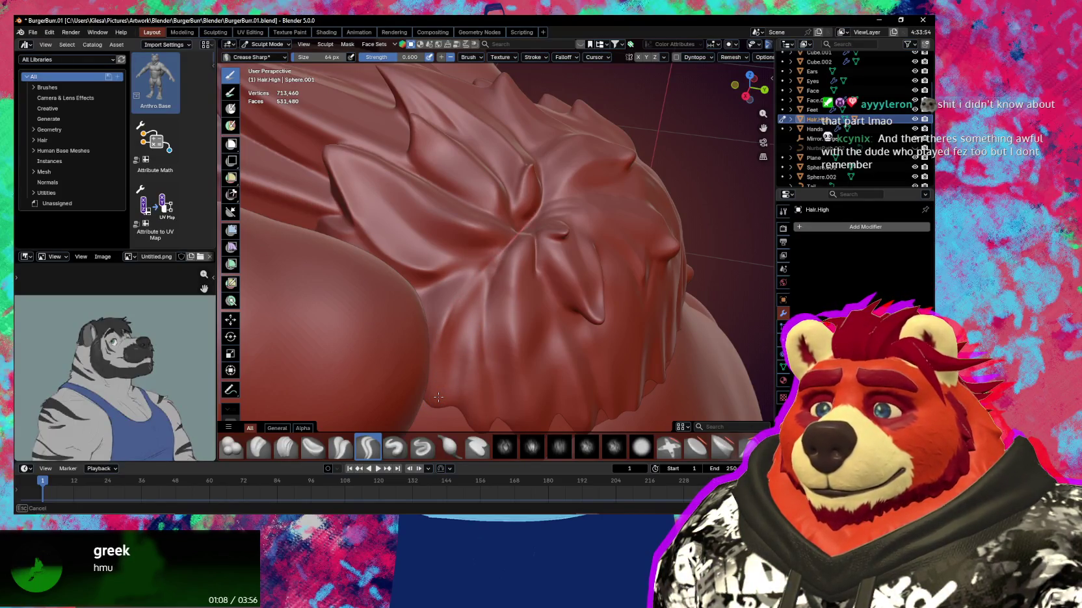
Resize Crease Sharp to 84 px and orbit until the crown spikes stand upright
middle_click_drag(439, 397, 440, 393)
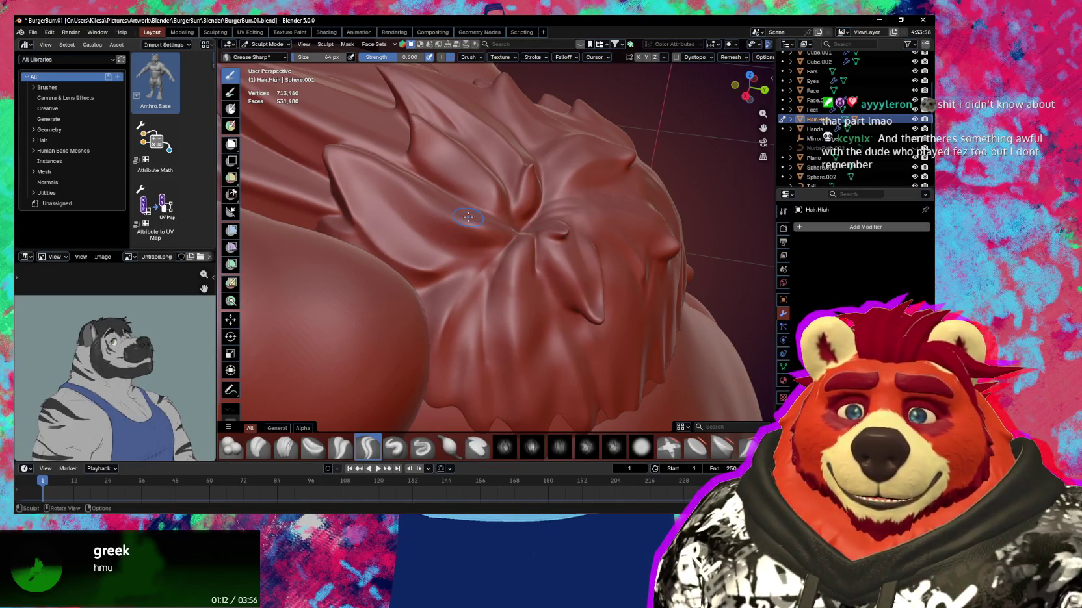
mouse_move(472, 304)
middle_mouse_down()
mouse_move(511, 263)
mouse_move(473, 296)
mouse_move(502, 245)
mouse_move(477, 256)
middle_mouse_up()
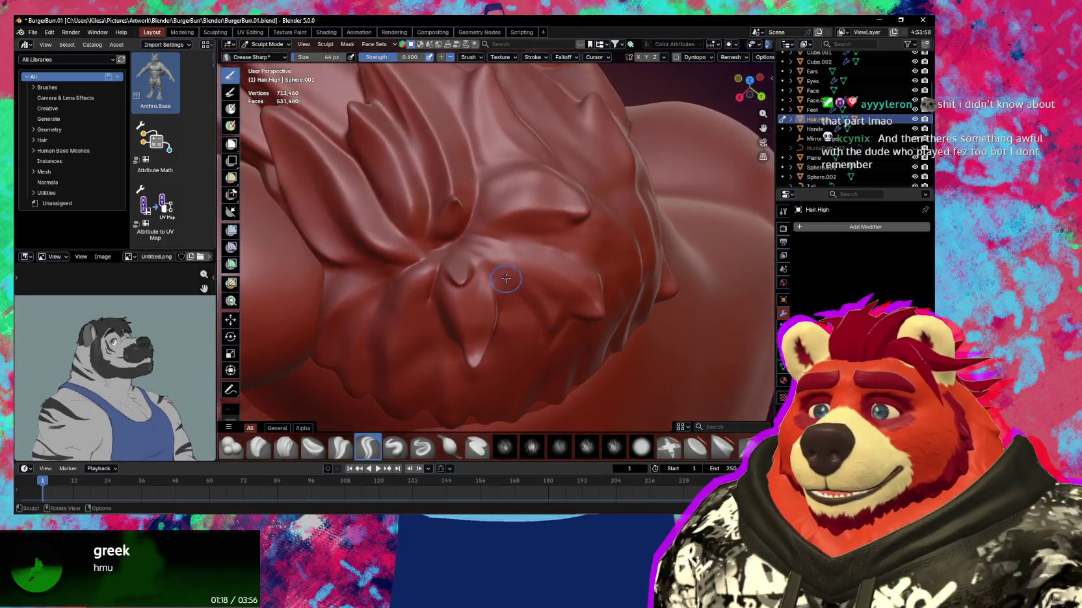
key("f")
left_click(496, 262)
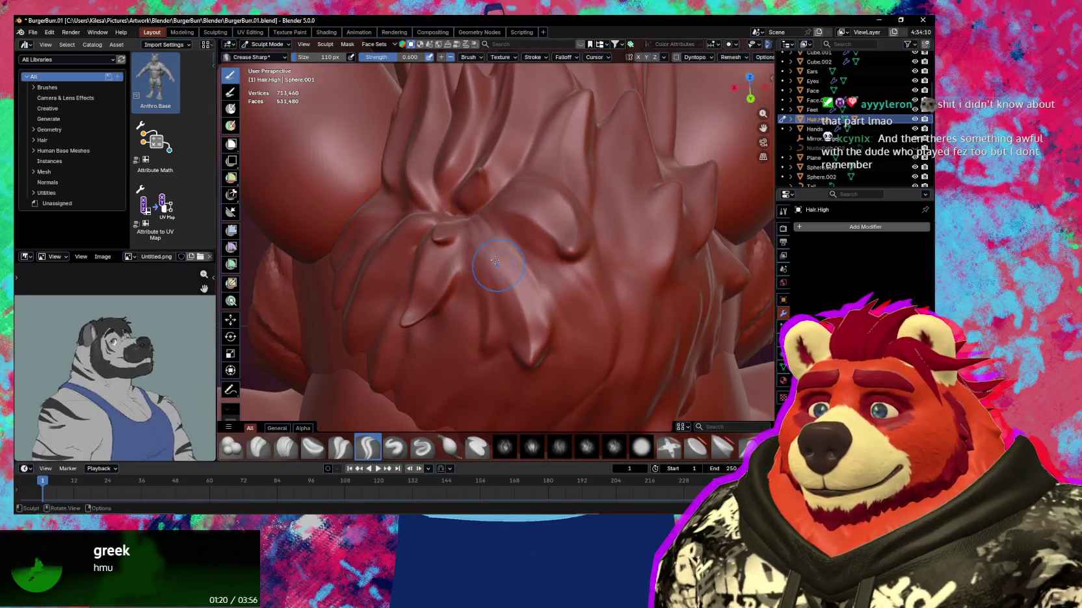
key("f")
left_click(488, 278)
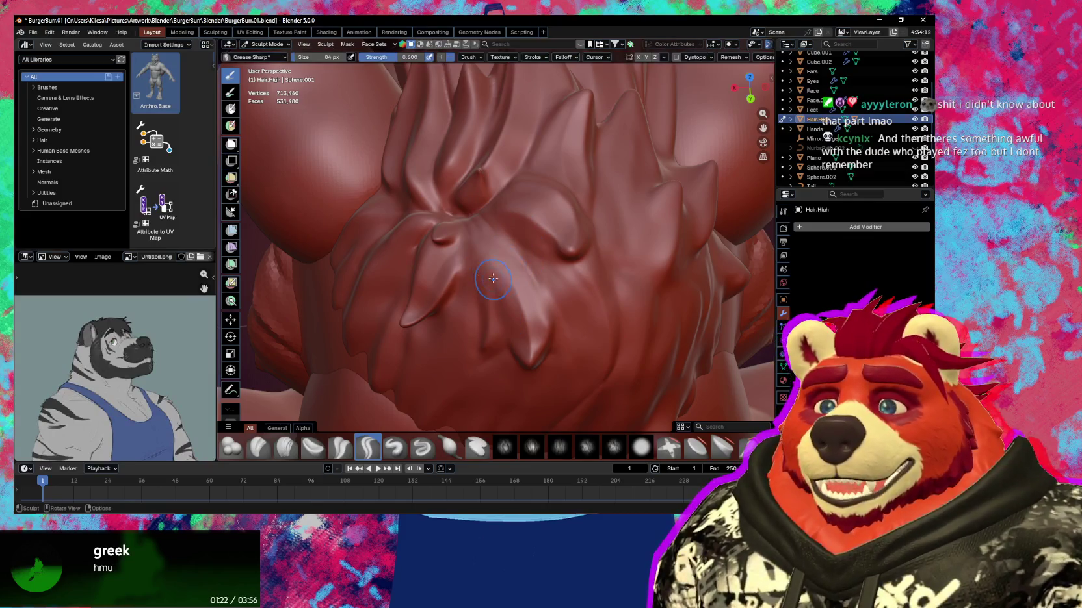
mouse_move(478, 222)
middle_mouse_down()
mouse_move(479, 267)
mouse_move(462, 259)
middle_mouse_up()
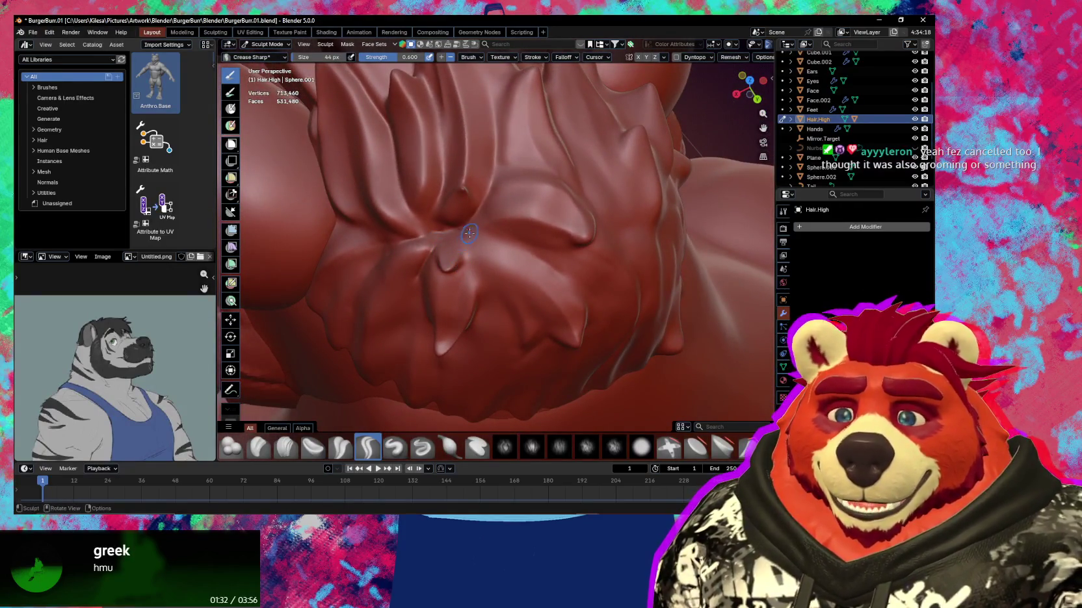
middle_click_drag(468, 232, 458, 235)
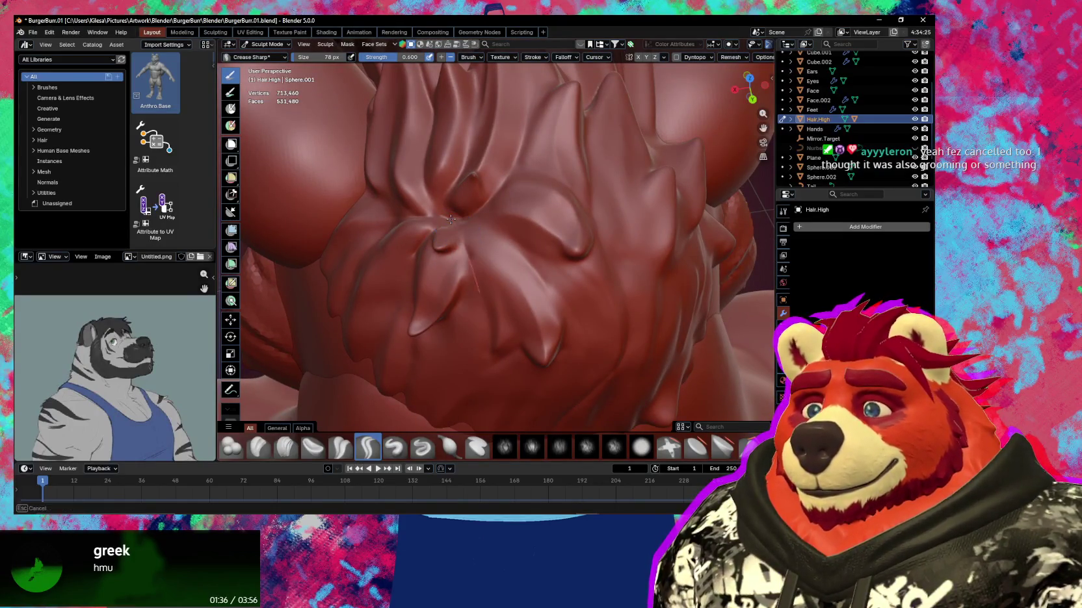
middle_click_drag(450, 220, 463, 227, "shift")
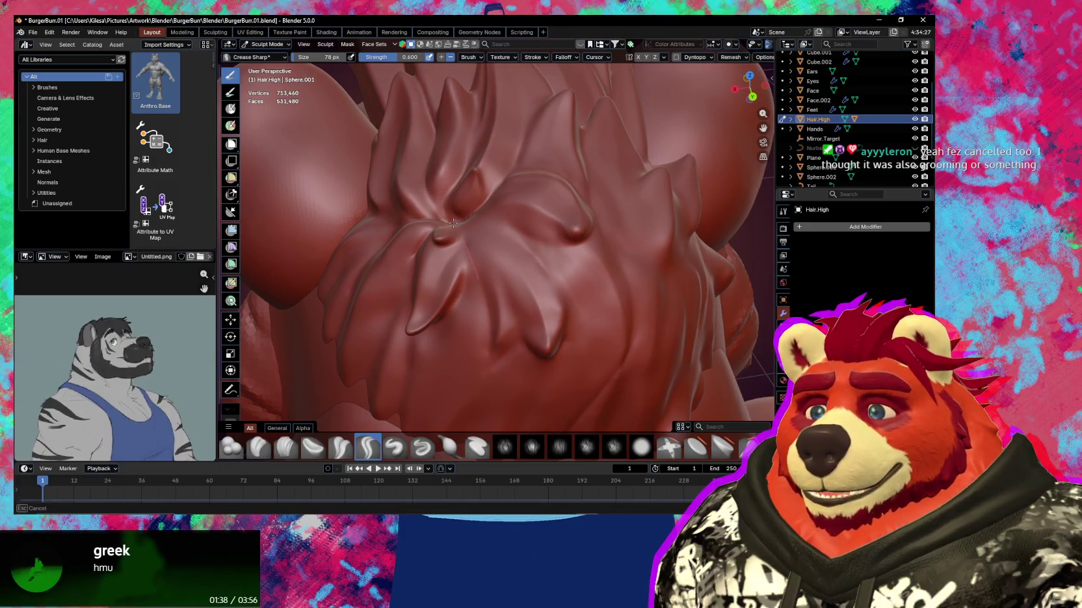
middle_click_drag(453, 223, 468, 273)
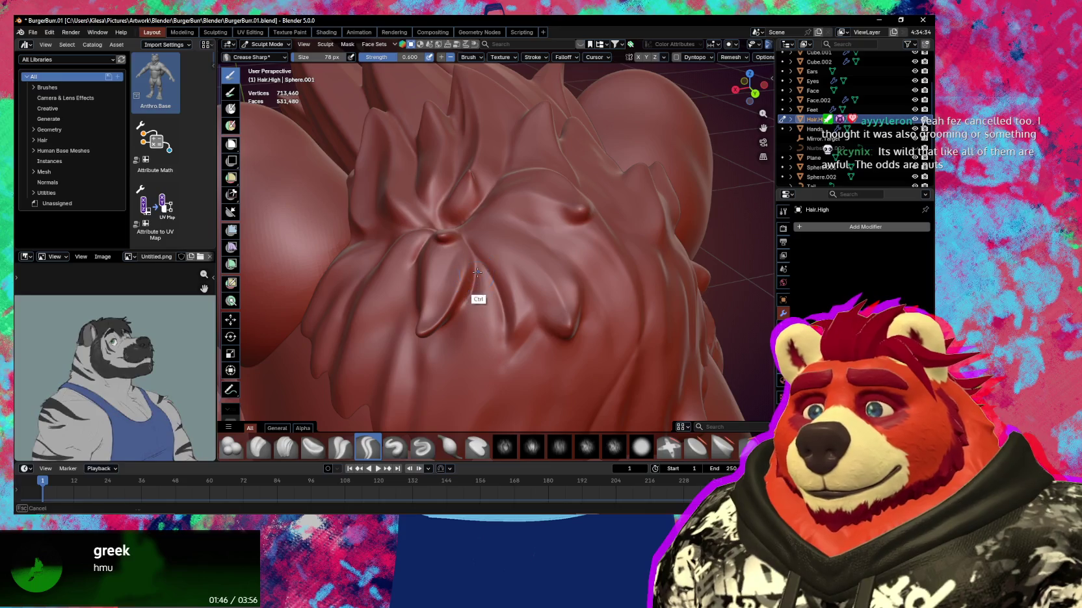
mouse_move(438, 411)
middle_mouse_down()
mouse_move(489, 328)
mouse_move(496, 252)
middle_mouse_up()
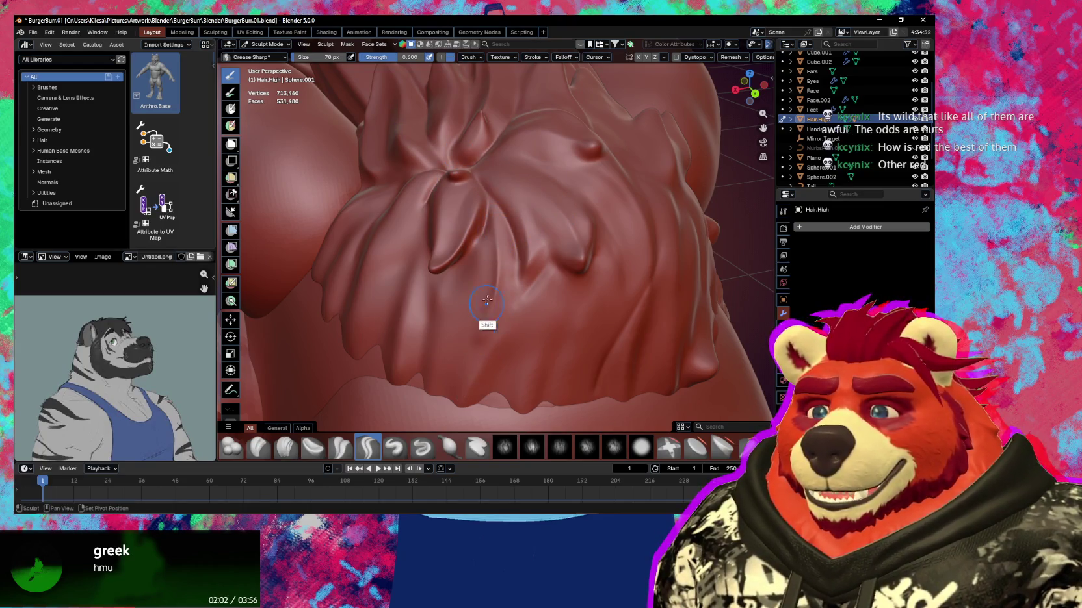
Smooth a fold on the lower edge of the fringe
left_click_drag(492, 232, 500, 295, "shift")
middle_click_drag(499, 294, 497, 242)
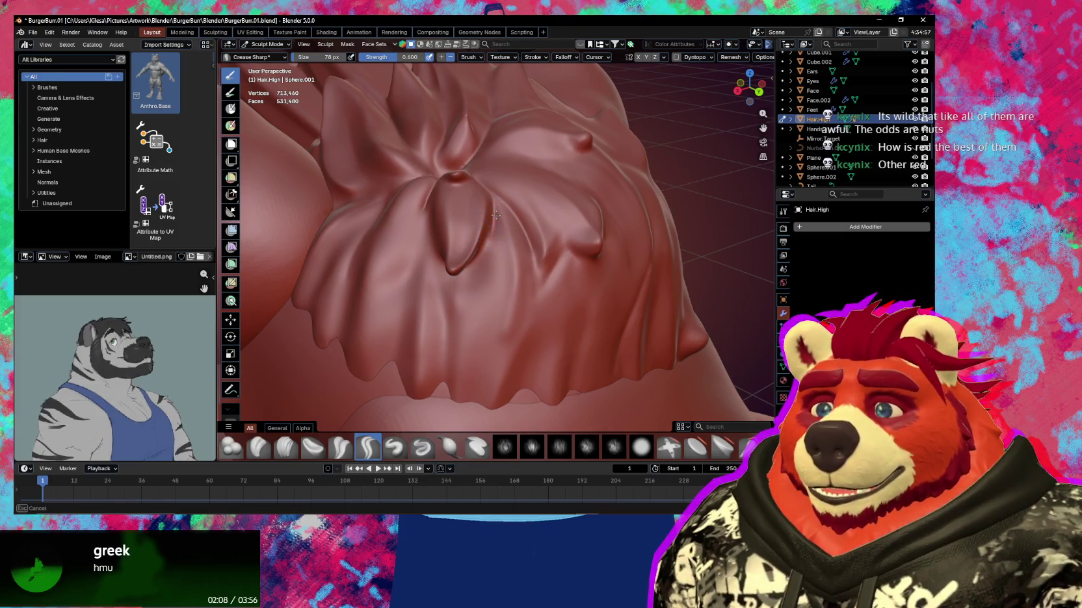
mouse_move(491, 238)
middle_mouse_down()
mouse_move(474, 280)
mouse_move(489, 230)
middle_mouse_up()
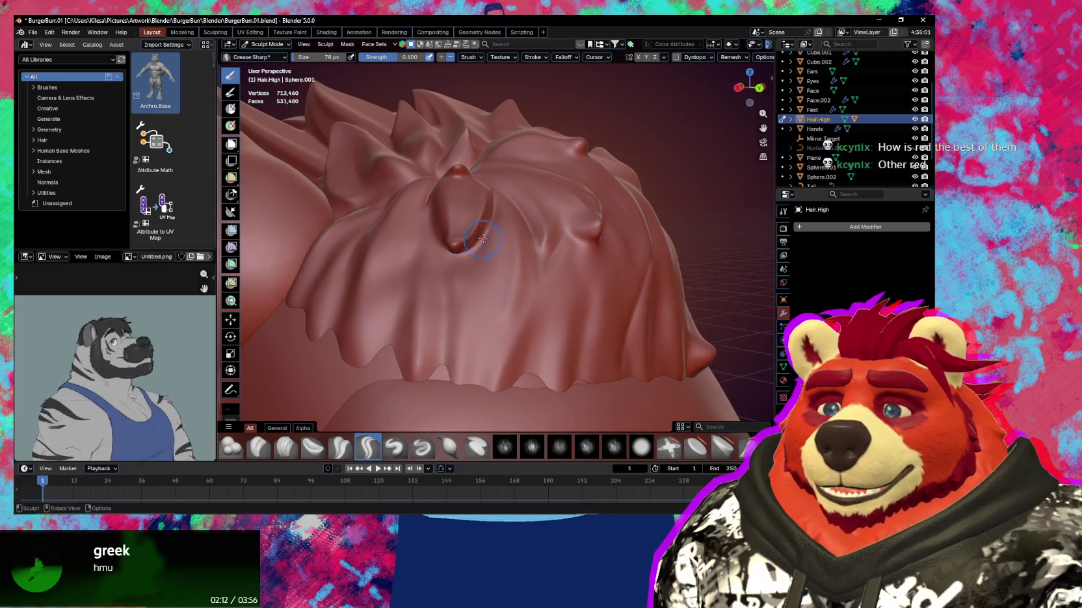
middle_click_drag(481, 248, 486, 237)
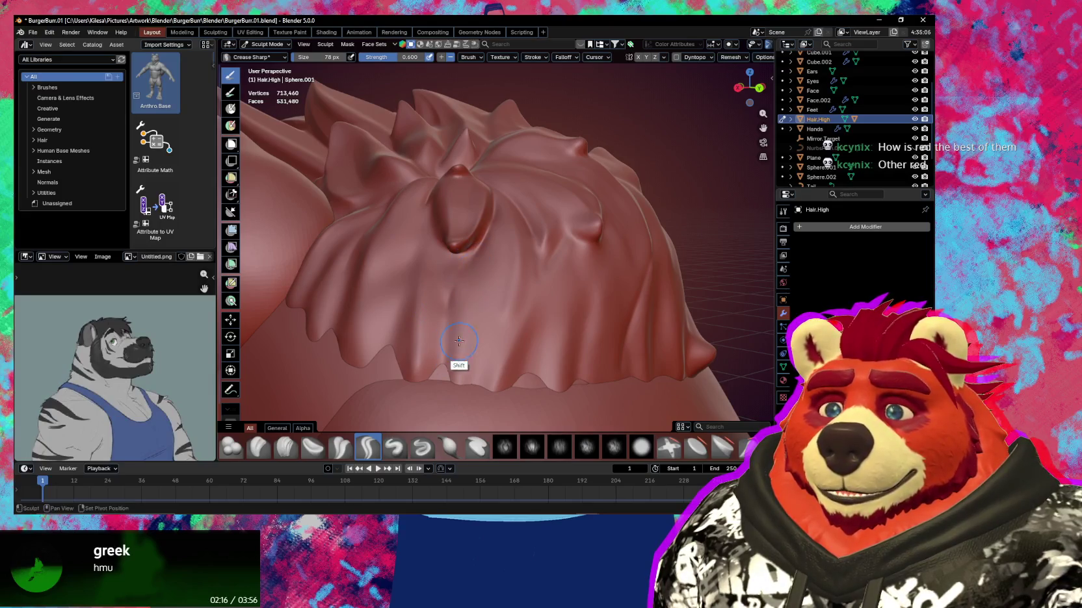
middle_click_drag(459, 341, 500, 262)
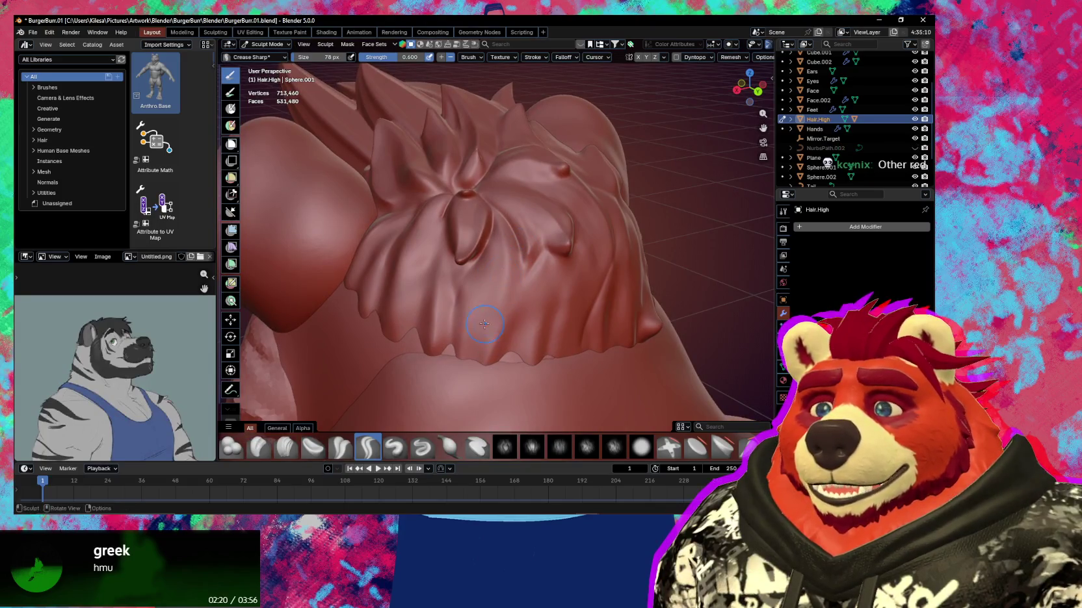
key("x")
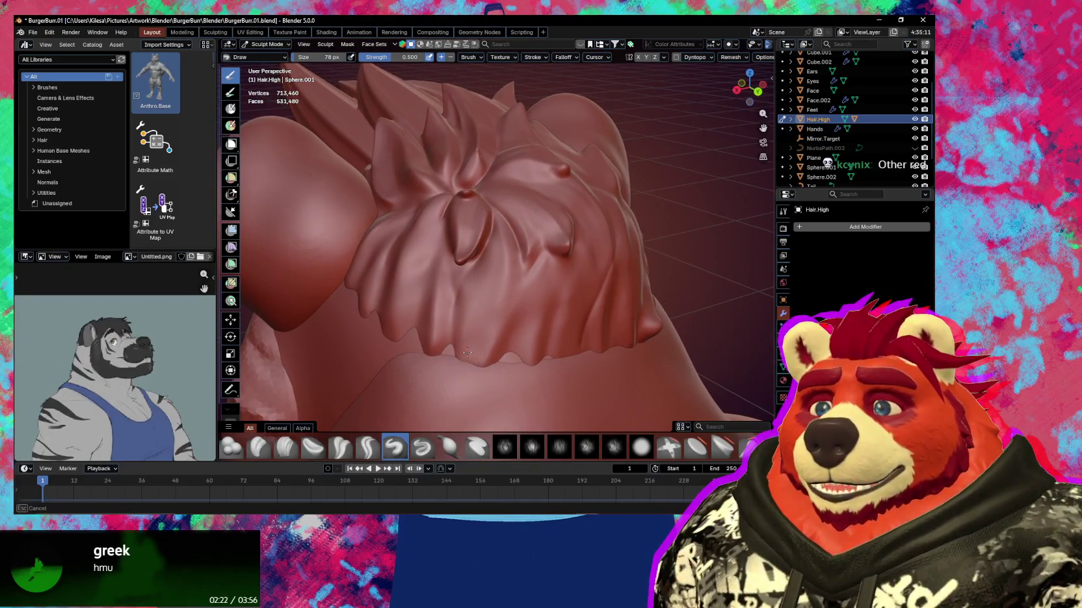
mouse_move(475, 360)
middle_mouse_down()
mouse_move(474, 291)
mouse_move(453, 286)
middle_mouse_up()
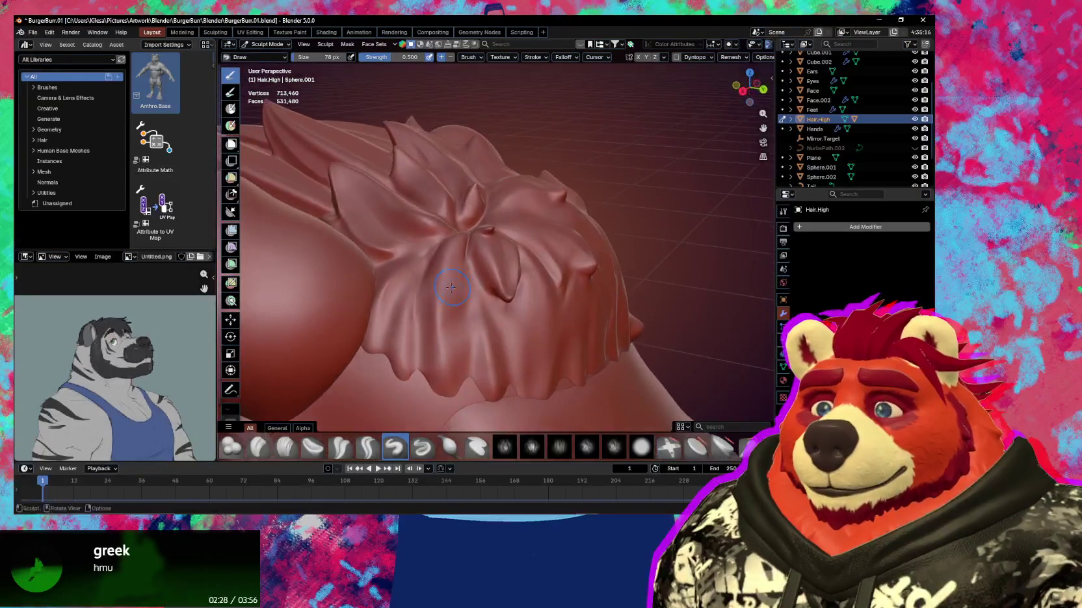
Deepen the crown swirl's centre folds with Crease Sharp
key("shift+c")
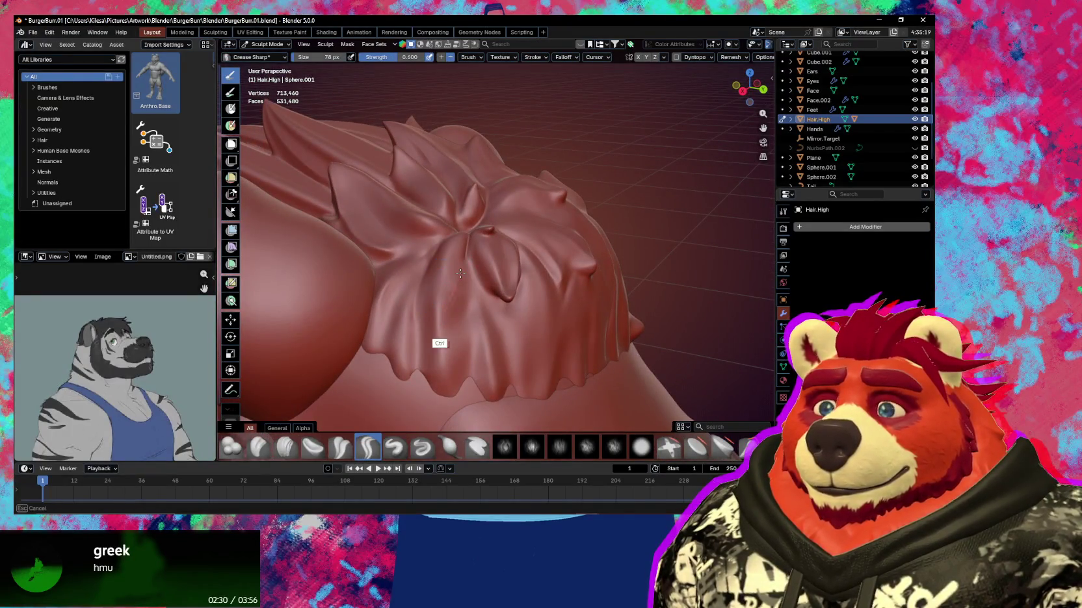
left_click_drag(461, 253, 423, 272, "ctrl")
middle_click_drag(423, 272, 412, 312)
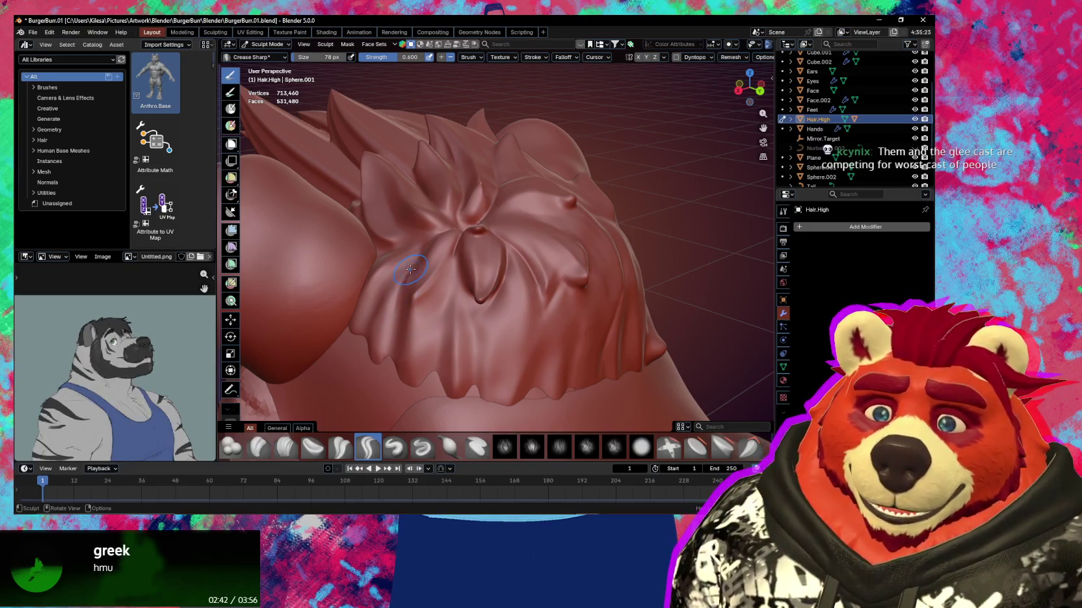
mouse_move(407, 275)
middle_mouse_down()
mouse_move(506, 284)
mouse_move(473, 325)
middle_mouse_up()
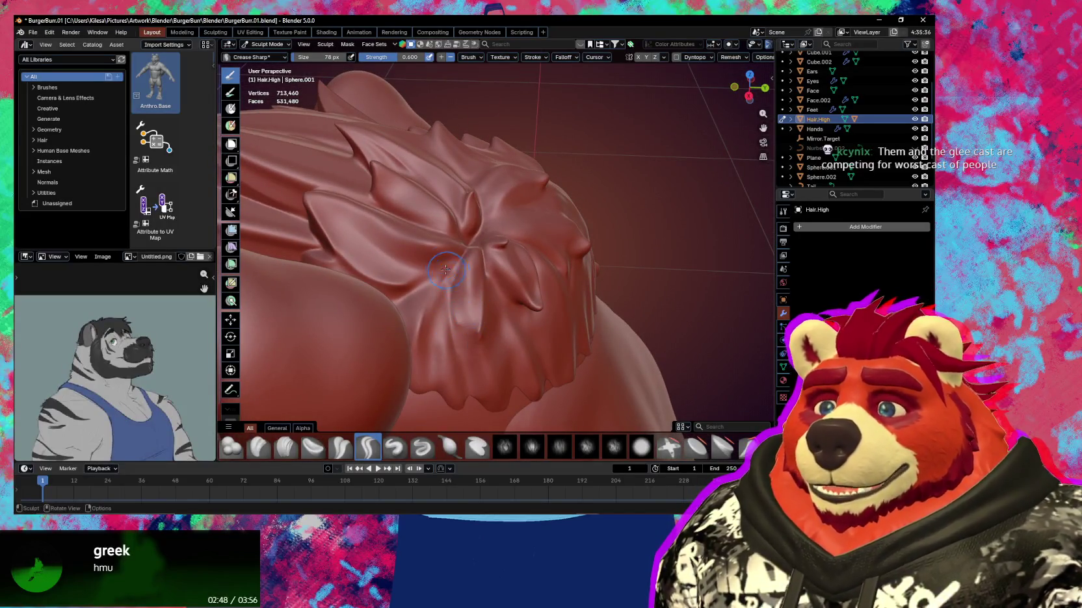
middle_click_drag(458, 295, 454, 318, "ctrl")
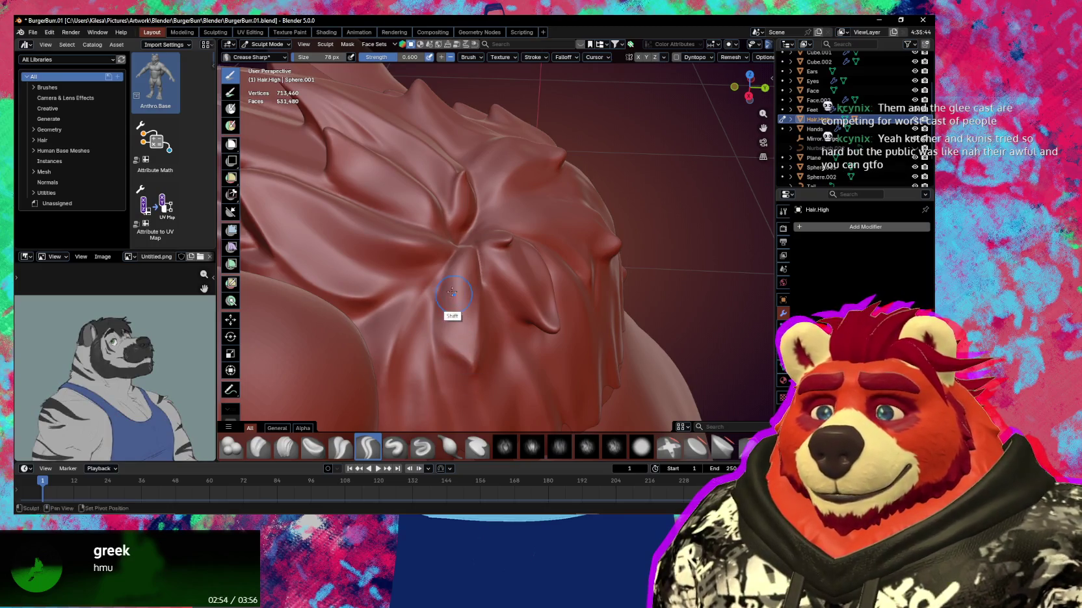
mouse_move(461, 278)
middle_mouse_down()
mouse_move(436, 270)
mouse_move(456, 258)
mouse_move(458, 282)
middle_mouse_up()
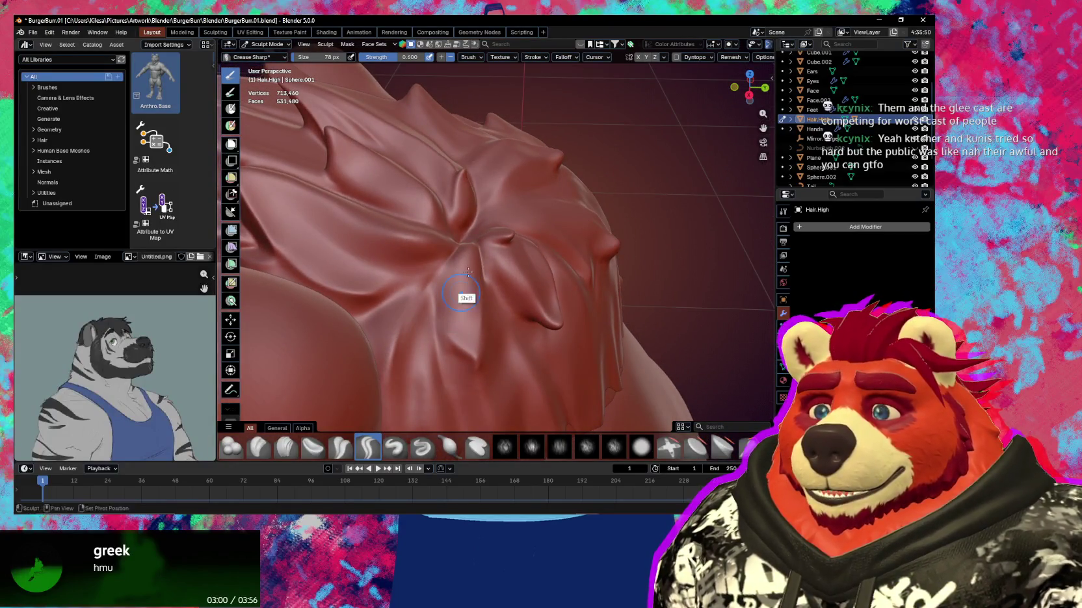
mouse_move(471, 259)
middle_mouse_down("shift")
mouse_move(467, 278)
mouse_move(460, 253)
mouse_move(454, 274)
middle_mouse_up("shift")
middle_click_drag(458, 315, 445, 239)
mouse_move(445, 238)
middle_mouse_down("ctrl")
mouse_move(439, 376)
mouse_move(490, 259)
middle_mouse_up("ctrl")
key("g")
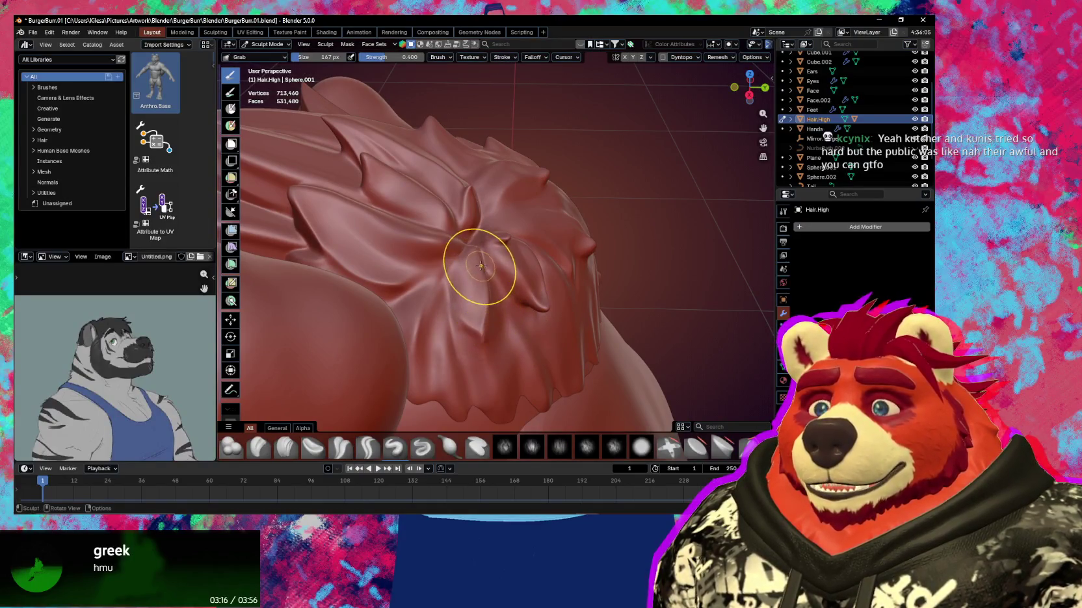
Orbit to the crown swirl and set the Crease Sharp brush to 85 px
middle_click_drag(484, 267, 461, 278)
key("p")
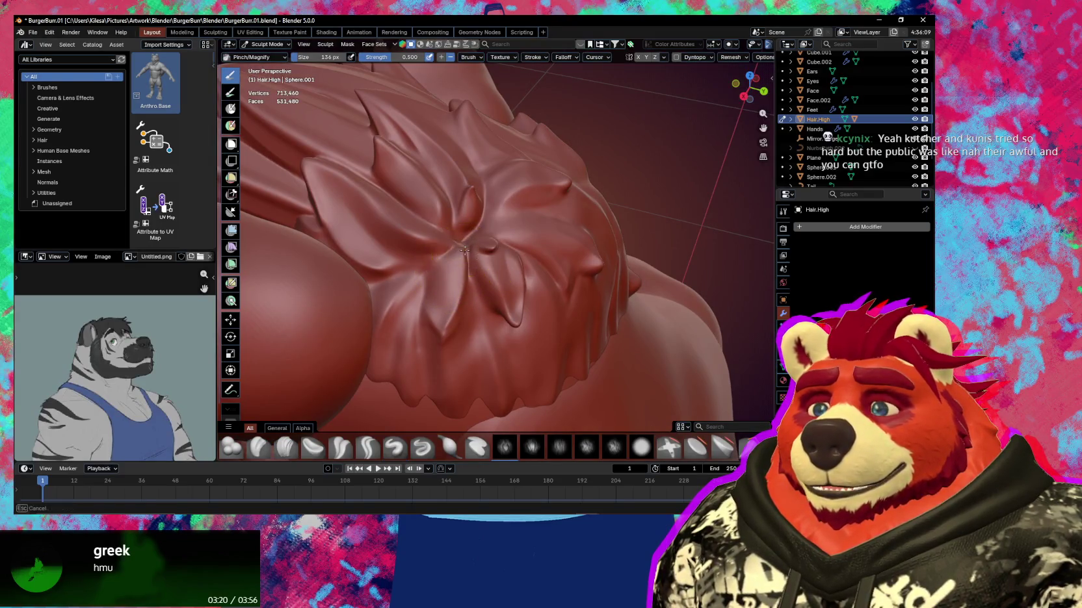
middle_click_drag(470, 254, 496, 266)
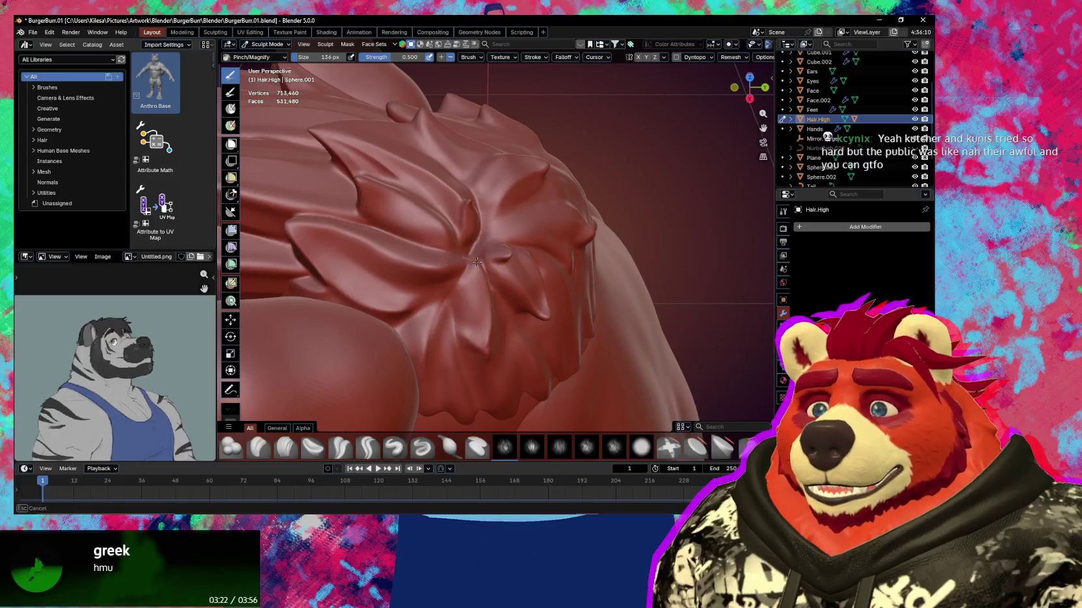
key("g")
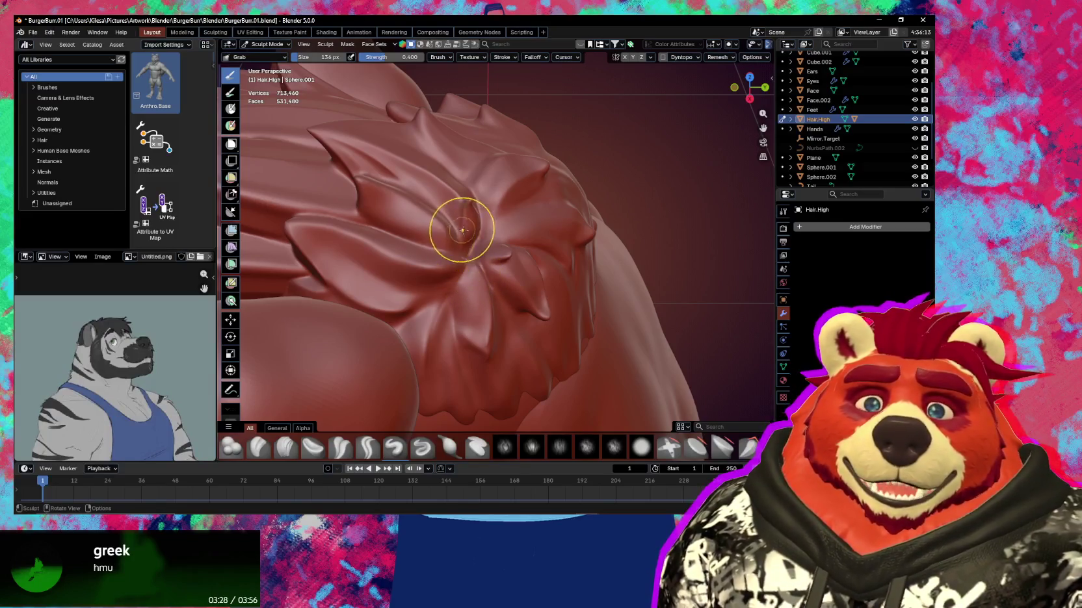
mouse_move(492, 235)
middle_mouse_down()
mouse_move(489, 254)
mouse_move(459, 246)
middle_mouse_up()
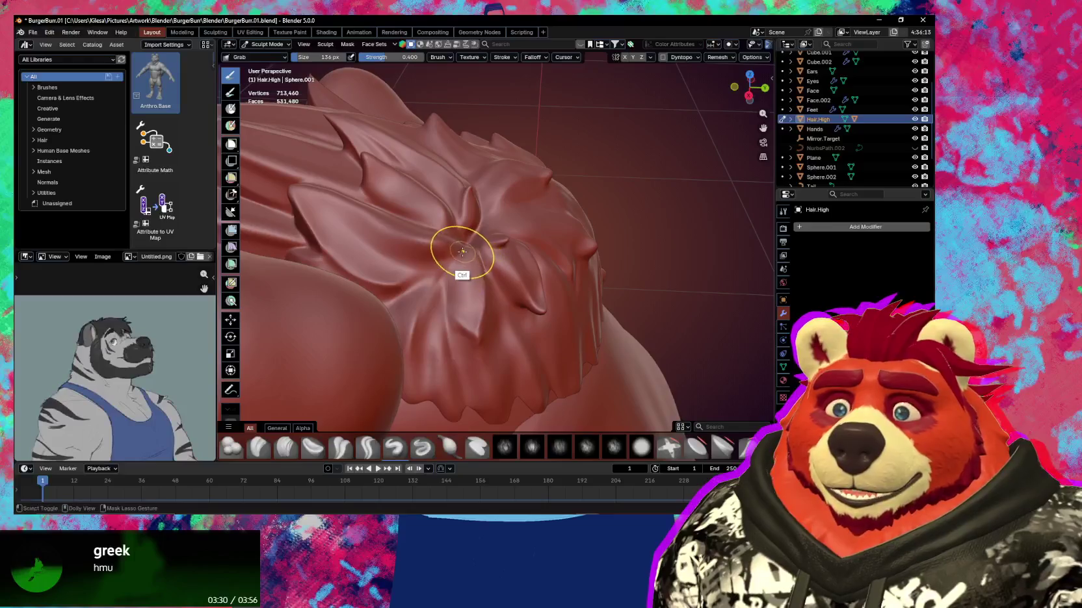
key("shift+c")
key("f")
left_click(456, 267)
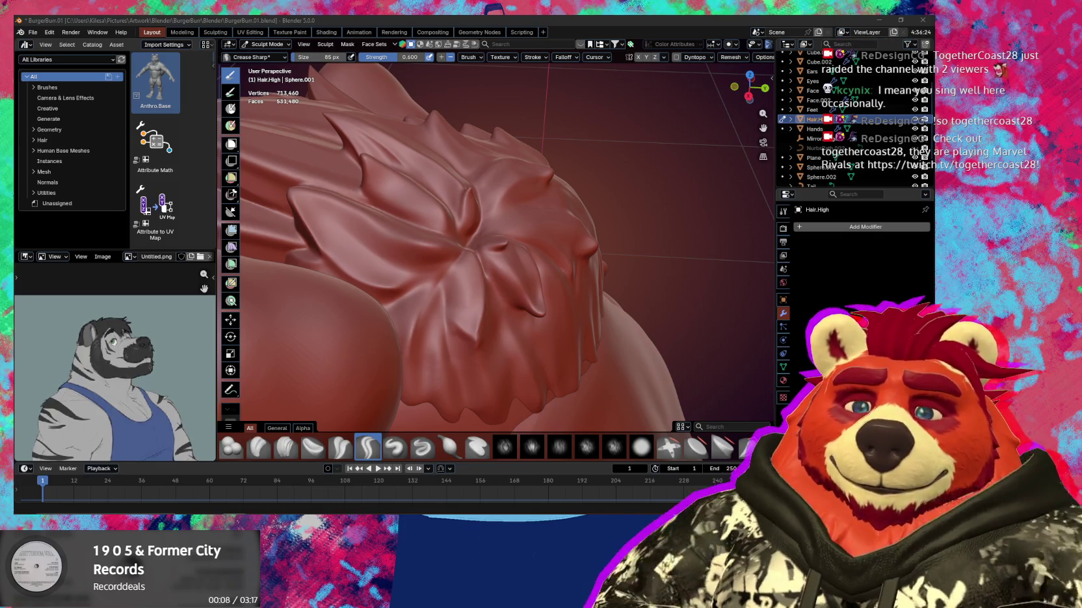
Orbit, pan and zoom in to frame the crown swirl of Hair.High
middle_click_drag(527, 335, 537, 332)
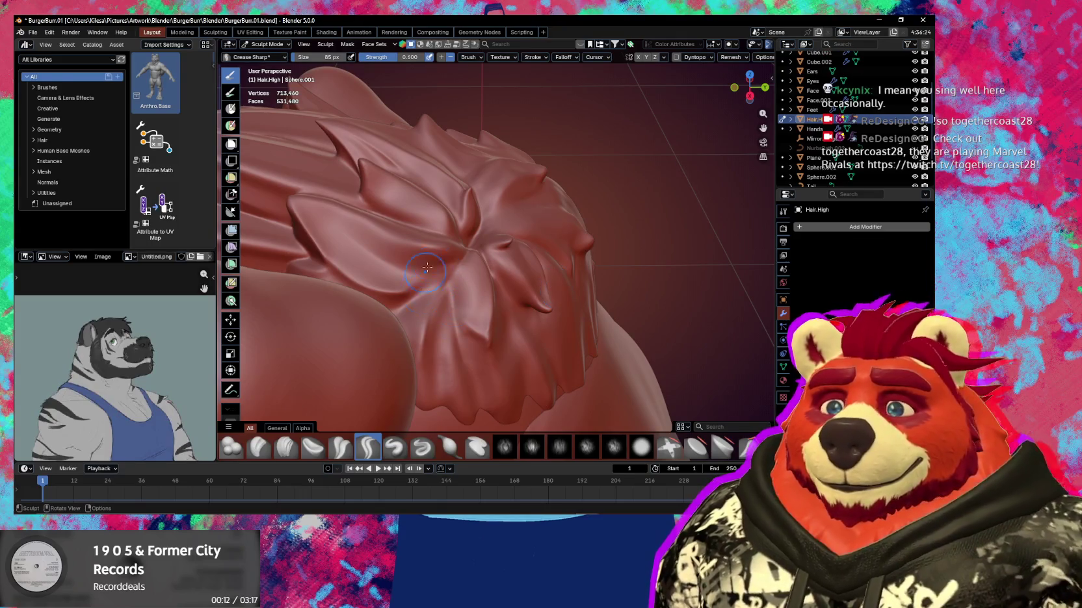
middle_click_drag(555, 287, 442, 288, "shift")
scroll(471, 286, "up", 1)
scroll(467, 293, "up", 1)
mouse_move(452, 326)
middle_mouse_down("ctrl")
mouse_move(464, 281)
mouse_move(443, 291)
middle_mouse_up("ctrl")
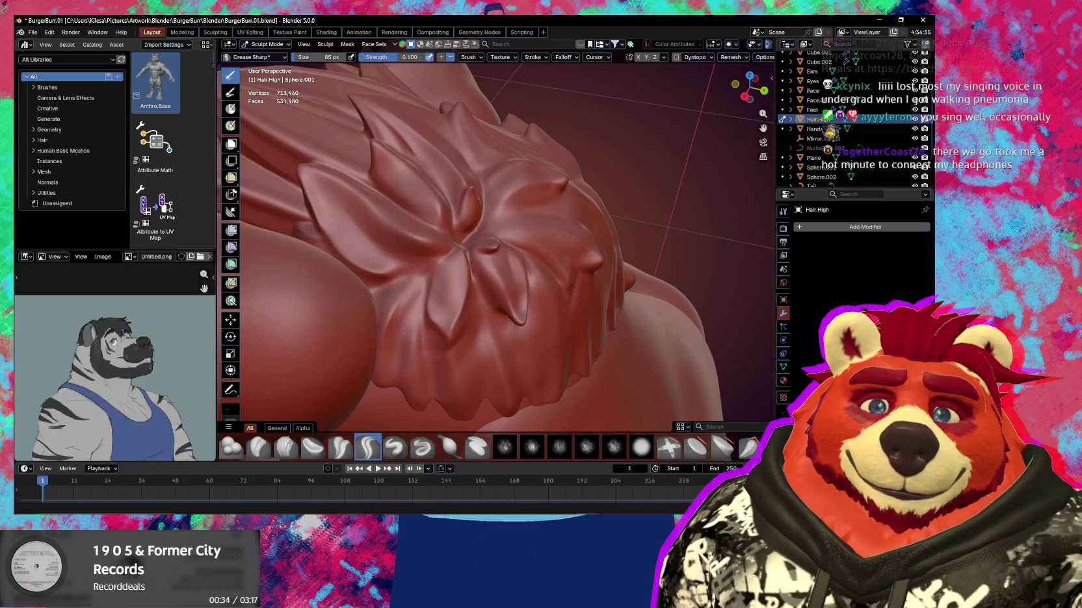
middle_click_drag(403, 265, 461, 274)
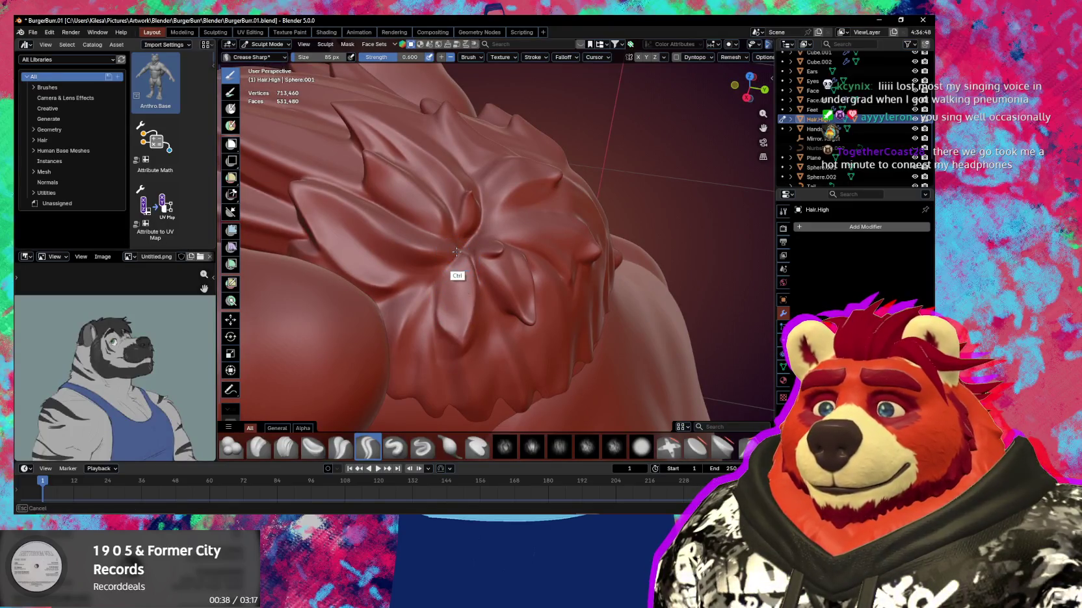
Deepen the creases along the swirl's centre lines with Crease Sharp at 85 px
right_click_drag(461, 274, 460, 251, "ctrl")
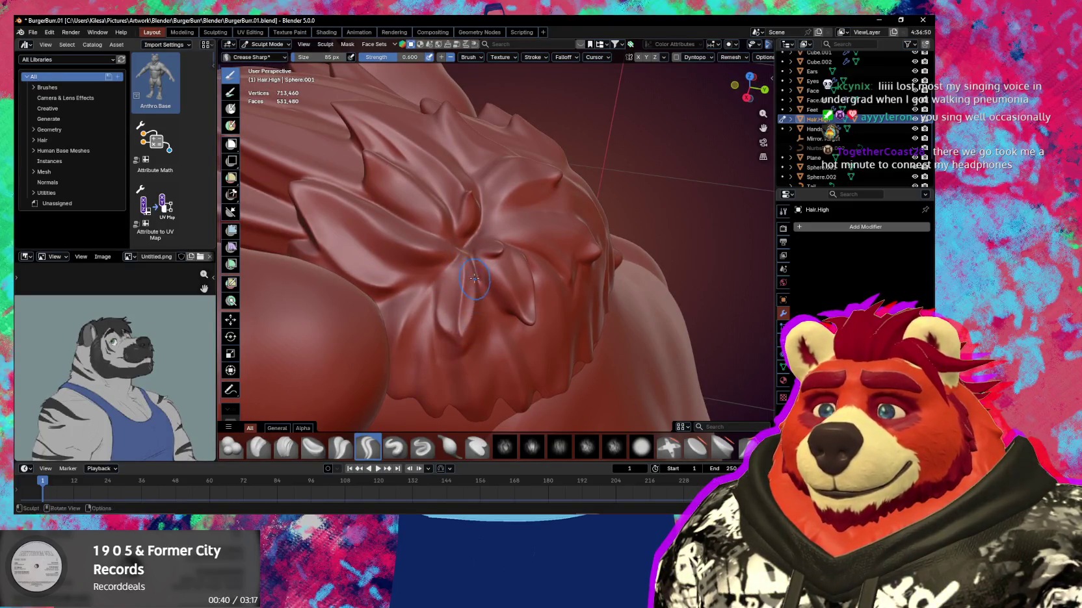
middle_click_drag(460, 251, 471, 254)
middle_click_drag(460, 296, 461, 303)
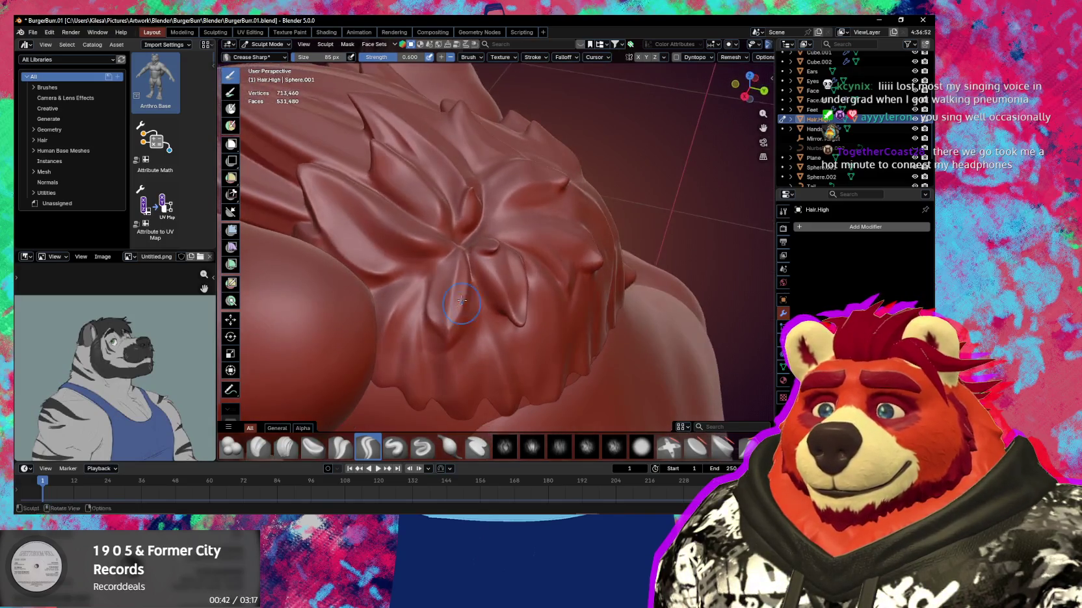
left_click_drag(460, 255, 459, 264)
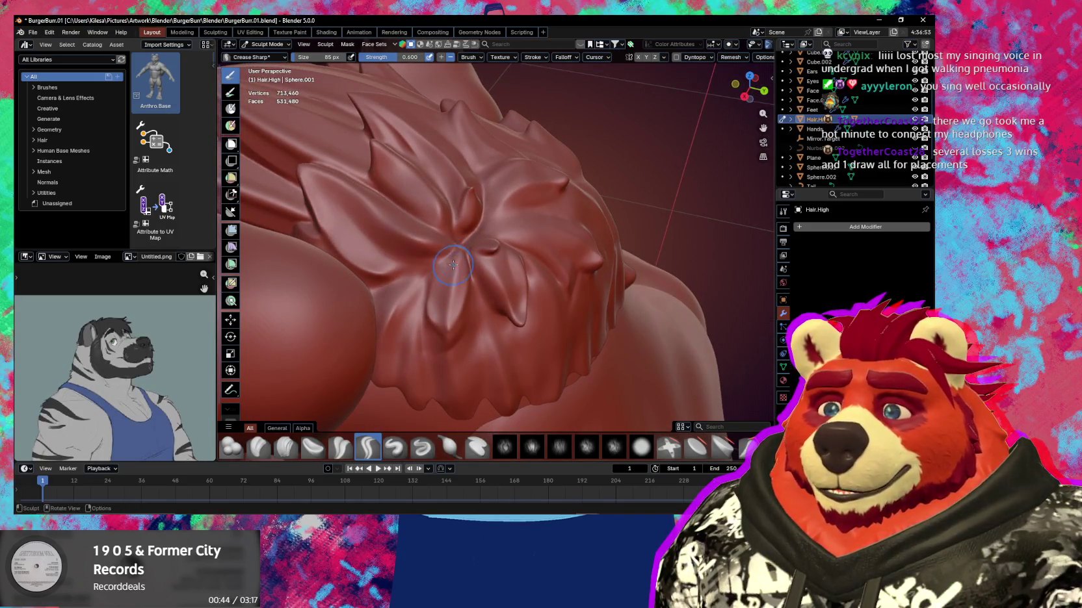
middle_click_drag(453, 264, 458, 260)
left_click_drag(451, 265, 452, 263)
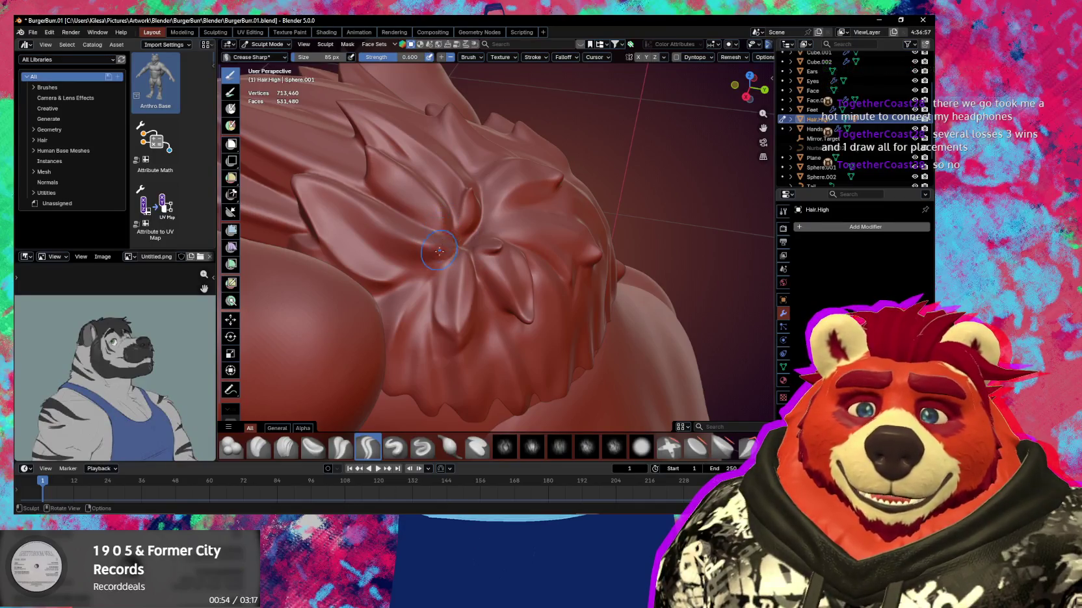
mouse_move(449, 253)
middle_mouse_down()
mouse_move(469, 308)
mouse_move(483, 302)
mouse_move(447, 304)
middle_mouse_up()
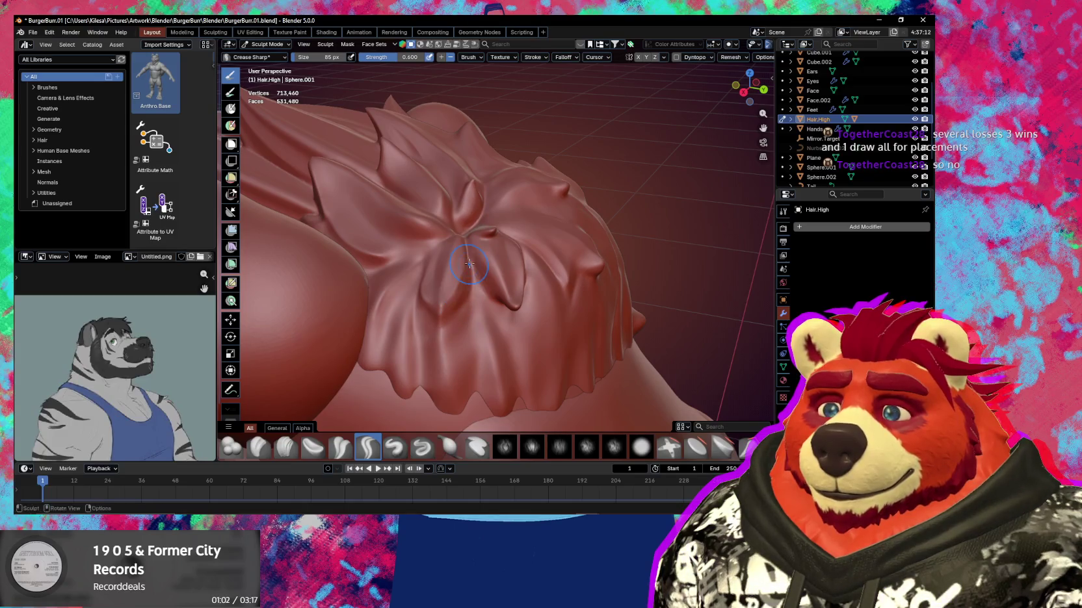
mouse_move(468, 257)
middle_mouse_down("shift")
mouse_move(446, 298)
mouse_move(479, 316)
mouse_move(434, 255)
mouse_move(445, 244)
mouse_move(470, 260)
middle_mouse_up("shift")
Try Pinch and Grab, then return to Crease Sharp at 60 px brush size
key("p")
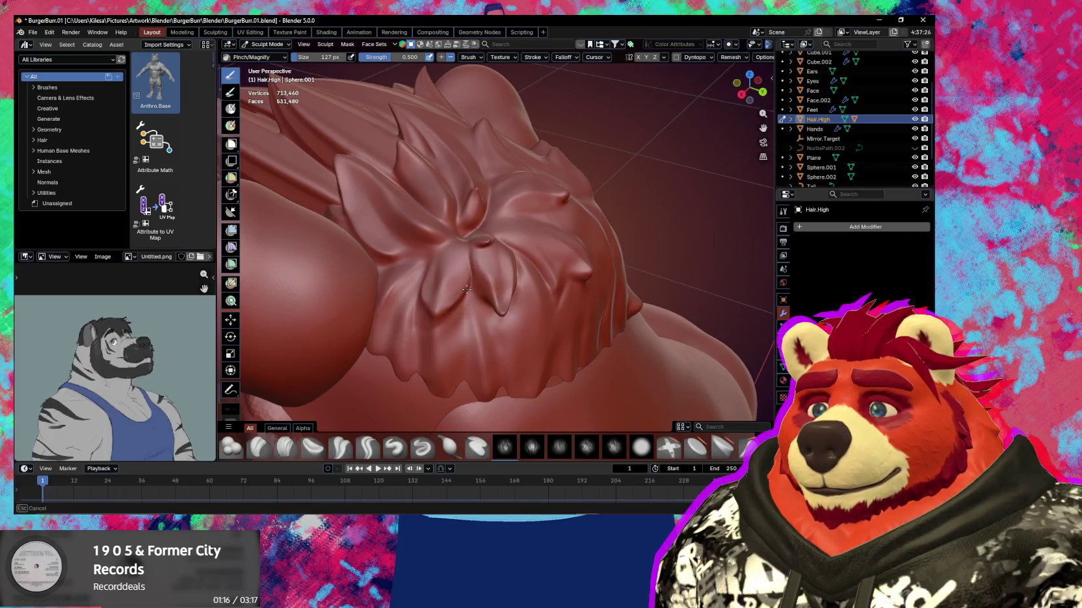
mouse_move(466, 289)
middle_mouse_down()
mouse_move(476, 280)
mouse_move(459, 266)
mouse_move(433, 284)
mouse_move(485, 272)
mouse_move(424, 338)
mouse_move(415, 303)
mouse_move(513, 258)
middle_mouse_up()
key("g")
key("shift+c")
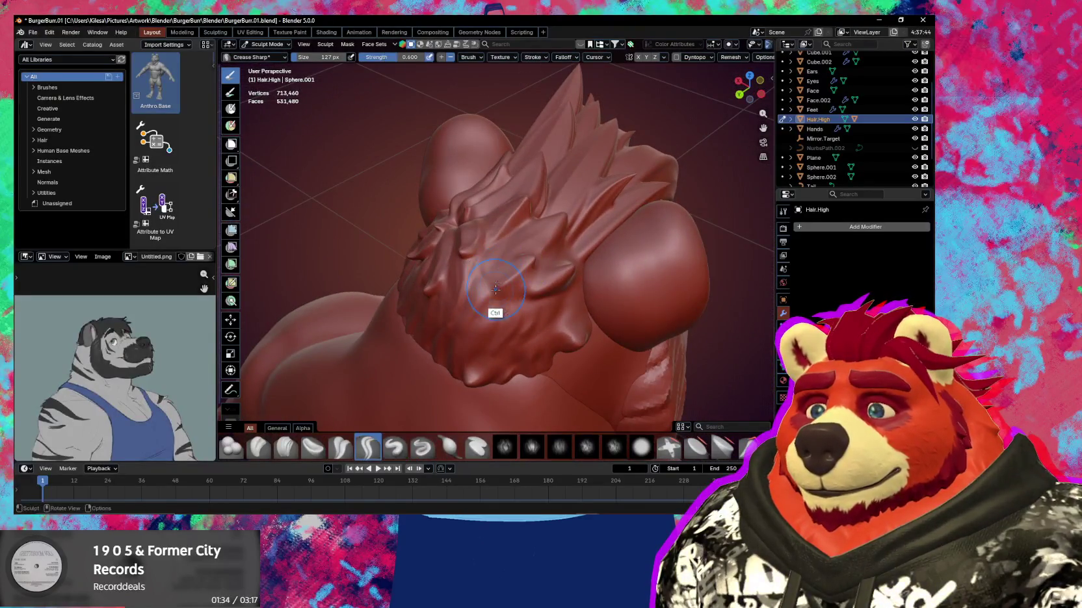
middle_click_drag(480, 291, 513, 279)
key("f")
left_click(492, 264)
Orbit to a level front view and zoom in on the front hair spikes
mouse_move(486, 310)
middle_mouse_down()
mouse_move(504, 253)
mouse_move(485, 278)
mouse_move(509, 275)
mouse_move(528, 232)
middle_mouse_up()
mouse_move(497, 319)
middle_mouse_down()
mouse_move(532, 294)
mouse_move(494, 312)
middle_mouse_up()
scroll(490, 273, "up", 3)
middle_click_drag(489, 267, 507, 233, "shift")
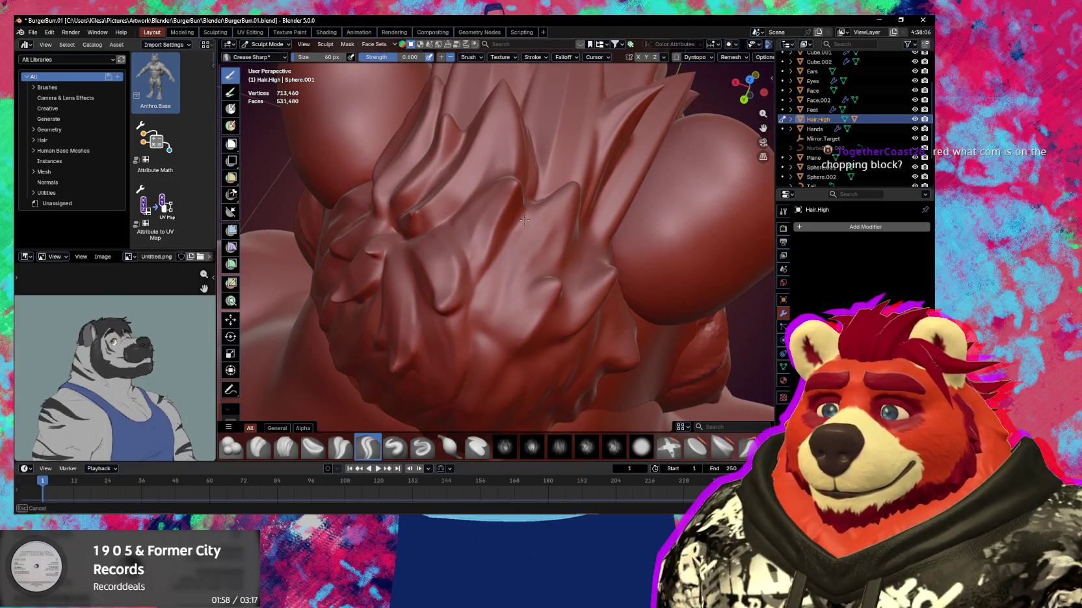
middle_click_drag(495, 317, 499, 251)
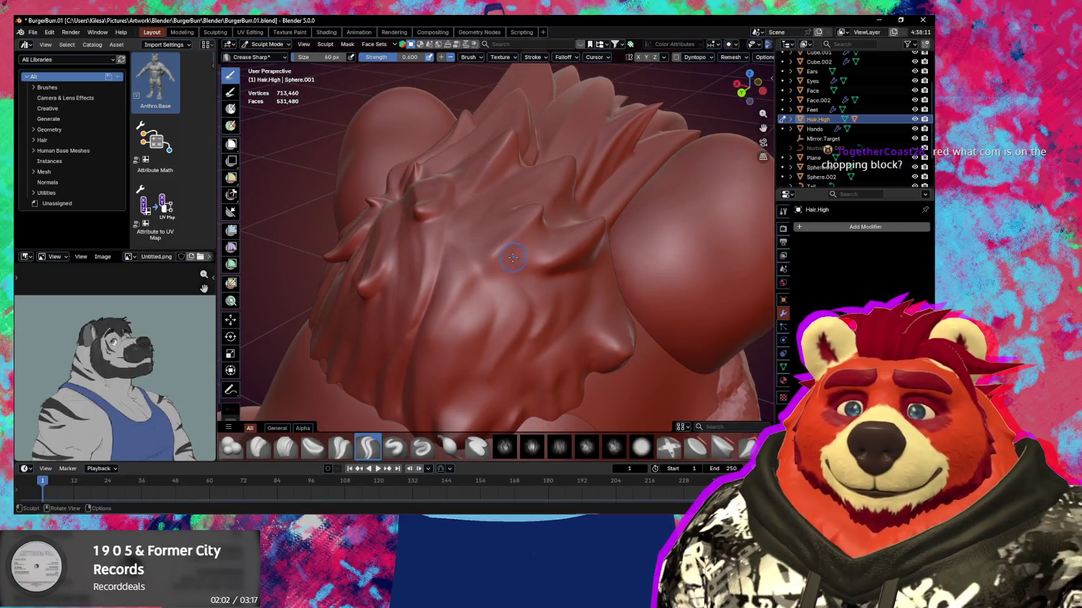
middle_click_drag(510, 281, 495, 275)
mouse_move(525, 243)
middle_mouse_down("ctrl")
mouse_move(511, 240)
mouse_move(454, 357)
mouse_move(464, 256)
mouse_move(438, 284)
mouse_move(386, 272)
mouse_move(458, 261)
mouse_move(495, 283)
mouse_move(363, 308)
mouse_move(403, 337)
mouse_move(478, 338)
mouse_move(483, 251)
mouse_move(461, 299)
mouse_move(464, 283)
mouse_move(512, 314)
middle_mouse_up("ctrl")
Enlarge Crease Sharp to 134 px and crease the side spike edges from a three-quarter view
scroll(494, 260, "up", 3)
scroll(492, 257, "up", 2)
mouse_move(493, 258)
middle_mouse_down()
mouse_move(547, 254)
mouse_move(522, 249)
mouse_move(511, 316)
mouse_move(552, 253)
mouse_move(510, 266)
mouse_move(531, 216)
middle_mouse_up()
mouse_move(507, 253)
middle_mouse_down()
mouse_move(557, 249)
mouse_move(491, 262)
middle_mouse_up()
mouse_move(496, 240)
middle_mouse_down()
mouse_move(523, 232)
mouse_move(513, 274)
mouse_move(581, 265)
middle_mouse_up()
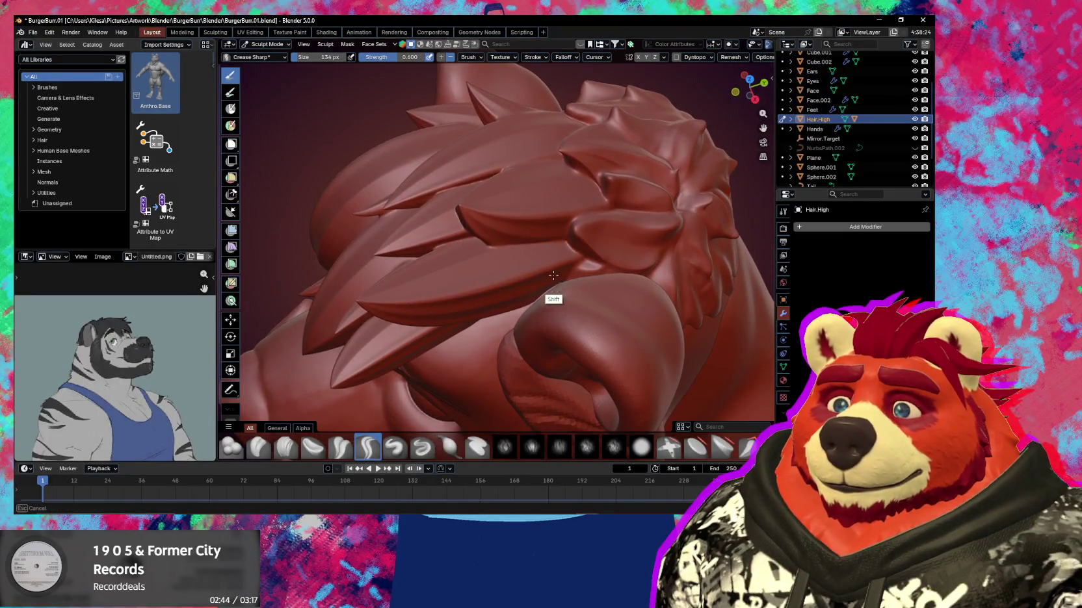
Pinch the spikes near the fringe into sharper ridges with Pinch/Magnify at 137 px
middle_click_drag(552, 275, 563, 259)
mouse_move(499, 290)
middle_mouse_down()
mouse_move(534, 286)
mouse_move(512, 290)
mouse_move(494, 265)
mouse_move(506, 290)
middle_mouse_up()
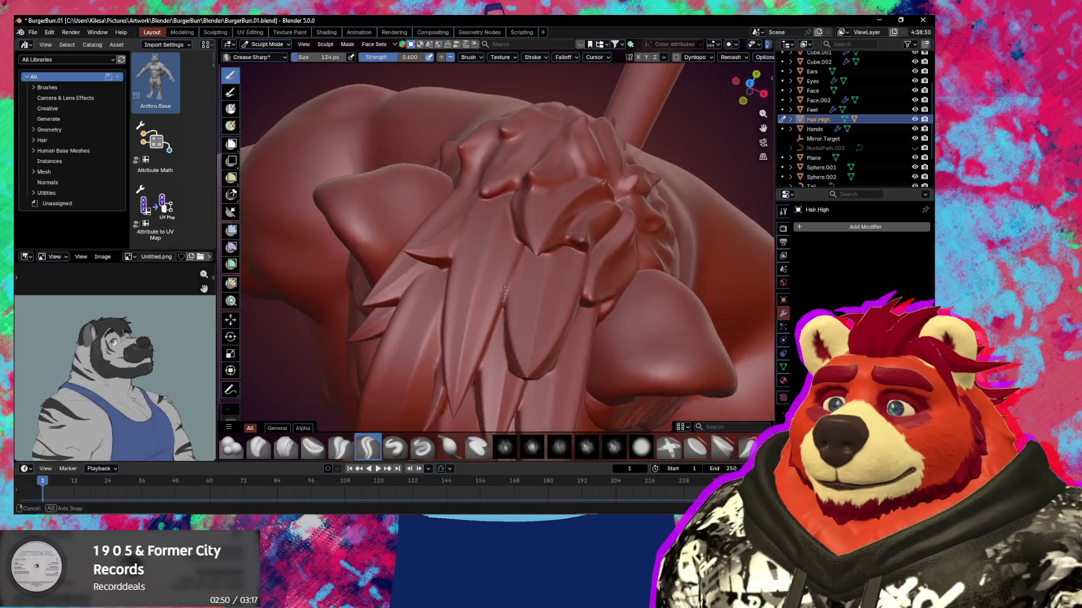
mouse_move(521, 251)
middle_mouse_down()
mouse_move(555, 261)
mouse_move(519, 316)
mouse_move(508, 275)
middle_mouse_up()
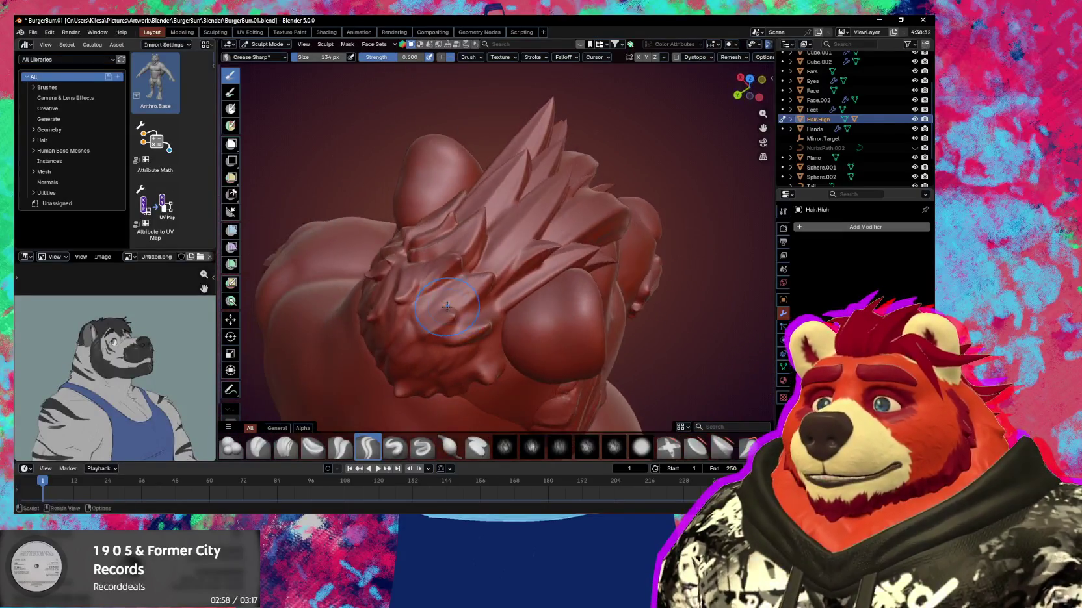
middle_click_drag(508, 275, 479, 254)
key("p")
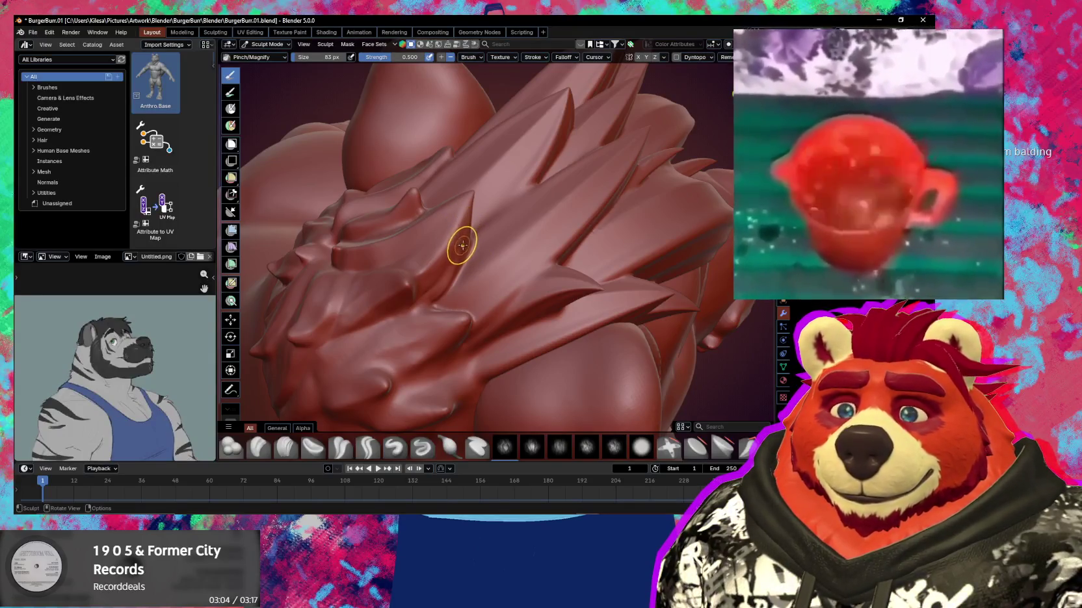
key("f")
left_click(471, 251)
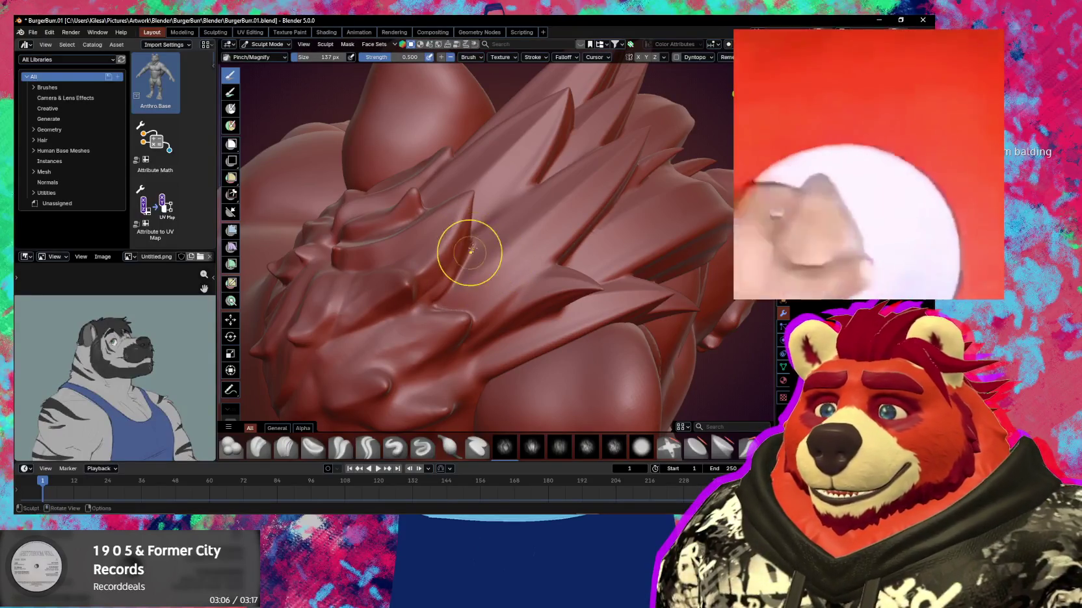
mouse_move(451, 283)
left_mouse_down()
mouse_move(464, 248)
mouse_move(440, 298)
left_mouse_up()
mouse_move(435, 298)
middle_mouse_down()
mouse_move(459, 181)
mouse_move(483, 314)
mouse_move(551, 260)
mouse_move(506, 225)
mouse_move(500, 234)
mouse_move(541, 260)
mouse_move(517, 243)
middle_mouse_up()
Pull a spike tip outward with the Grab brush at 349 px, then review the crown
key("g")
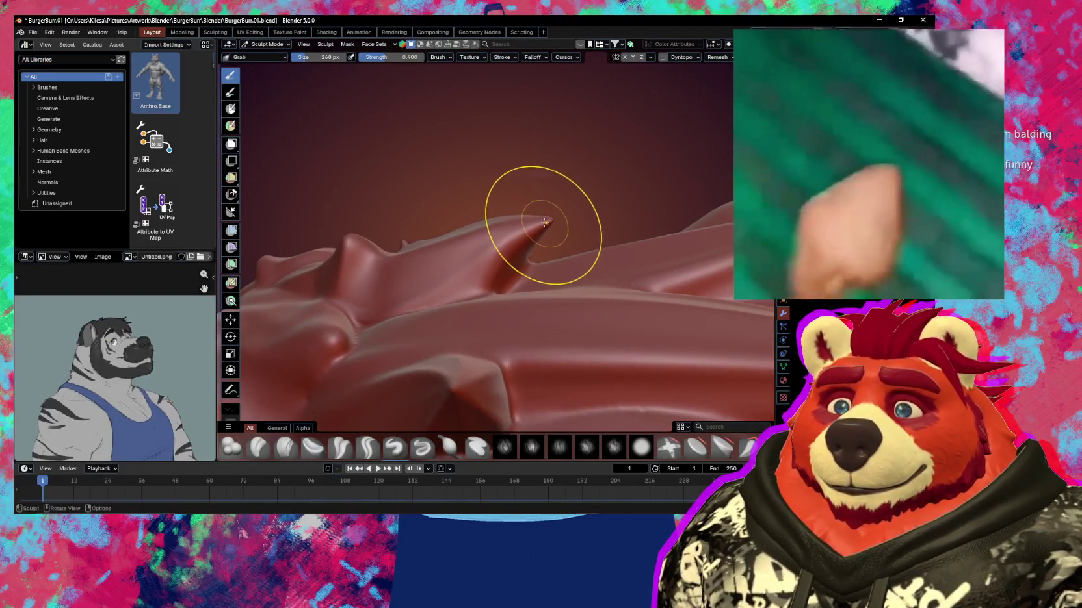
key("f")
left_click(517, 222)
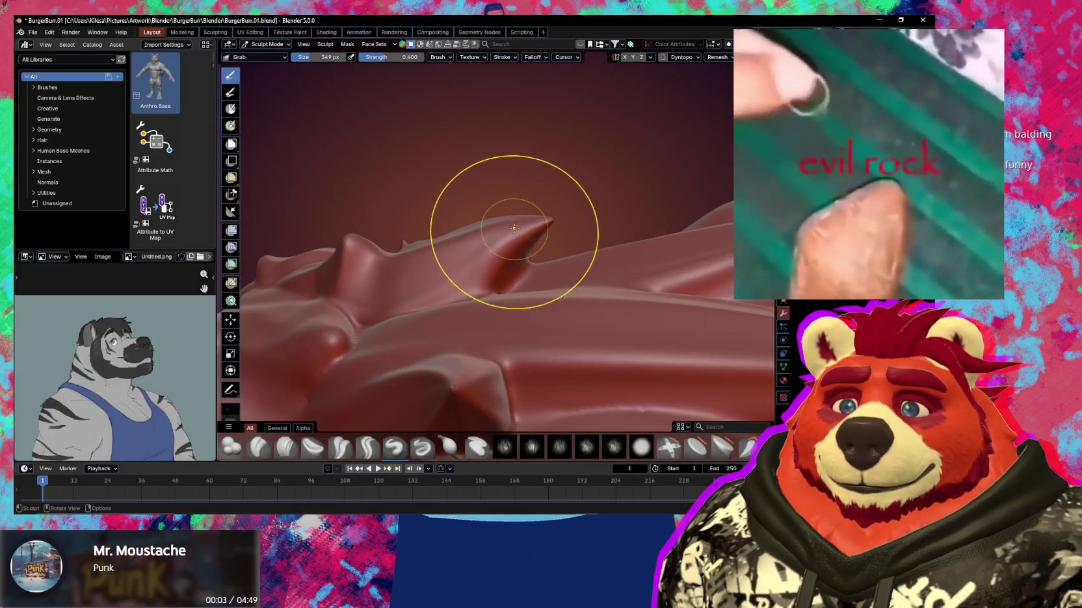
left_click_drag(500, 230, 536, 229)
middle_click_drag(536, 229, 544, 283)
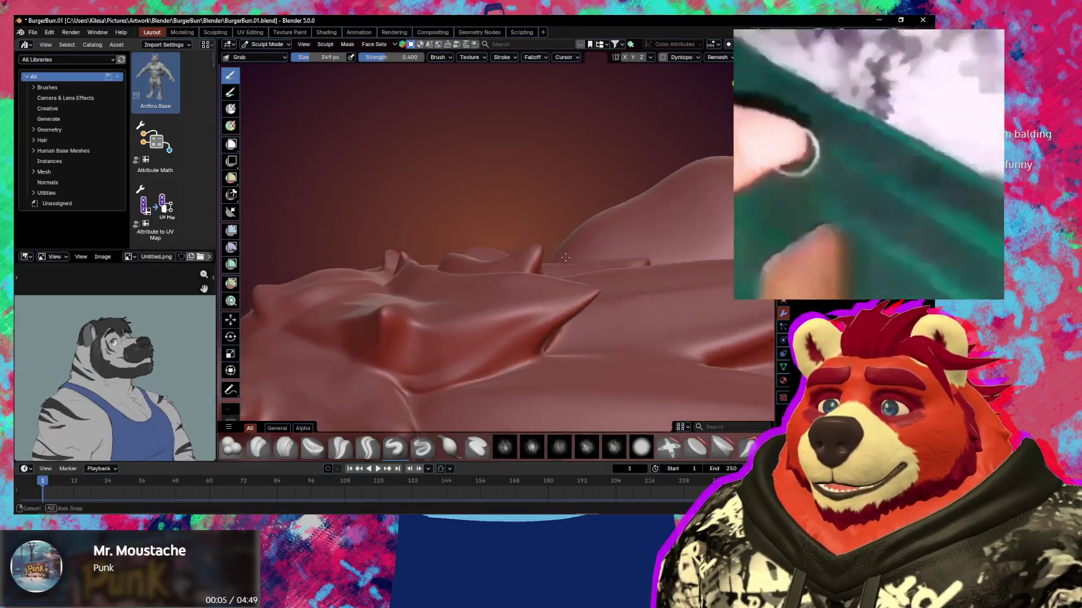
scroll(585, 259, "up", 3)
scroll(586, 259, "down", 3)
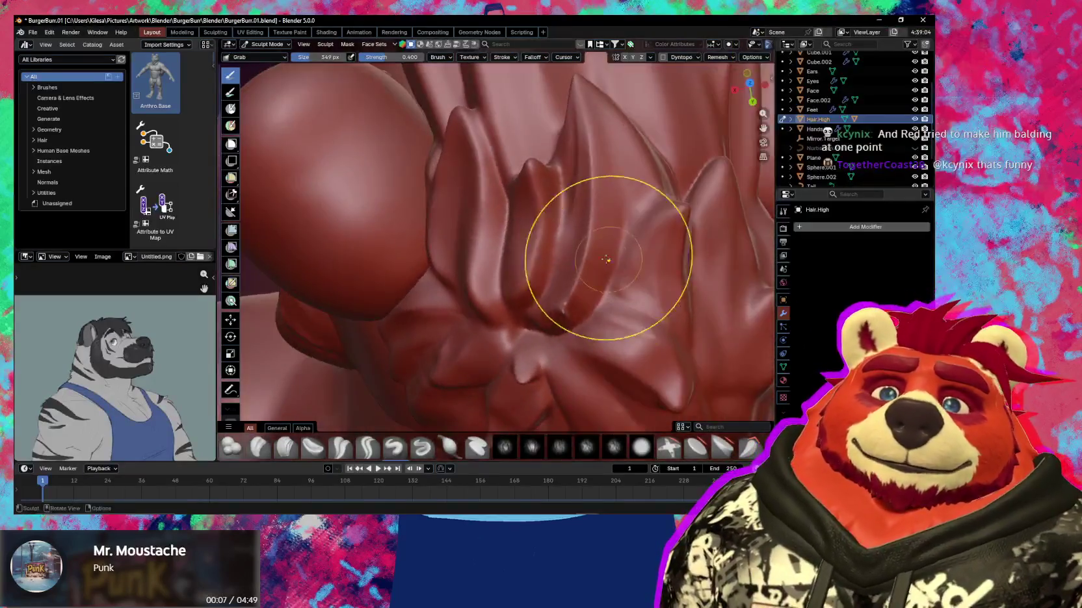
mouse_move(586, 259)
middle_mouse_down()
mouse_move(539, 277)
mouse_move(551, 348)
middle_mouse_up()
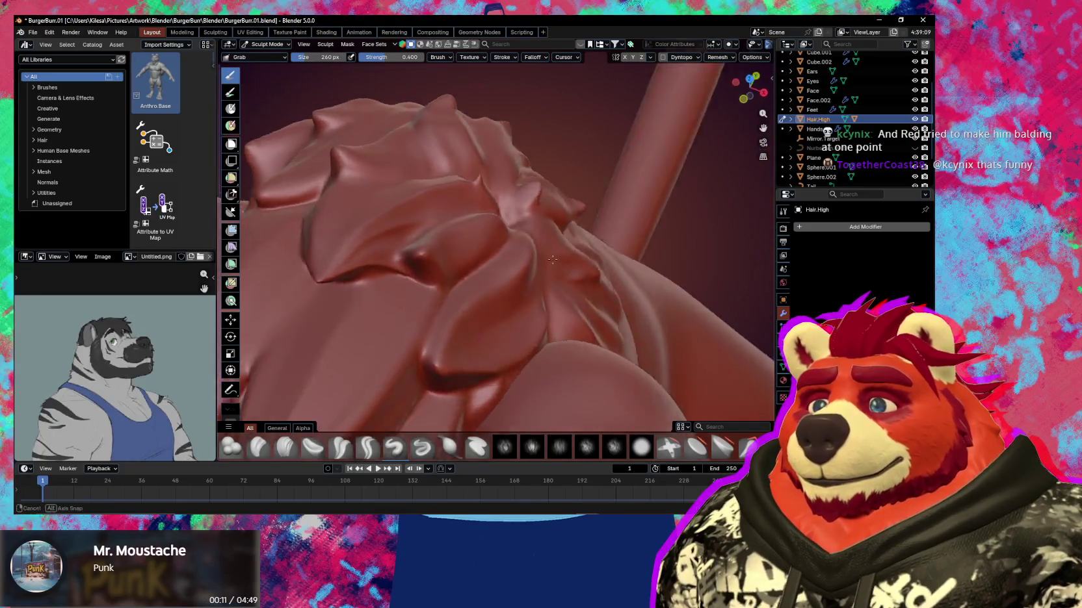
middle_click_drag(542, 259, 528, 253)
mouse_move(457, 276)
middle_mouse_down()
mouse_move(484, 301)
mouse_move(507, 282)
mouse_move(451, 350)
mouse_move(499, 324)
mouse_move(520, 284)
mouse_move(493, 324)
middle_mouse_up()
middle_click_drag(501, 276, 468, 241)
Set Crease Sharp to 112 px and frame the tall upright spikes
key("shift+c")
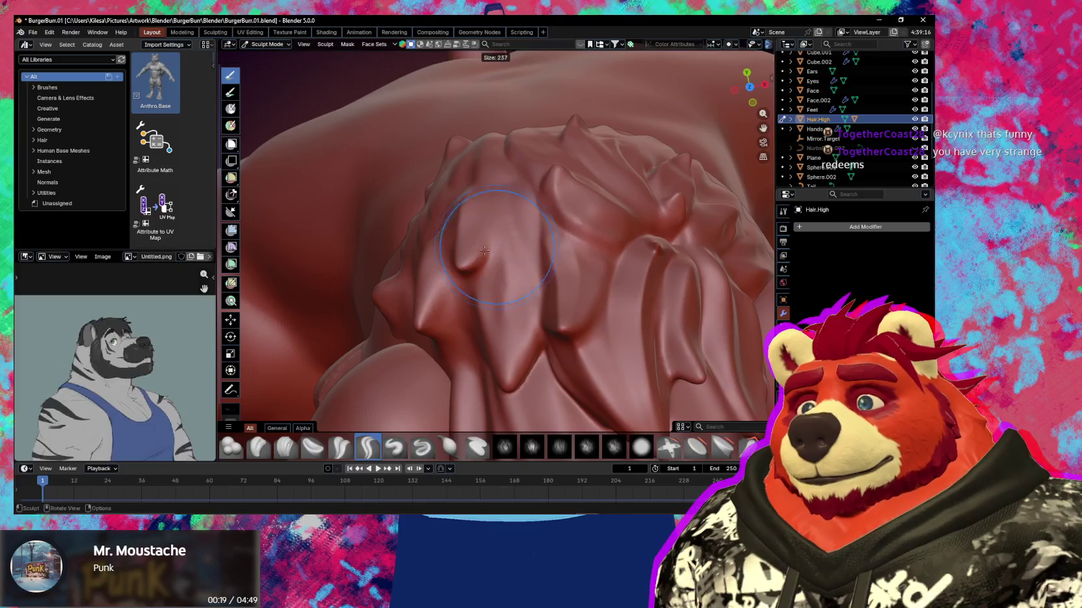
key("f")
left_click(476, 254)
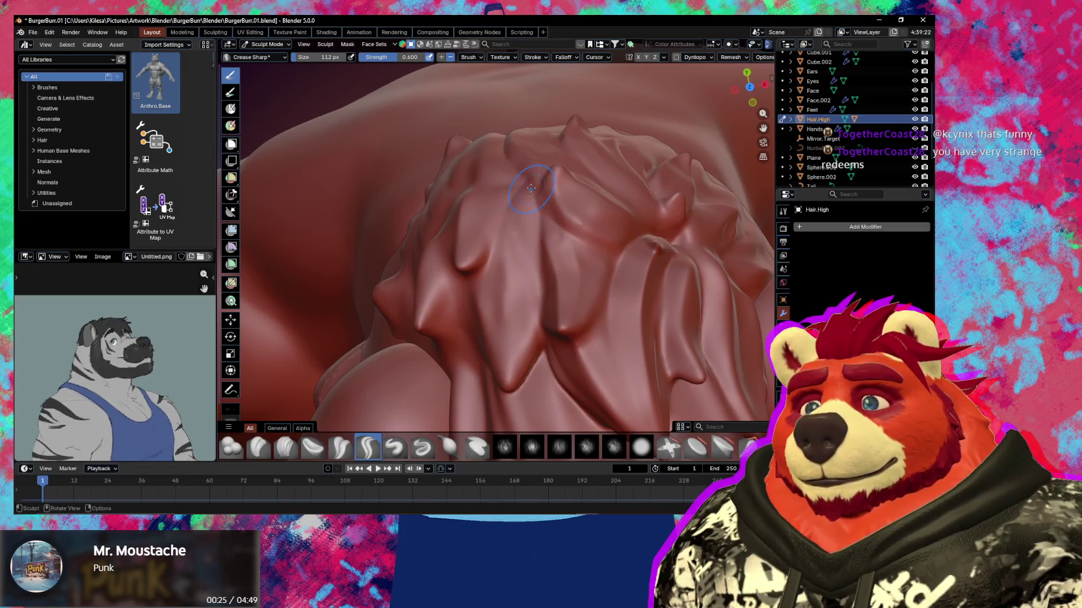
mouse_move(517, 239)
middle_mouse_down()
mouse_move(540, 214)
mouse_move(529, 261)
mouse_move(483, 273)
middle_mouse_up()
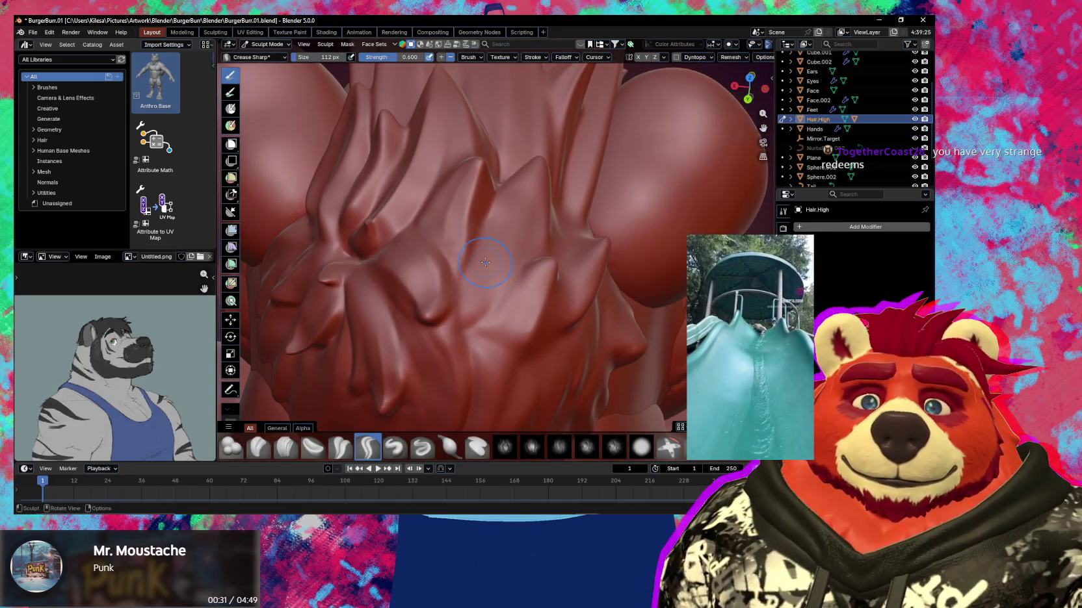
mouse_move(484, 259)
middle_mouse_down("shift")
mouse_move(486, 276)
mouse_move(539, 164)
mouse_move(486, 268)
middle_mouse_up("shift")
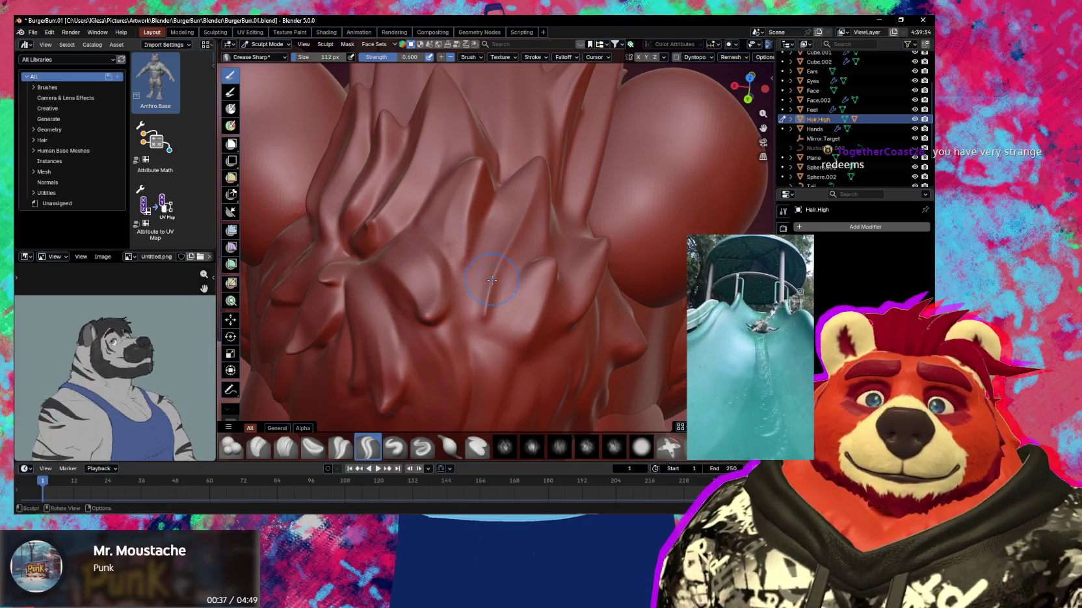
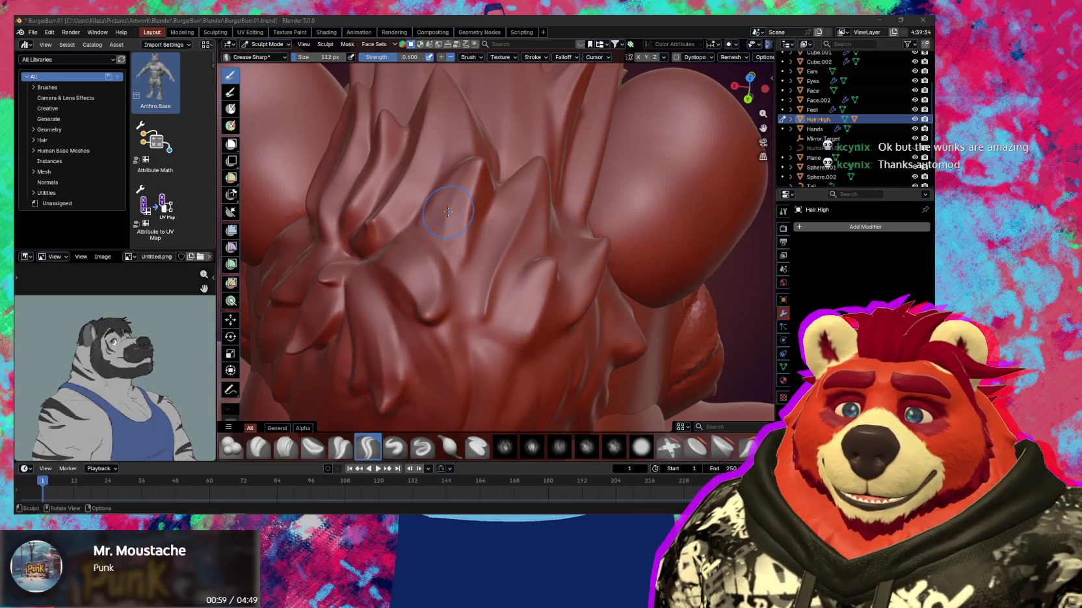
Carve an inverted Crease Sharp line along one hair spike beside the sphere
middle_click_drag(466, 315, 481, 284)
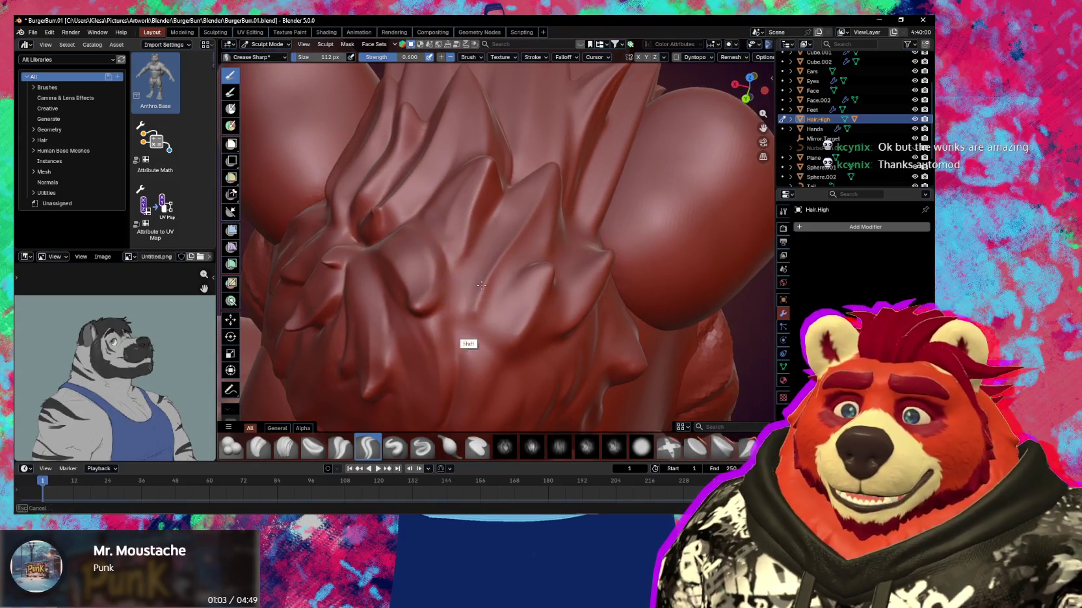
mouse_move(468, 319)
middle_mouse_down()
mouse_move(501, 250)
mouse_move(511, 265)
middle_mouse_up()
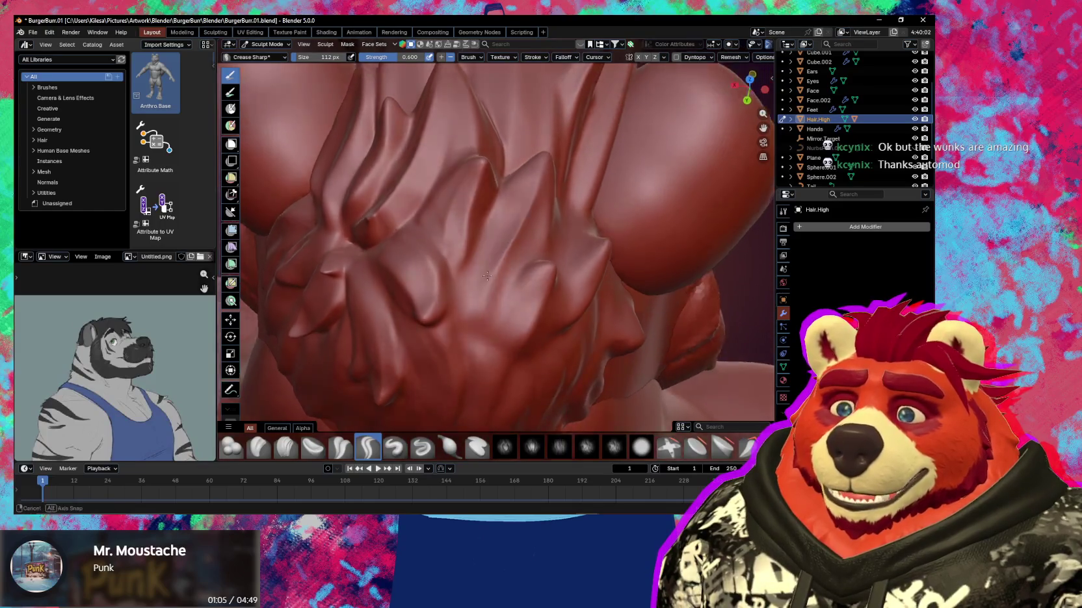
middle_click_drag(498, 307, 473, 243)
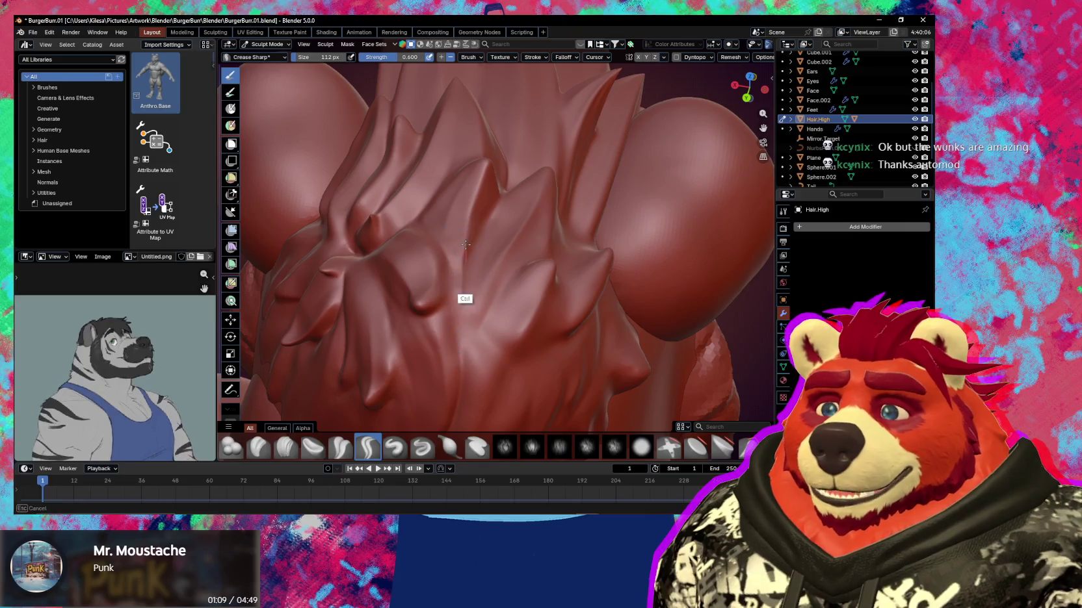
middle_click_drag(472, 301, 477, 251)
mouse_move(480, 369)
middle_mouse_down()
mouse_move(468, 273)
mouse_move(459, 312)
middle_mouse_up()
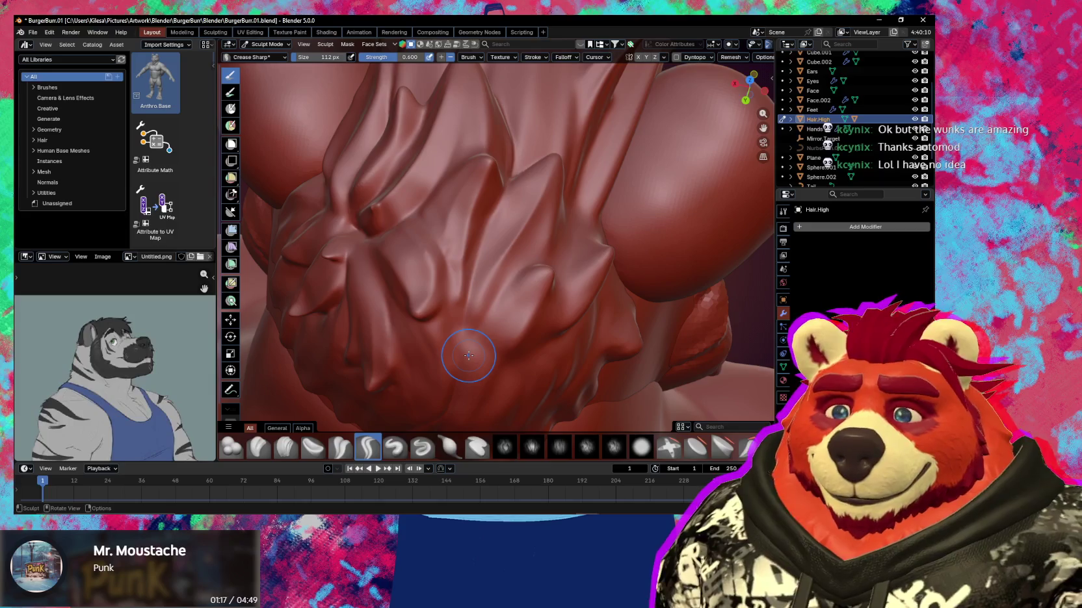
mouse_move(453, 319)
middle_mouse_down()
mouse_move(496, 285)
mouse_move(492, 309)
mouse_move(480, 276)
mouse_move(466, 285)
middle_mouse_up()
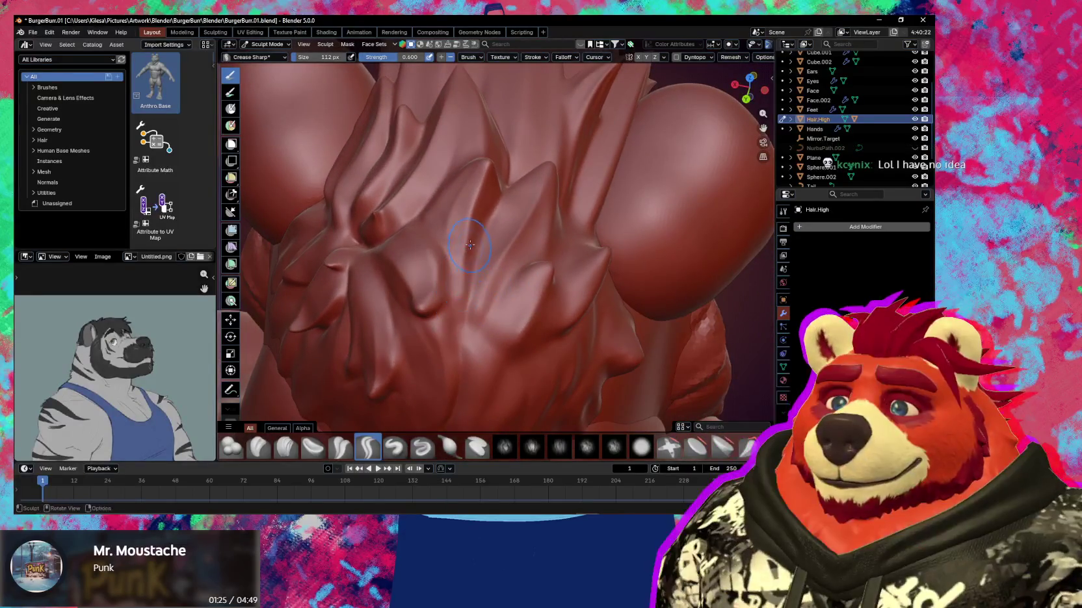
middle_click_drag(464, 341, 462, 283)
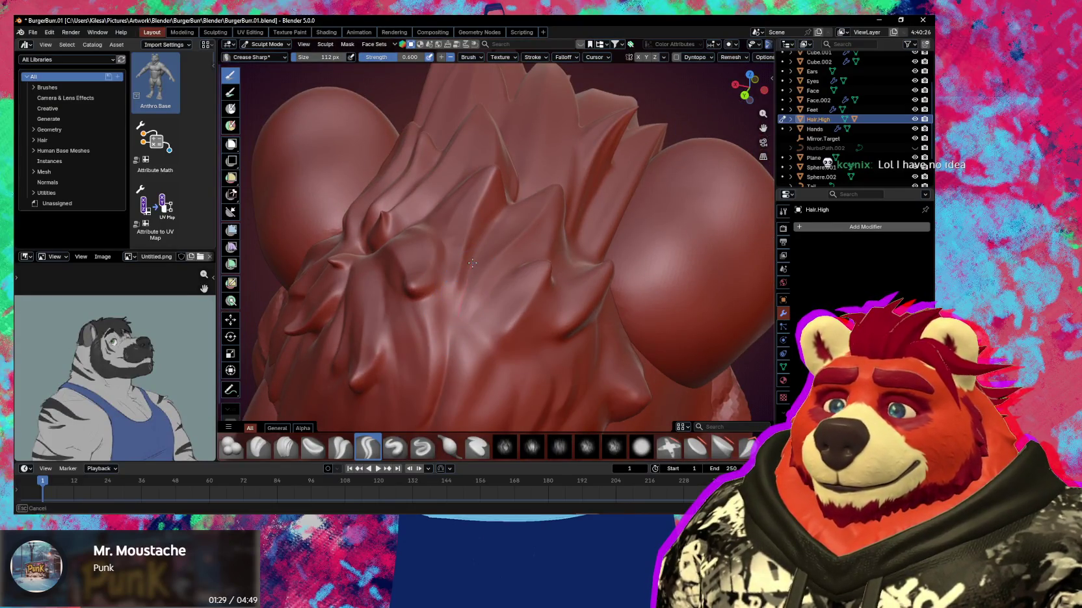
middle_click_drag(459, 330, 462, 269)
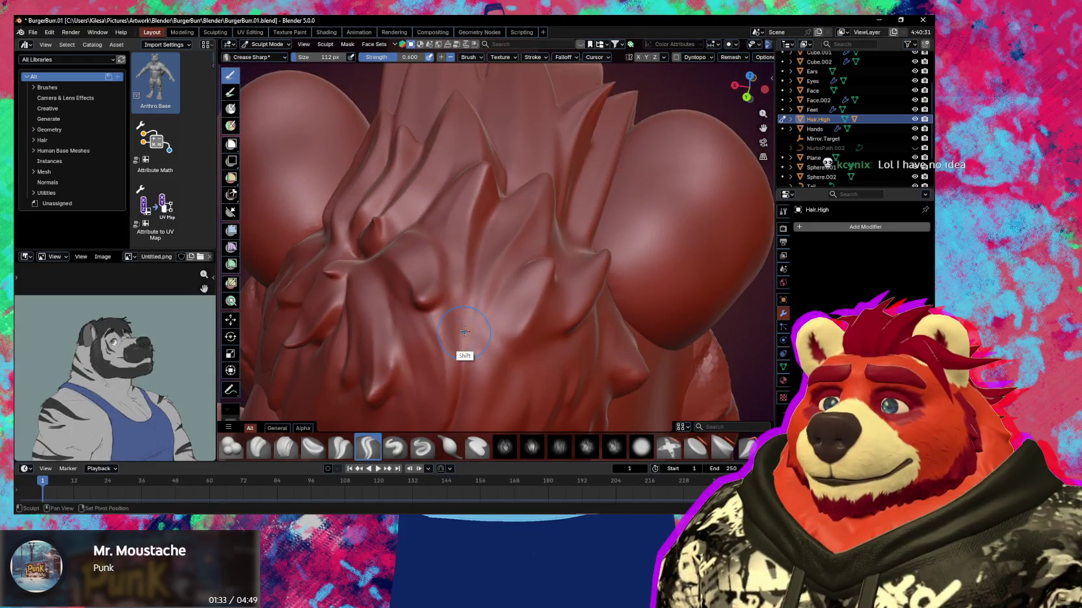
mouse_move(452, 322)
middle_mouse_down("ctrl")
mouse_move(455, 364)
mouse_move(478, 306)
mouse_move(524, 294)
mouse_move(481, 305)
mouse_move(491, 231)
middle_mouse_up("ctrl")
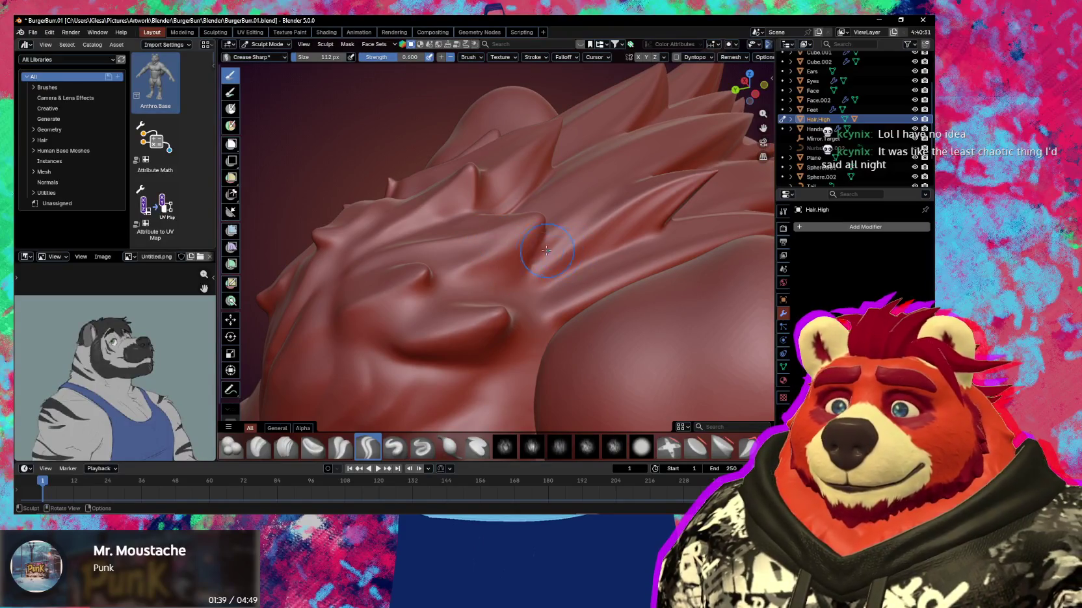
left_click_drag(539, 216, 489, 289, "ctrl")
mouse_move(443, 288)
middle_mouse_down()
mouse_move(514, 269)
mouse_move(499, 263)
mouse_move(507, 285)
mouse_move(449, 267)
mouse_move(500, 286)
middle_mouse_up()
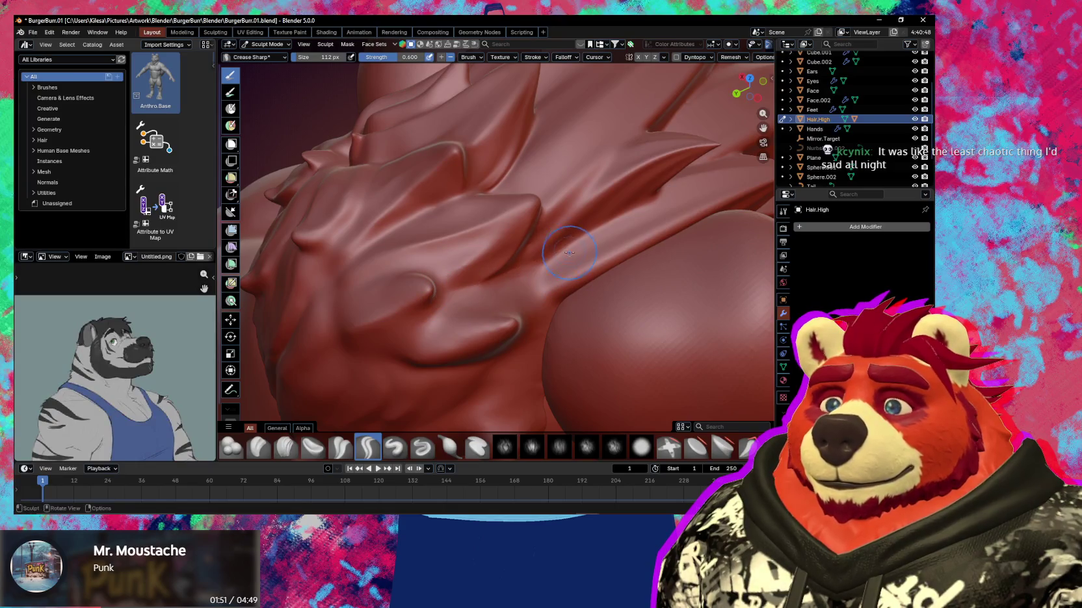
mouse_move(516, 287)
middle_mouse_down()
mouse_move(511, 297)
mouse_move(509, 286)
mouse_move(408, 274)
mouse_move(518, 267)
mouse_move(472, 275)
middle_mouse_up()
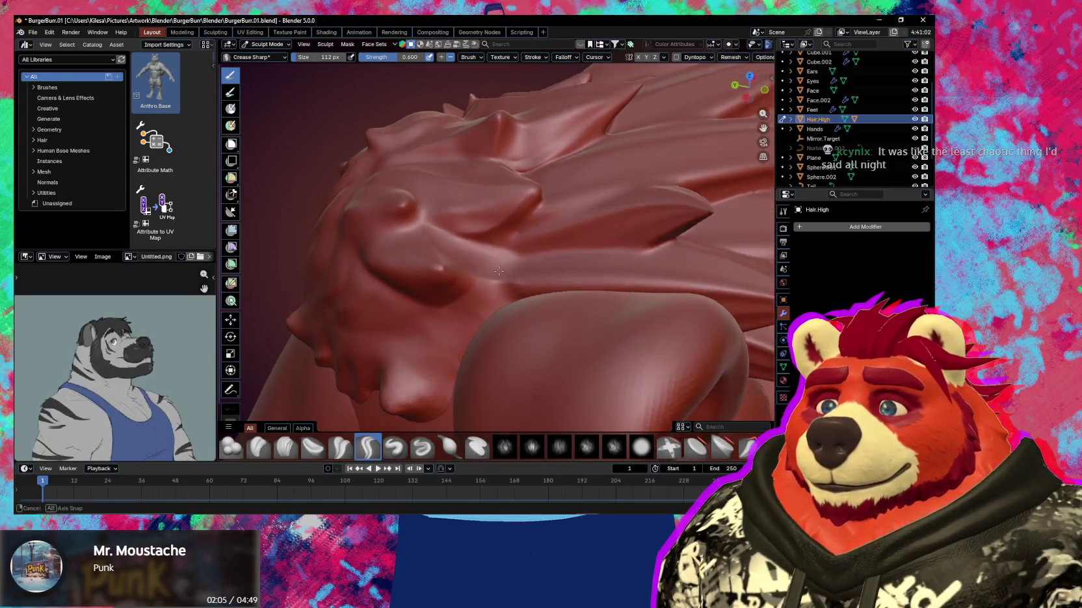
Enlarge the sculpt brush to 177 px, leaving the brush angle unchanged
middle_click_drag(544, 278, 520, 283, "ctrl")
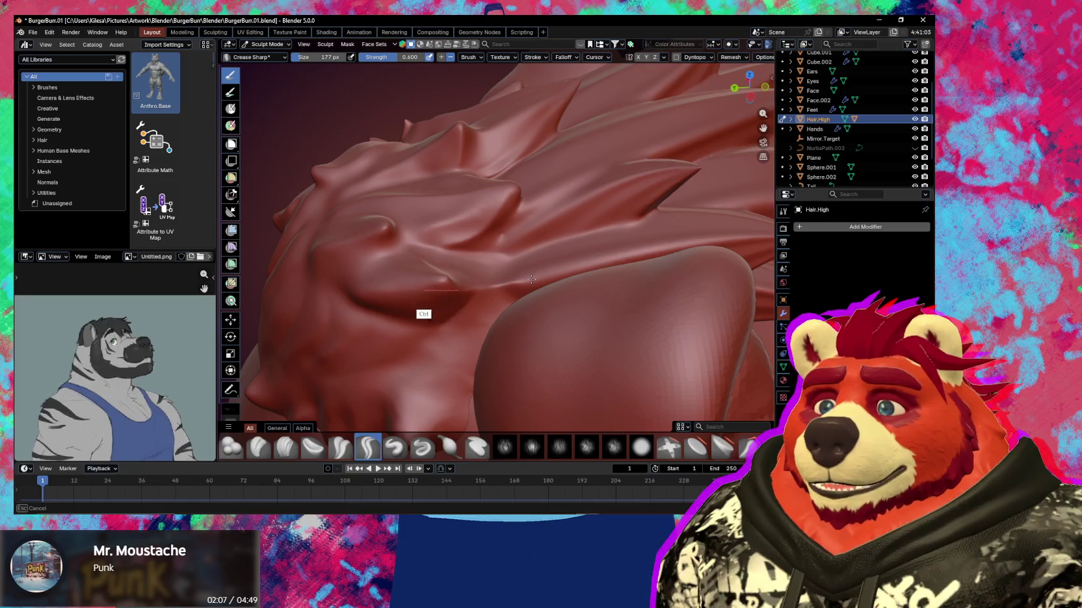
mouse_move(500, 285)
middle_mouse_down()
mouse_move(478, 247)
mouse_move(503, 238)
middle_mouse_up()
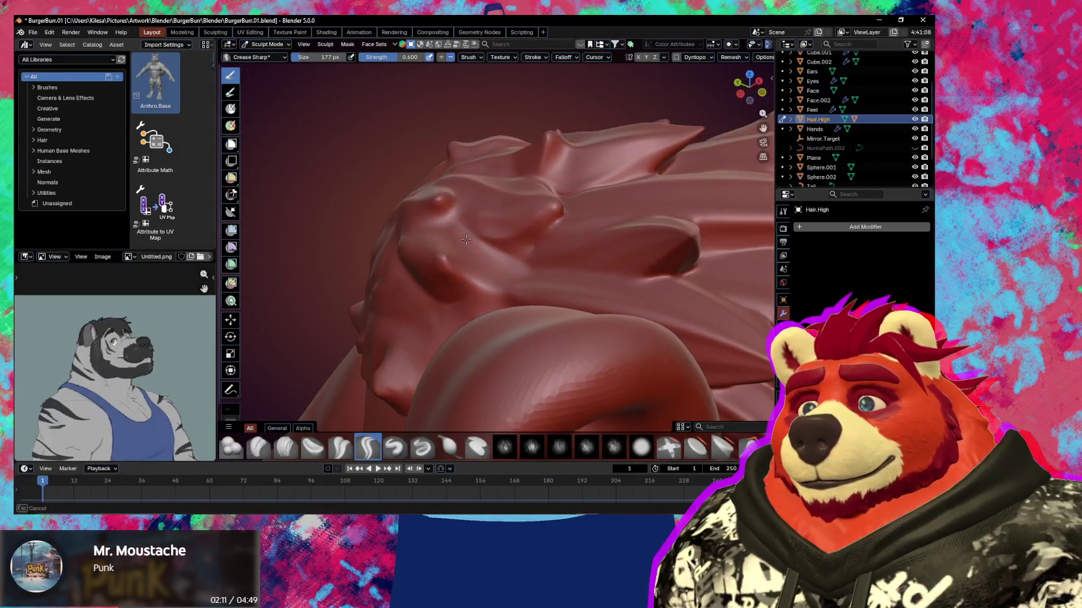
middle_click_drag(469, 301, 493, 301)
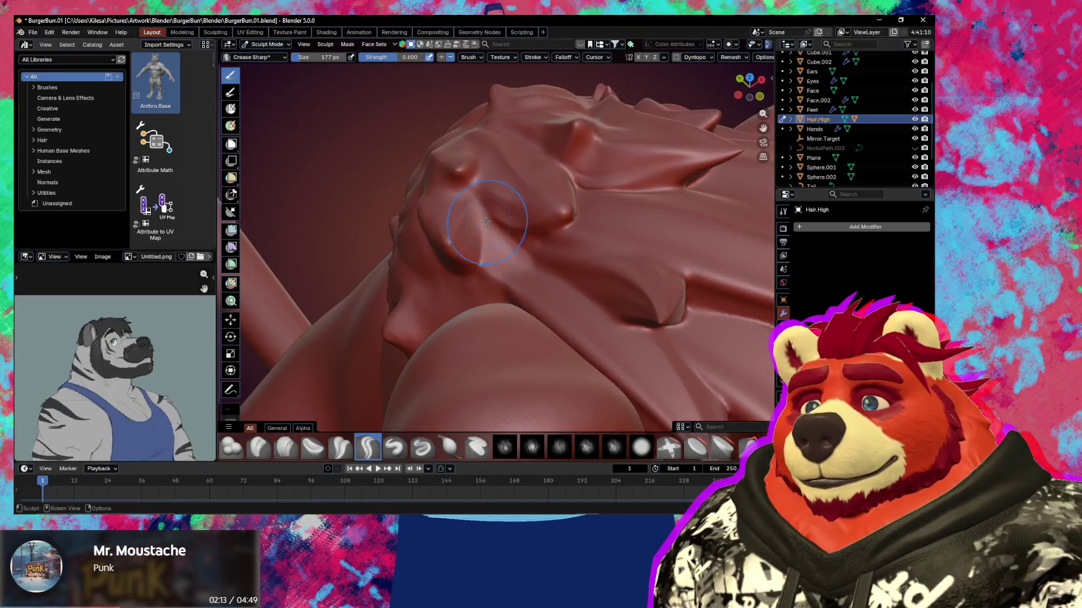
key("ctrl+f")
left_click(520, 250)
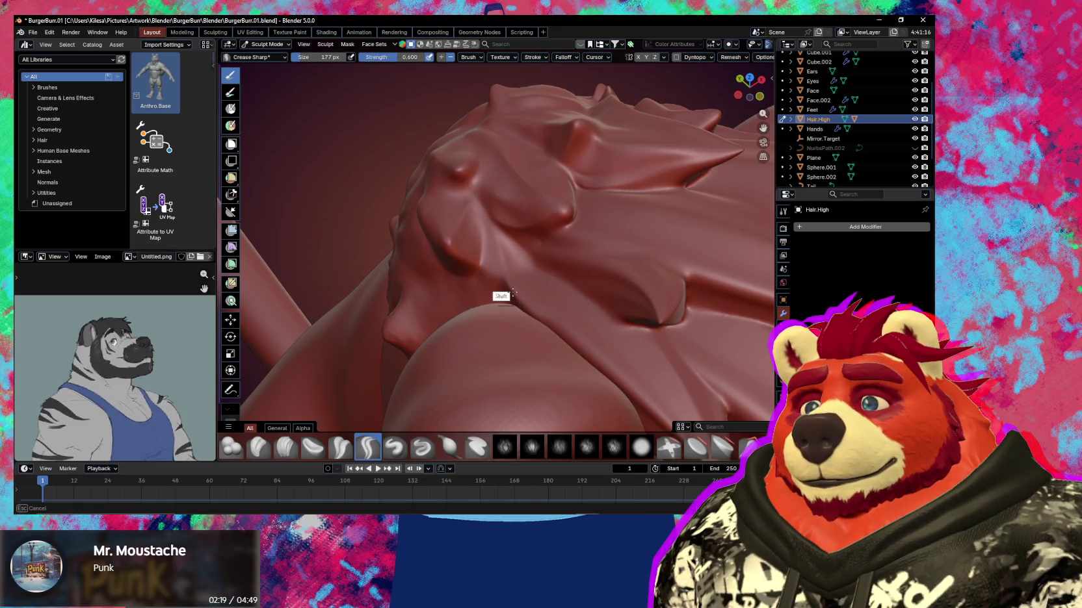
Switch to the Grab brush at 292 px and strength 0.4
middle_click_drag(492, 267, 512, 278)
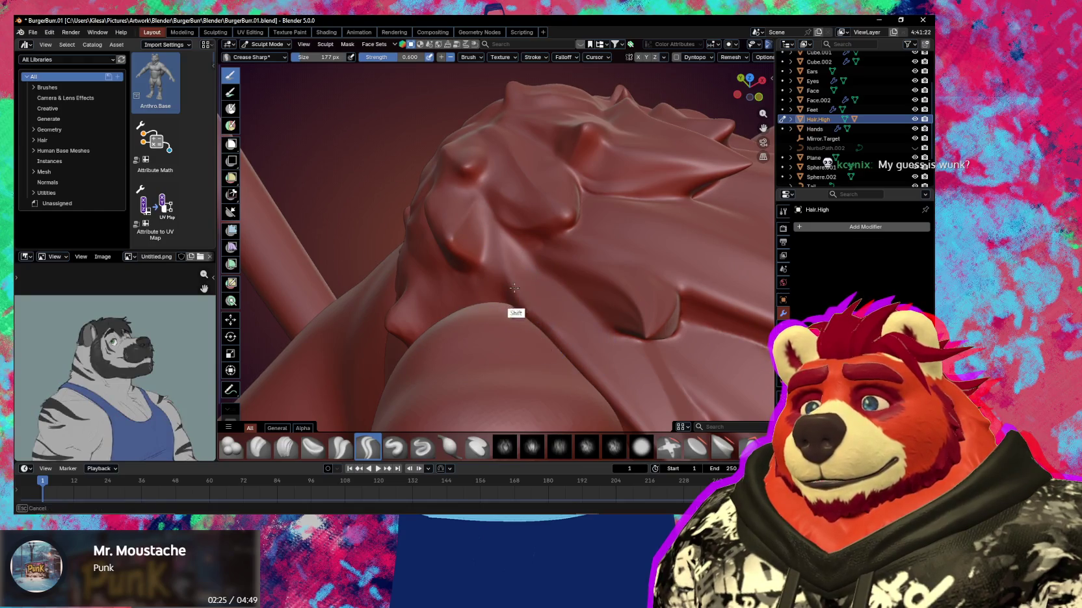
middle_click_drag(553, 334, 532, 241)
right_click_drag(532, 241, 535, 229, "ctrl")
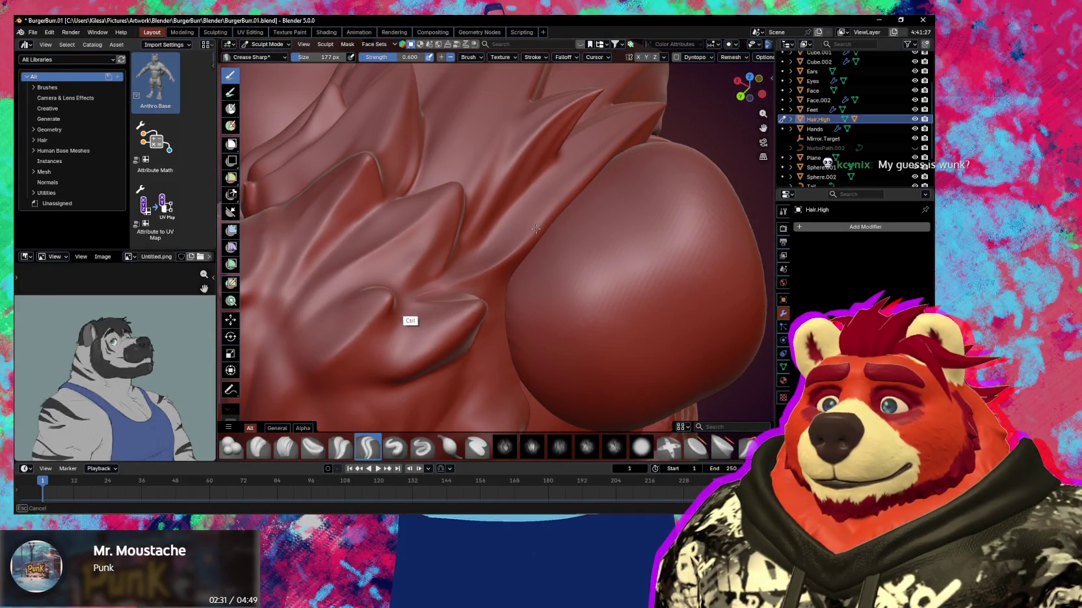
middle_click_drag(535, 229, 514, 273)
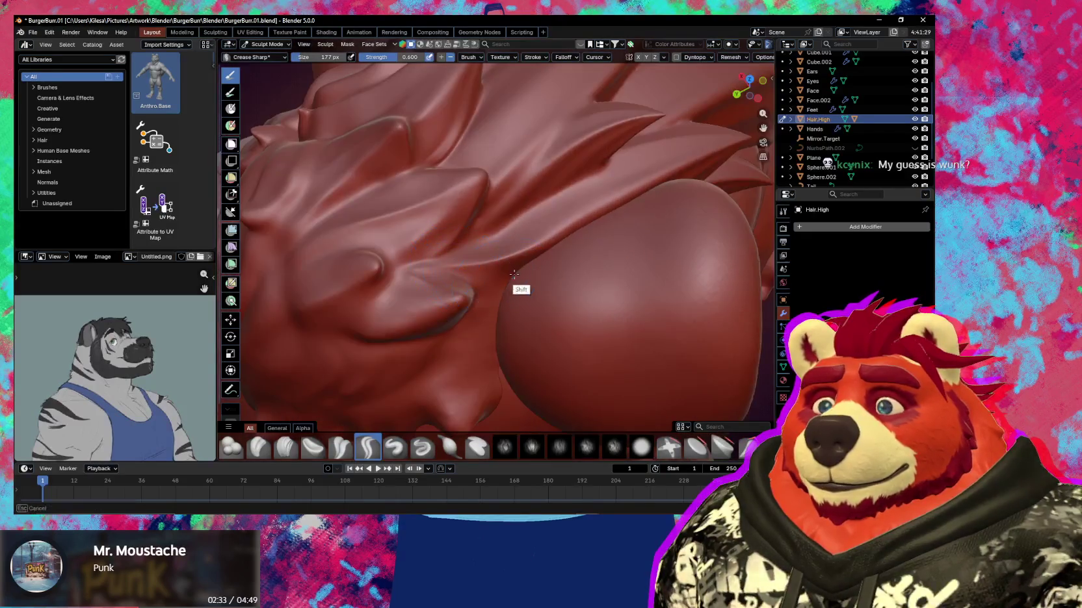
key("g")
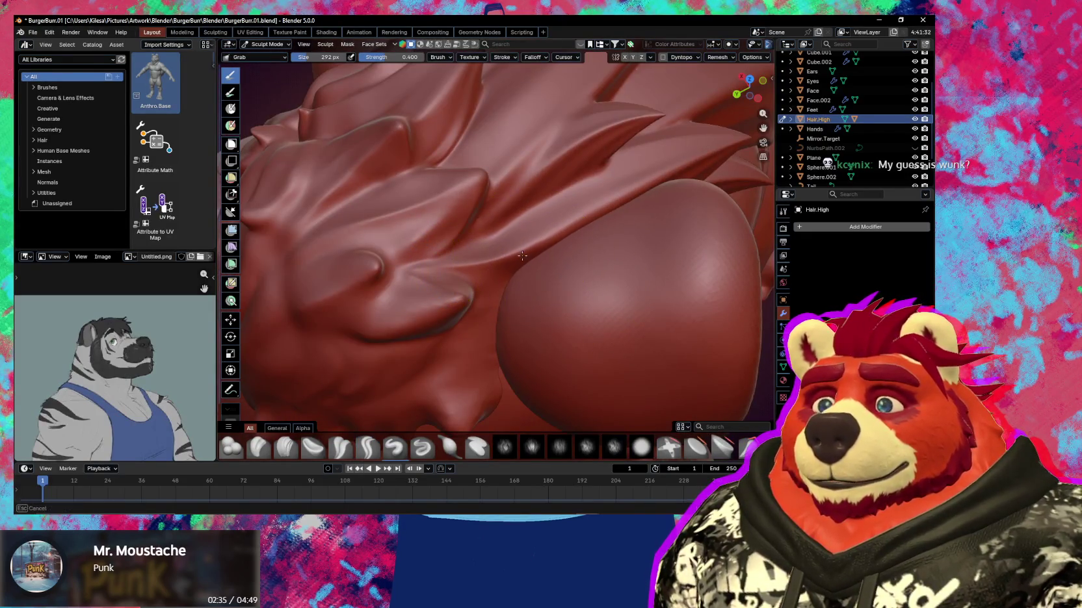
Keep the Grab brush active and resize it from 227 px to 289 px
middle_click_drag(502, 319, 499, 262)
key("shift+c")
key("g")
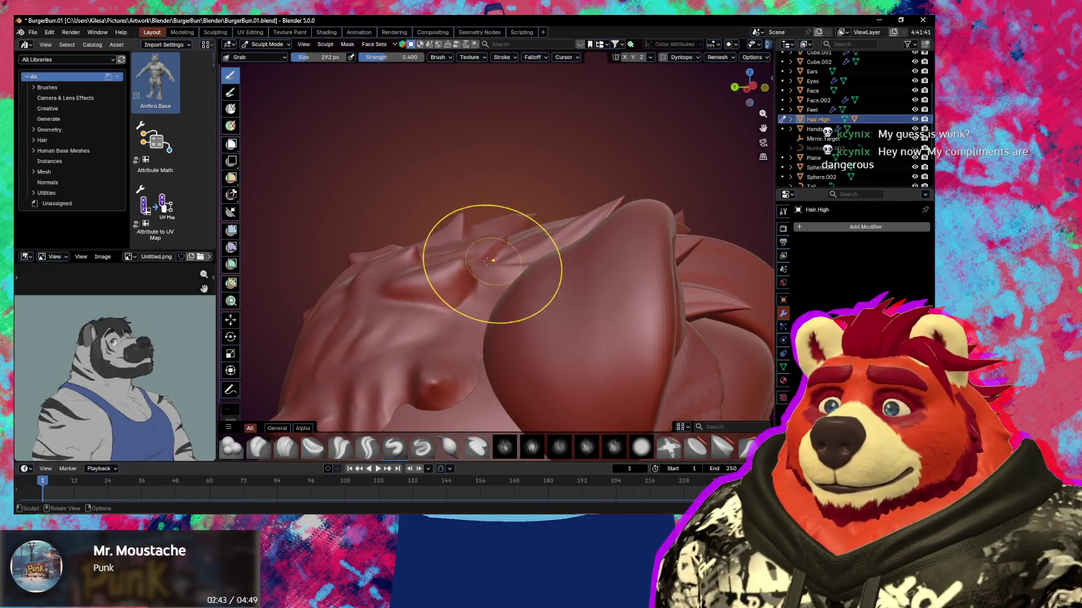
middle_click_drag(446, 270, 453, 244)
key("bracketleft")
key("bracketleft")
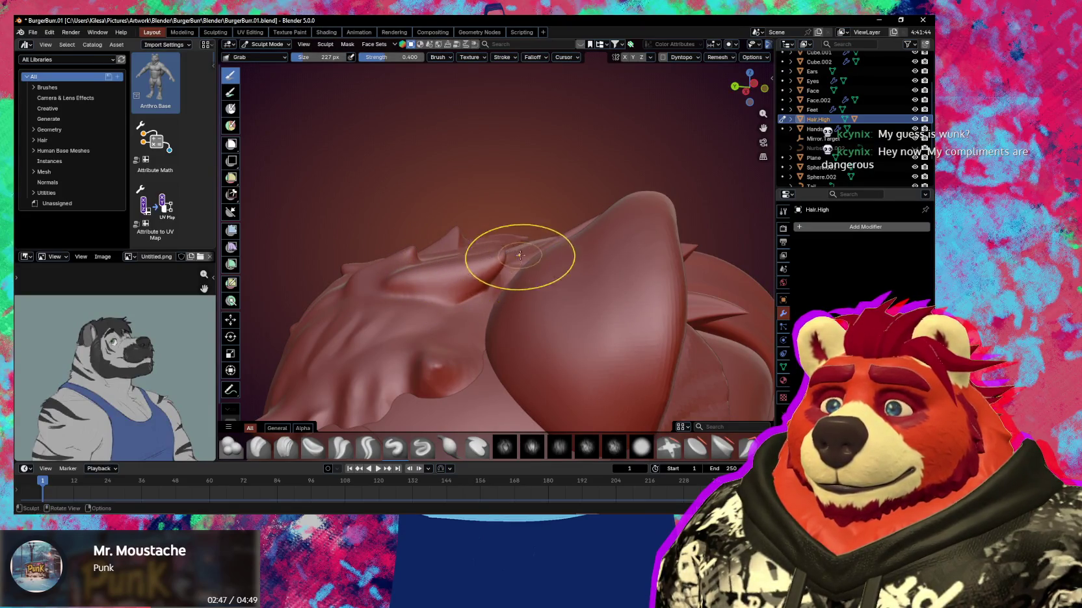
mouse_move(520, 254)
middle_mouse_down()
mouse_move(476, 258)
mouse_move(459, 314)
mouse_move(502, 306)
mouse_move(507, 338)
mouse_move(511, 280)
mouse_move(500, 275)
middle_mouse_up()
key("bracketright")
key("bracketright")
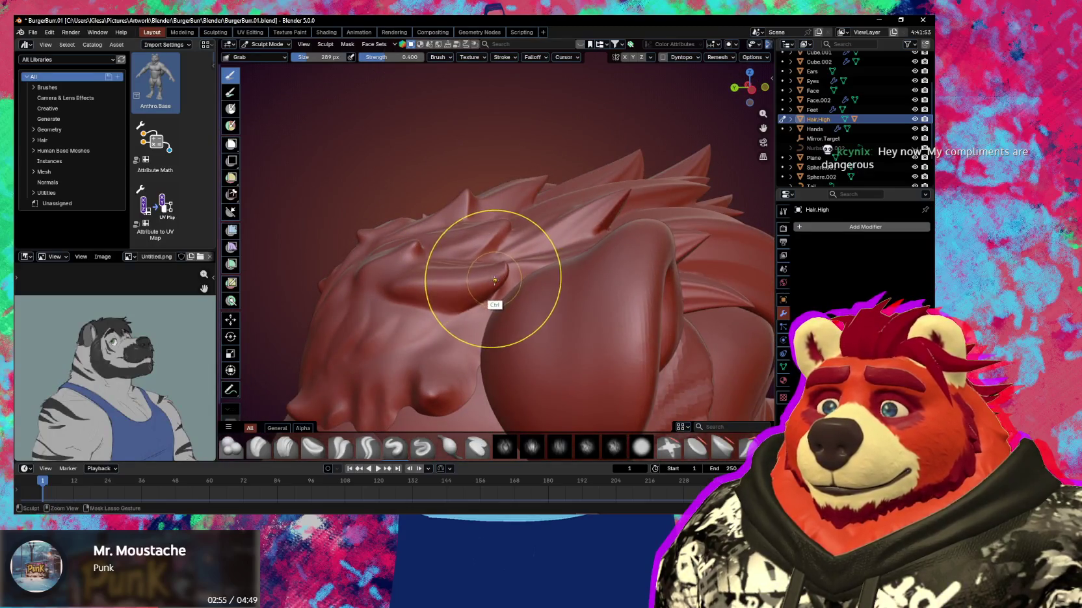
Pull the hair flap beside the sphere downward into a new shape
left_click_drag(498, 284, 457, 292, "ctrl")
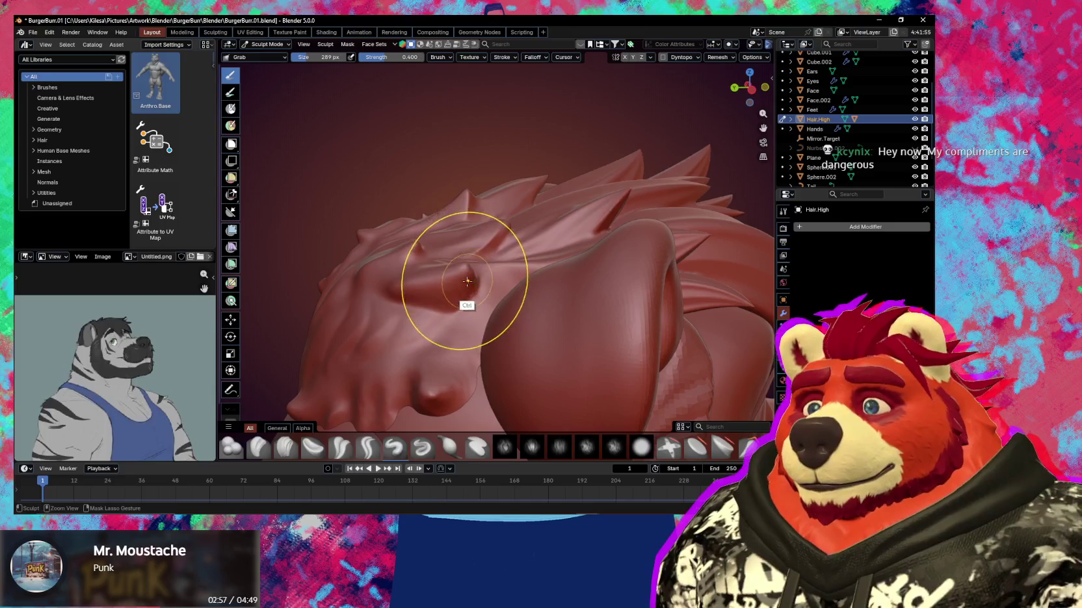
mouse_move(457, 292)
middle_mouse_down()
mouse_move(483, 265)
mouse_move(458, 263)
middle_mouse_up()
left_click_drag(437, 277, 424, 314)
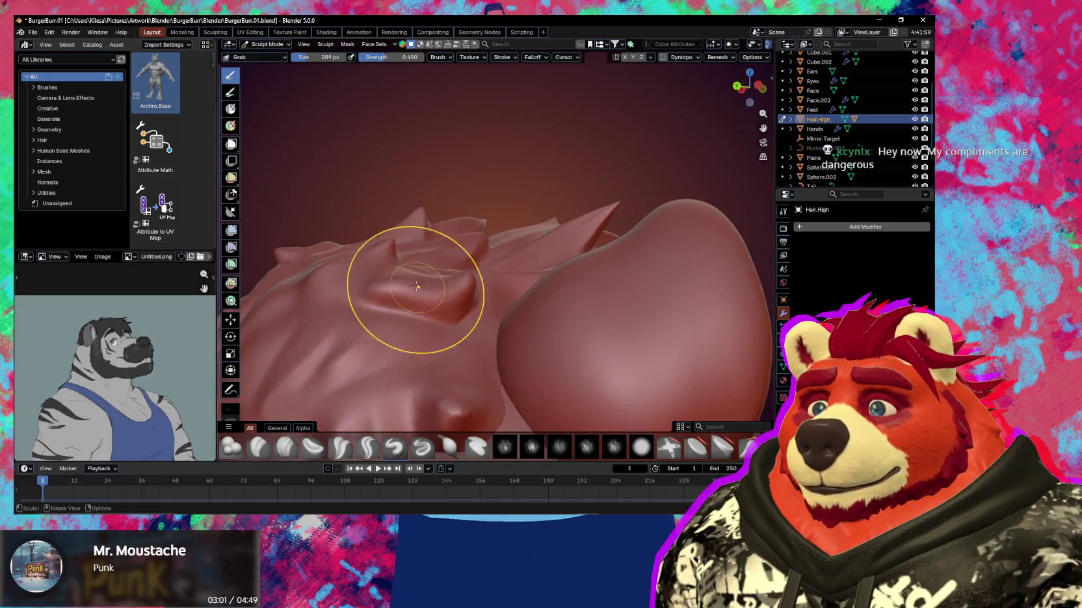
mouse_move(424, 313)
middle_mouse_down()
mouse_move(436, 333)
mouse_move(452, 270)
mouse_move(489, 312)
middle_mouse_up()
Shrink the brush to 193 px and draw a faint Crease Sharp crease near the sphere
key("f")
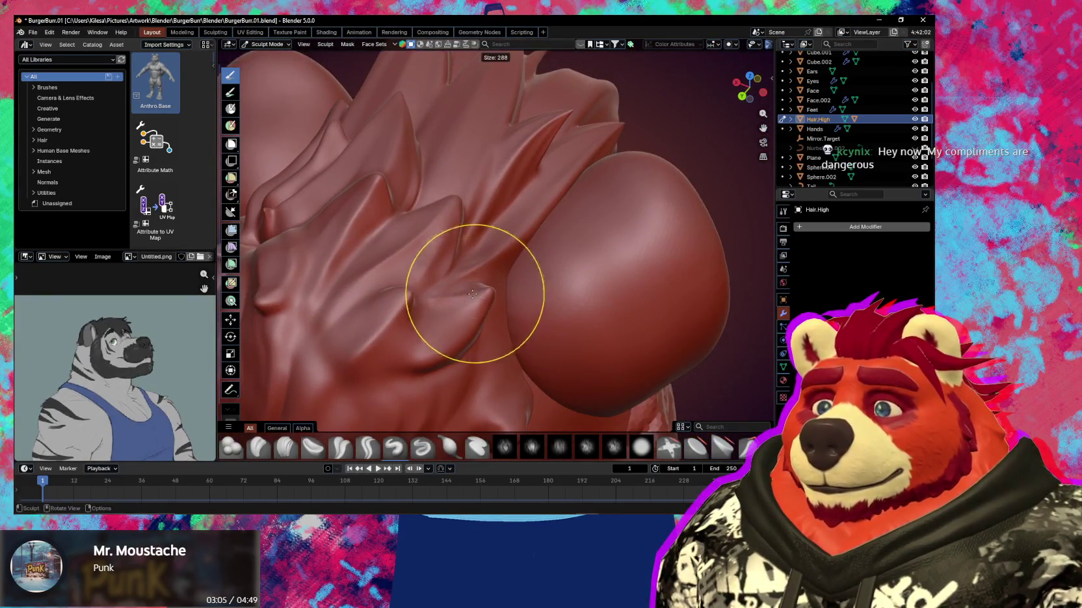
left_click(459, 291)
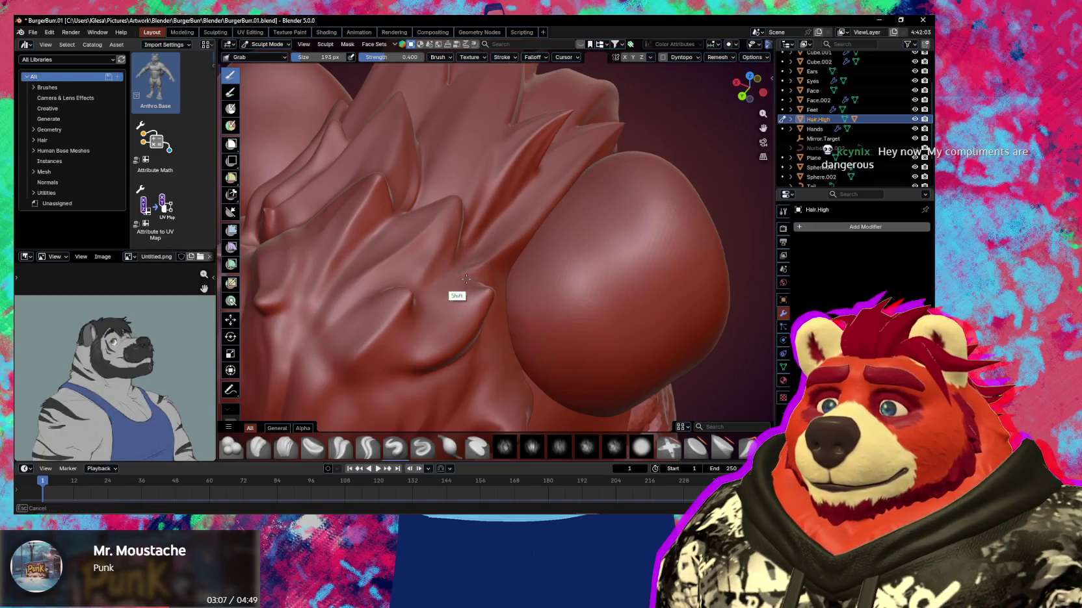
middle_click_drag(466, 279, 459, 293)
key("shift+c")
left_click_drag(449, 286, 420, 301, "ctrl")
left_click_drag(474, 266, 471, 285, "ctrl")
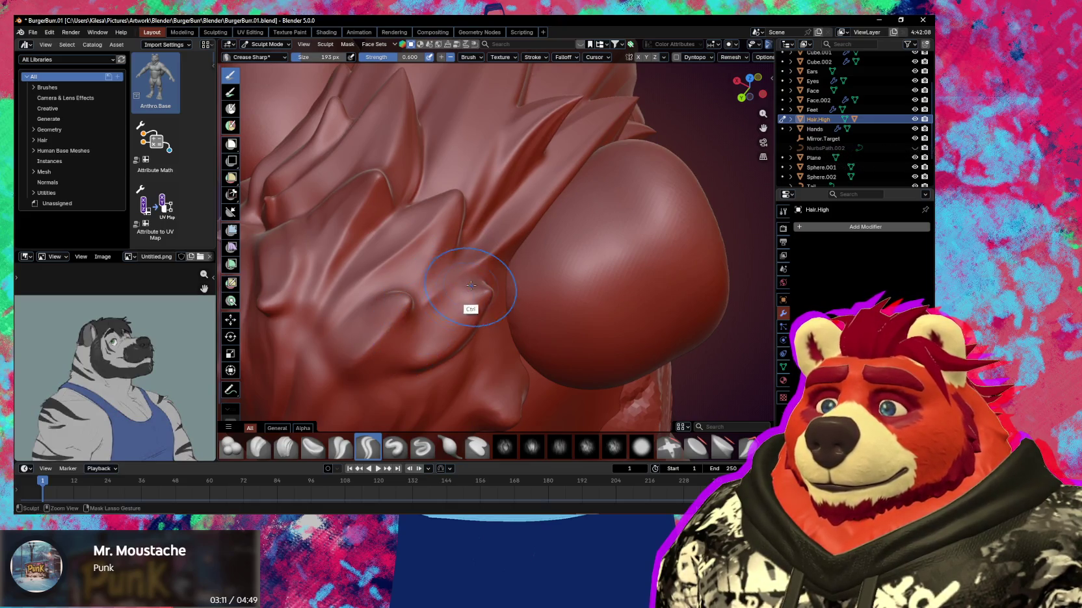
Carve another crease into the hair and shrink the brush to 123 px
middle_click_drag(476, 276, 426, 290)
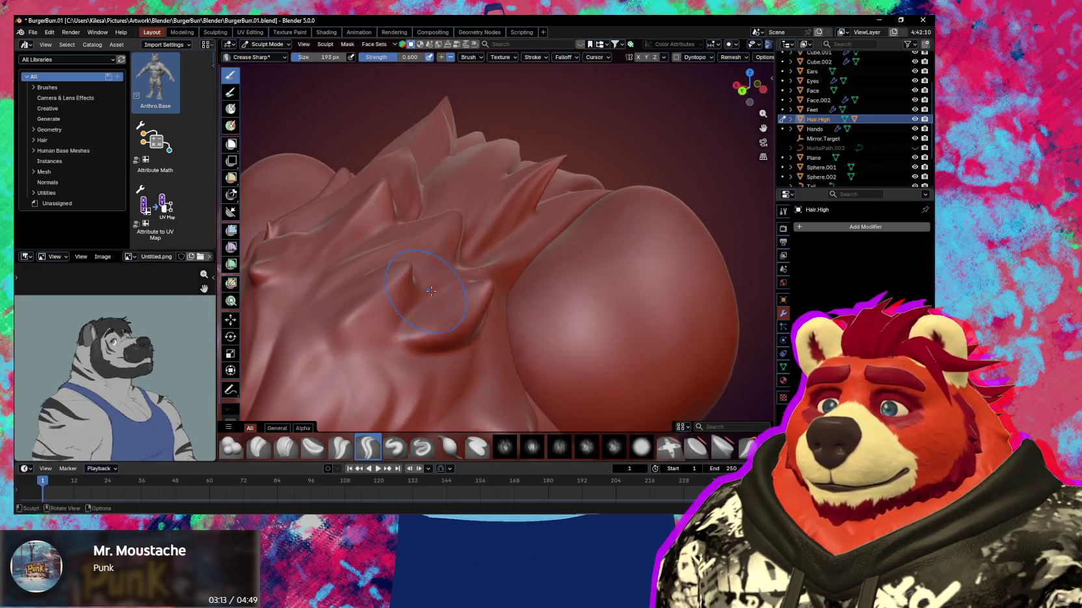
left_click_drag(485, 288, 489, 281, "ctrl")
mouse_move(489, 282)
middle_mouse_down()
mouse_move(453, 330)
mouse_move(507, 297)
middle_mouse_up()
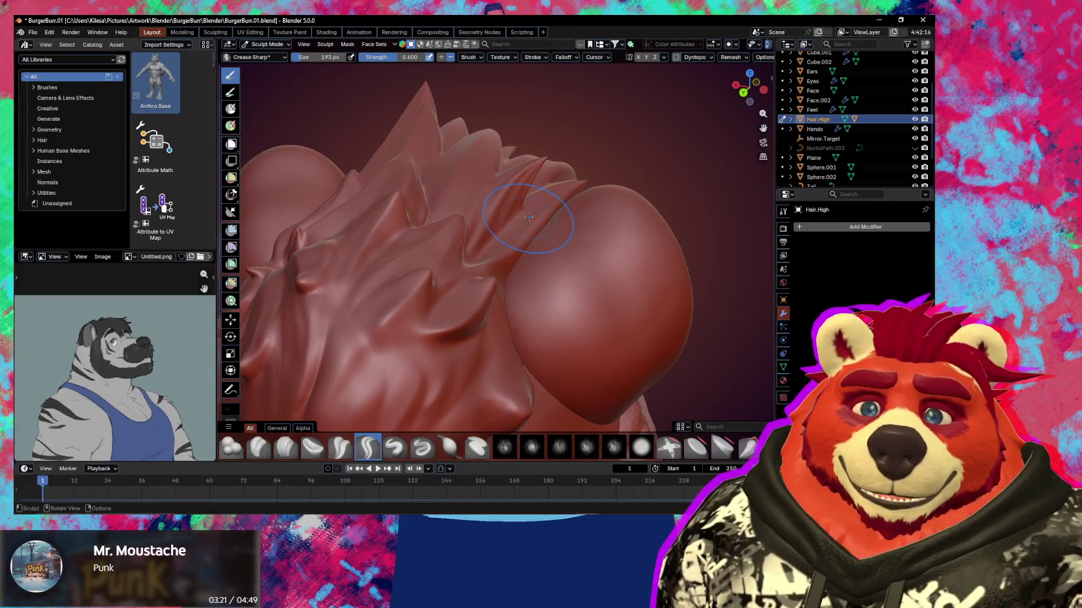
mouse_move(432, 312)
middle_mouse_down()
mouse_move(477, 280)
mouse_move(416, 284)
mouse_move(443, 251)
middle_mouse_up()
key("f")
left_click(429, 259)
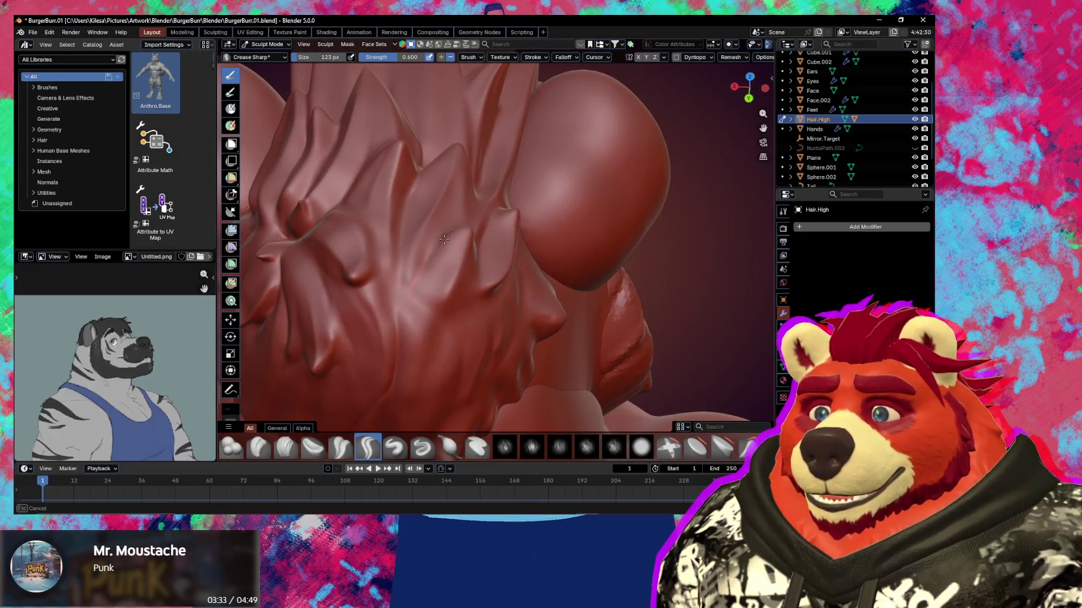
Sharpen the creases between the fringe locks, then switch to the Draw brush
mouse_move(444, 240)
middle_mouse_down()
mouse_move(446, 347)
mouse_move(417, 272)
middle_mouse_up()
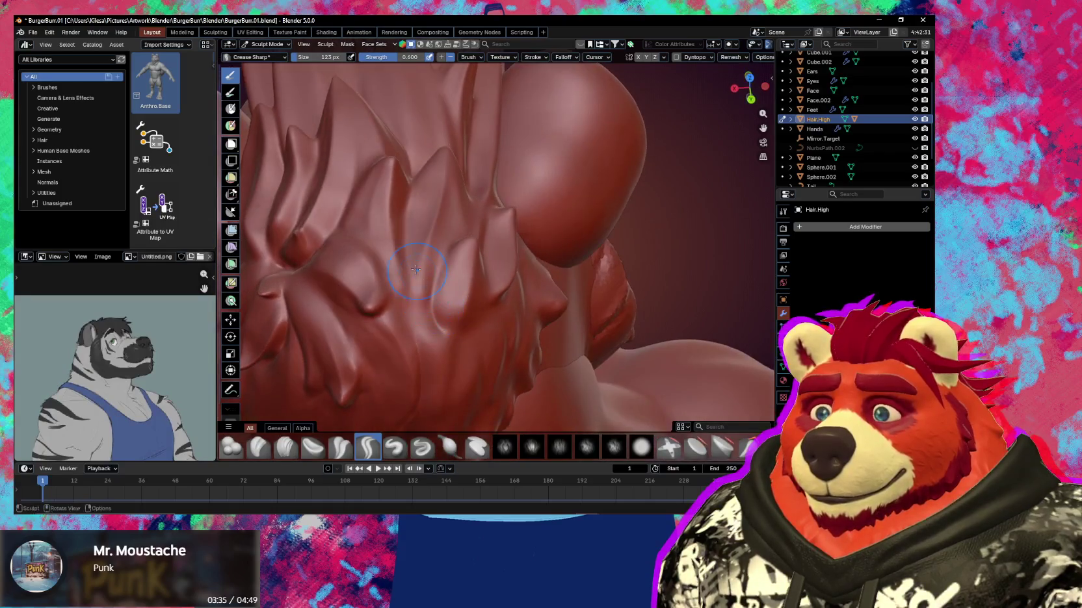
mouse_move(404, 267)
middle_mouse_down()
mouse_move(422, 338)
mouse_move(403, 277)
middle_mouse_up()
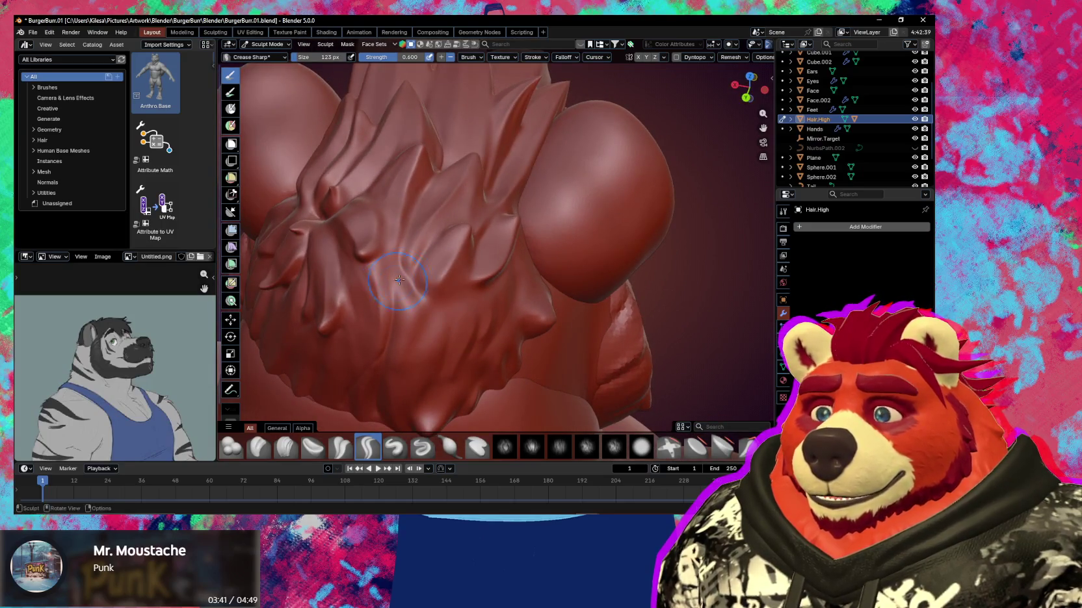
mouse_move(394, 299)
middle_mouse_down()
mouse_move(412, 288)
mouse_move(419, 248)
middle_mouse_up()
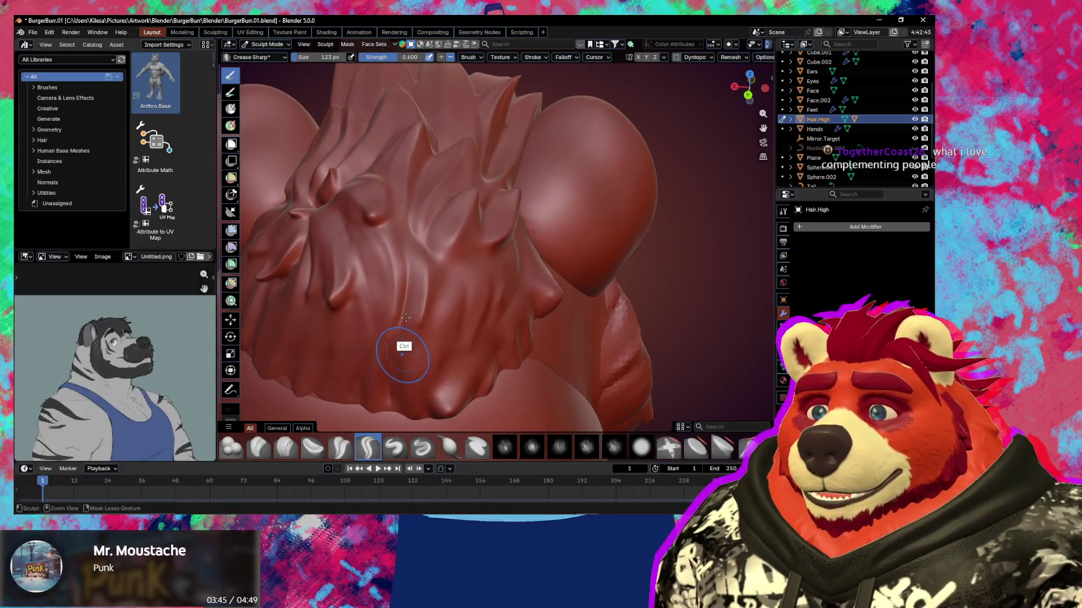
mouse_move(417, 241)
middle_mouse_down("ctrl")
mouse_move(434, 298)
mouse_move(401, 304)
middle_mouse_up("ctrl")
mouse_move(424, 262)
middle_mouse_down()
mouse_move(440, 310)
mouse_move(416, 355)
mouse_move(423, 346)
mouse_move(408, 343)
middle_mouse_up()
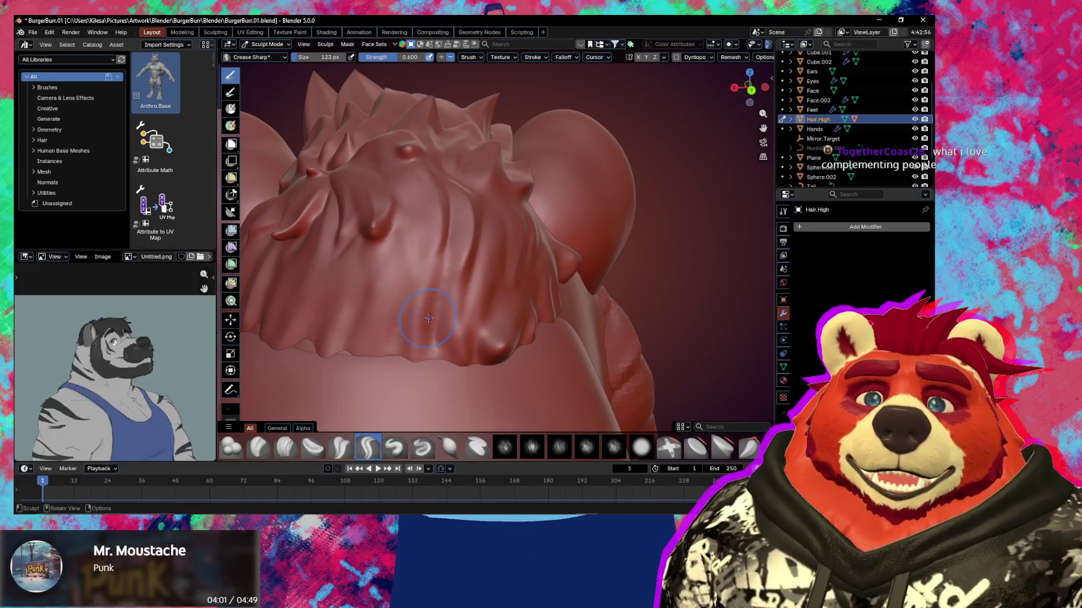
mouse_move(435, 283)
middle_mouse_down()
mouse_move(451, 330)
mouse_move(530, 308)
middle_mouse_up()
key("v")
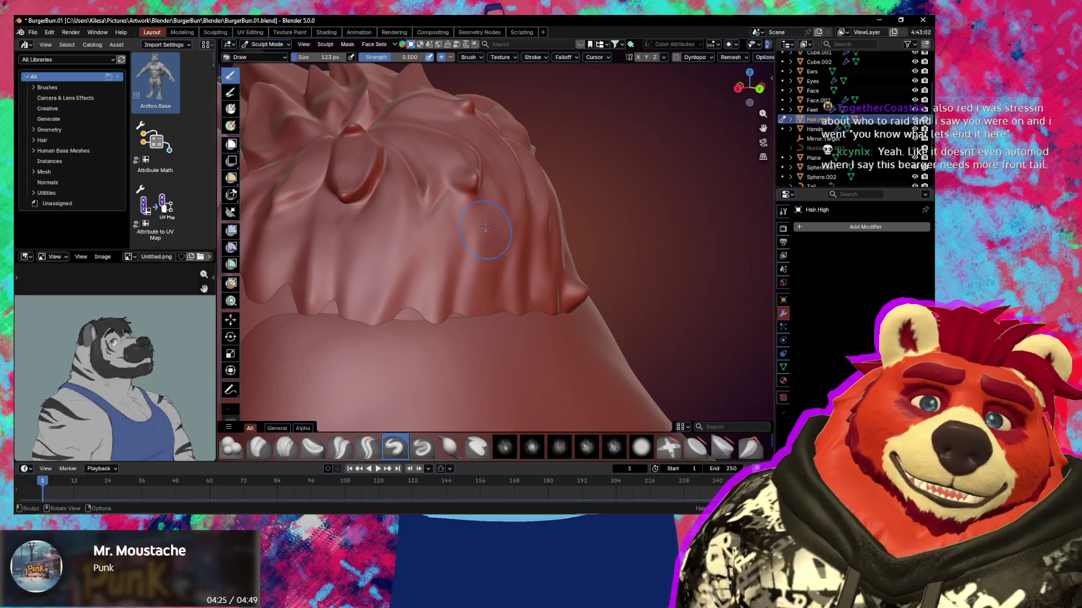
Set Crease Sharp to 82 px and carve a crease along the fringe's lower edge
mouse_move(439, 349)
middle_mouse_down()
mouse_move(515, 261)
mouse_move(434, 258)
mouse_move(458, 295)
mouse_move(466, 267)
middle_mouse_up()
key("shift+c")
key("f")
left_click(448, 284)
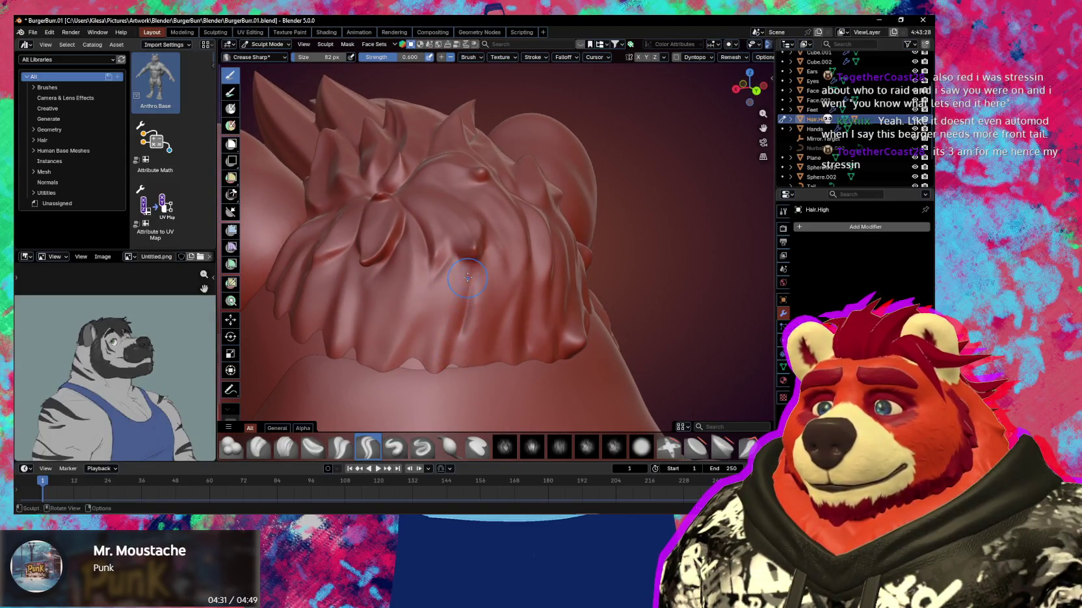
mouse_move(466, 259)
middle_mouse_down()
mouse_move(465, 299)
mouse_move(449, 301)
mouse_move(461, 290)
mouse_move(483, 321)
mouse_move(449, 278)
middle_mouse_up()
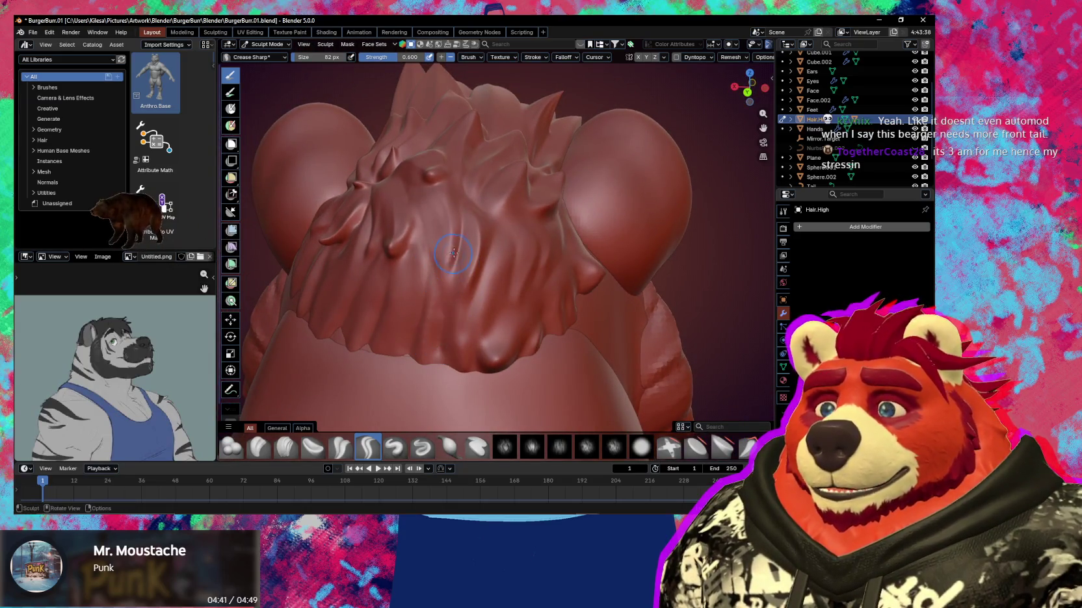
mouse_move(460, 250)
middle_mouse_down()
mouse_move(466, 323)
mouse_move(451, 271)
mouse_move(464, 282)
mouse_move(468, 334)
middle_mouse_up()
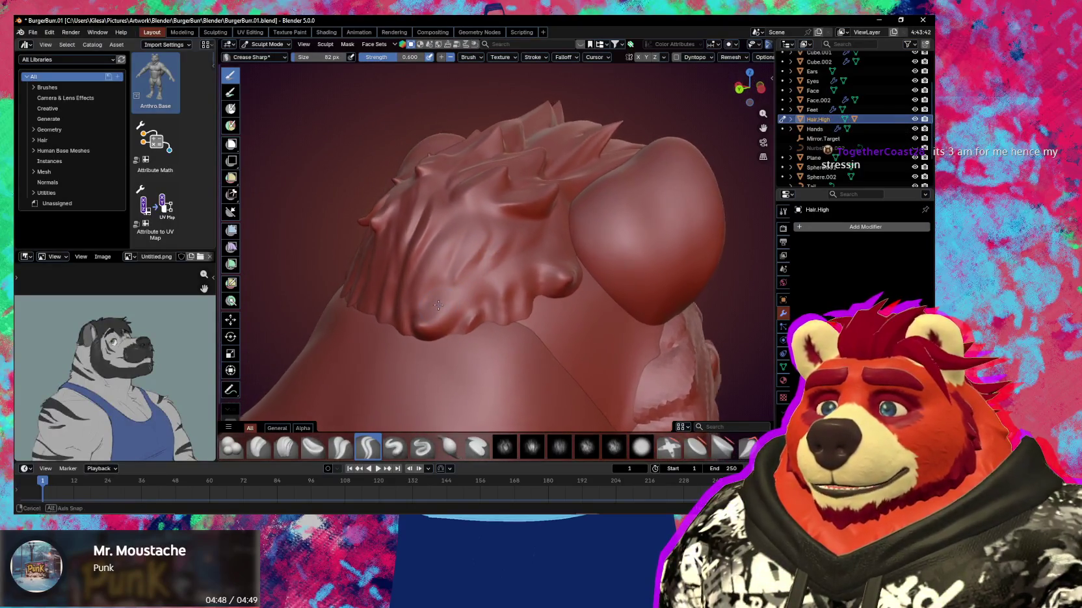
key("g")
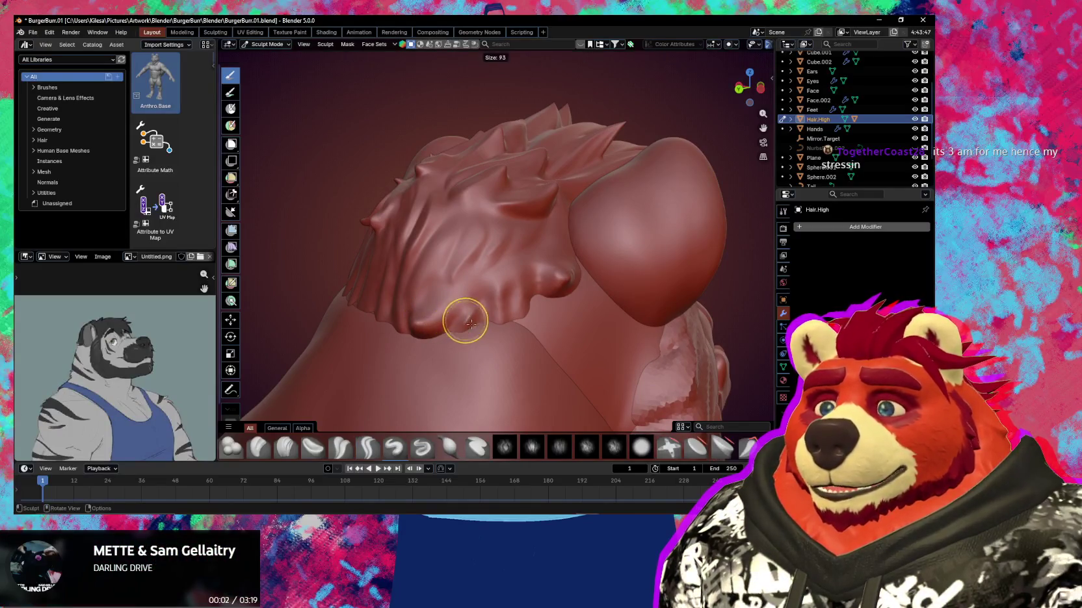
middle_click_drag(464, 314, 500, 294)
key("shift+c")
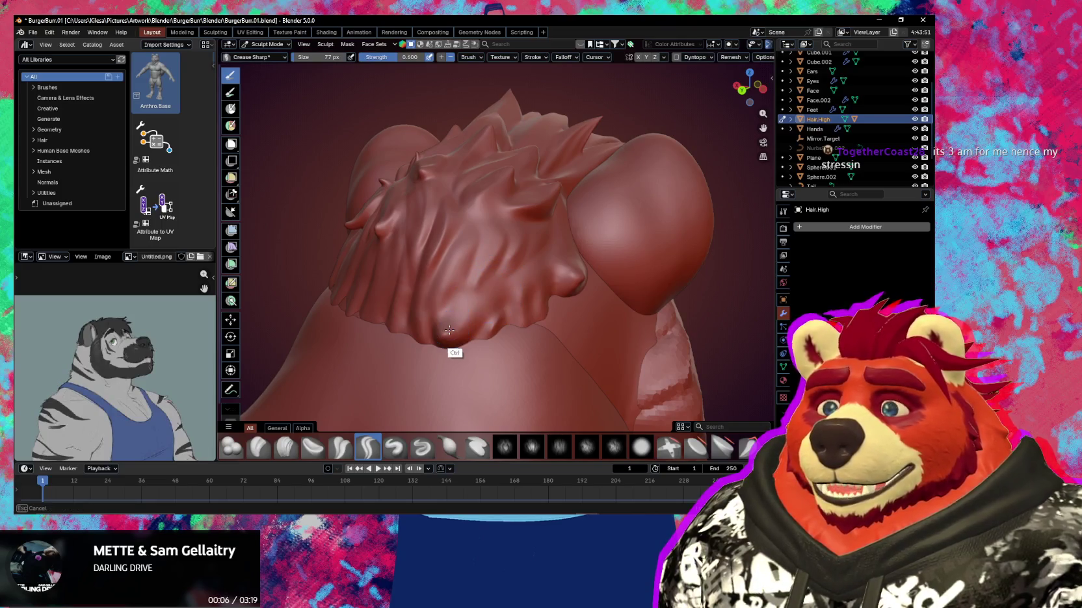
left_click_drag(458, 337, 437, 336, "ctrl")
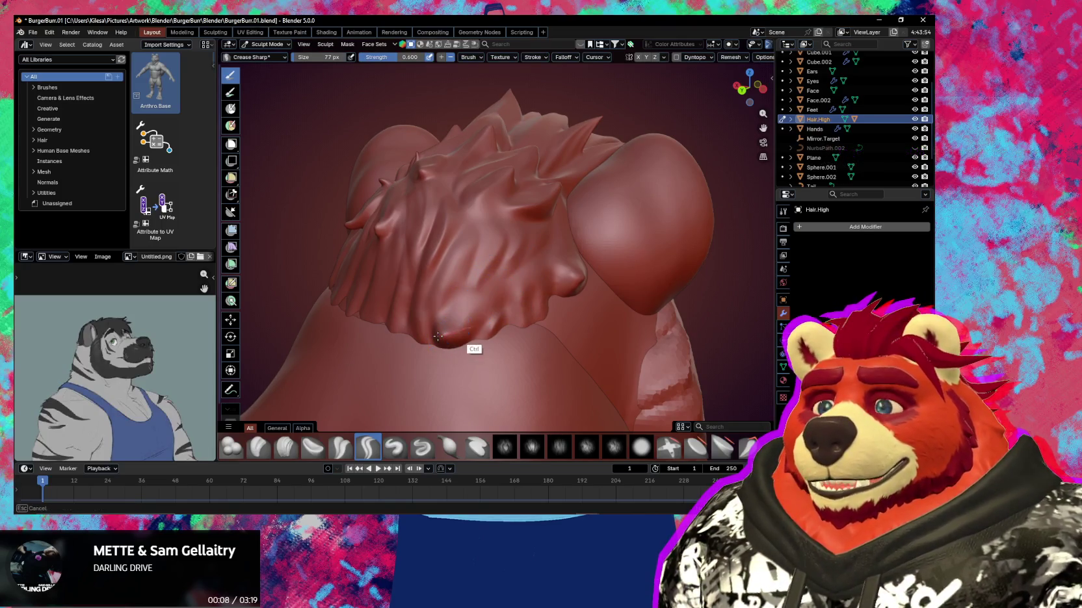
mouse_move(519, 288)
middle_mouse_down()
mouse_move(494, 284)
mouse_move(523, 357)
mouse_move(500, 274)
mouse_move(434, 311)
mouse_move(426, 367)
middle_mouse_up()
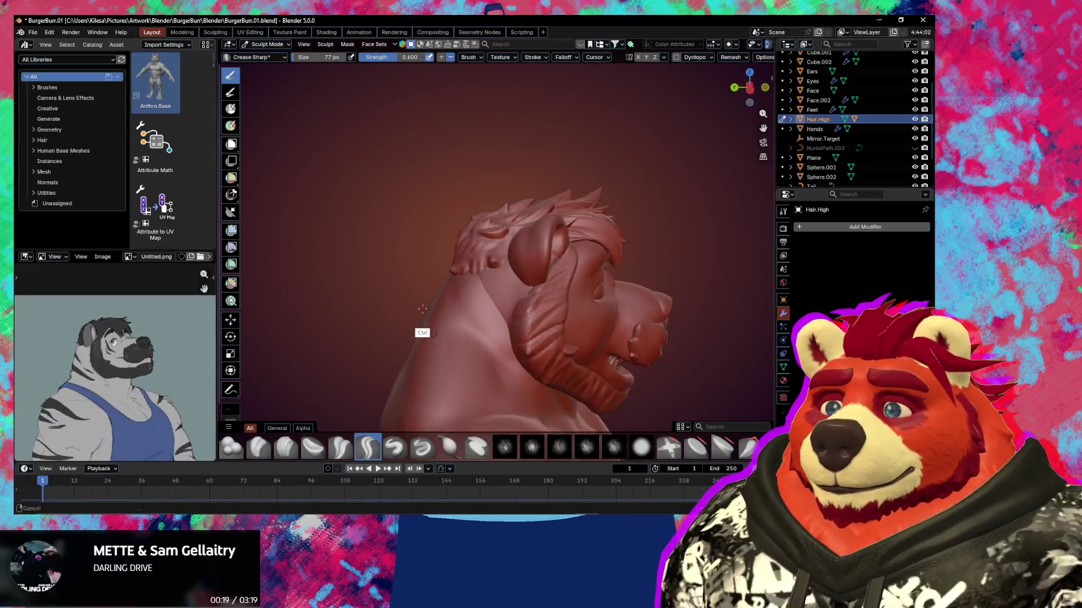
Frame the head from the front and set the Grab brush to 163 px
mouse_move(479, 314)
middle_mouse_down()
mouse_move(402, 368)
mouse_move(434, 358)
mouse_move(583, 241)
mouse_move(544, 217)
middle_mouse_up()
scroll(435, 358, "up", 5)
key("g")
mouse_move(457, 210)
middle_mouse_down()
mouse_move(451, 234)
mouse_move(555, 226)
mouse_move(581, 238)
mouse_move(530, 242)
middle_mouse_up()
key("f")
left_click(524, 282)
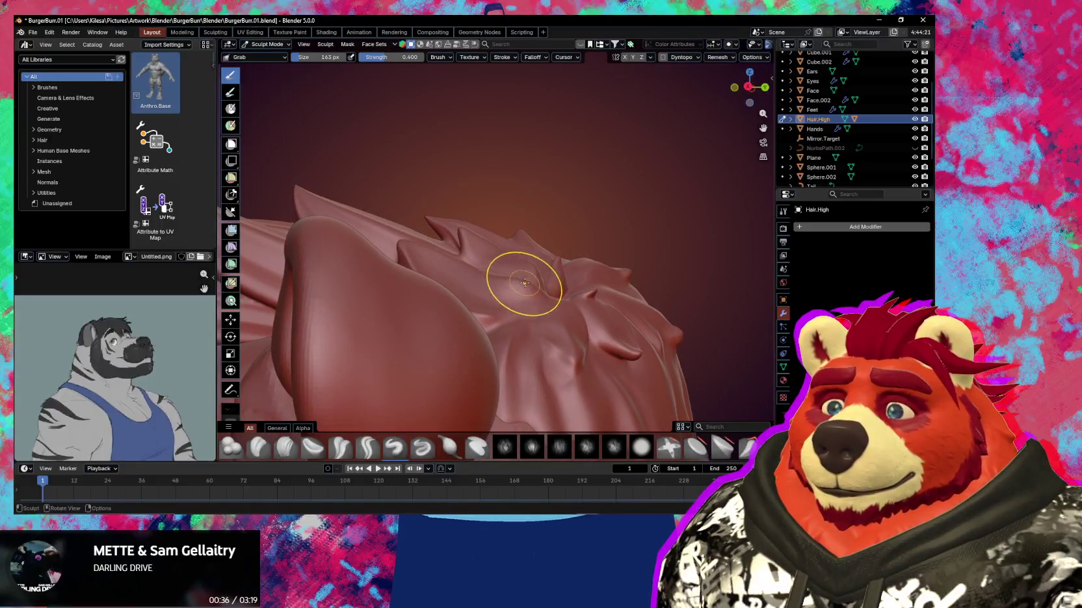
Adjust the Grab brush size through 230, 299 and 271 px to 213 px
key("f")
left_click(478, 271)
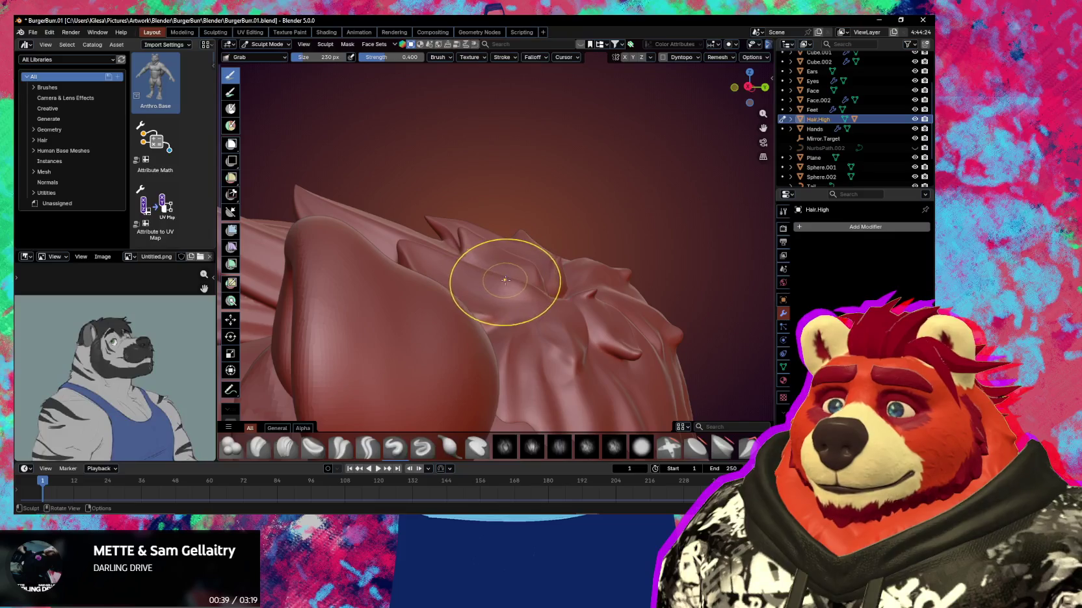
key("f")
left_click(498, 275)
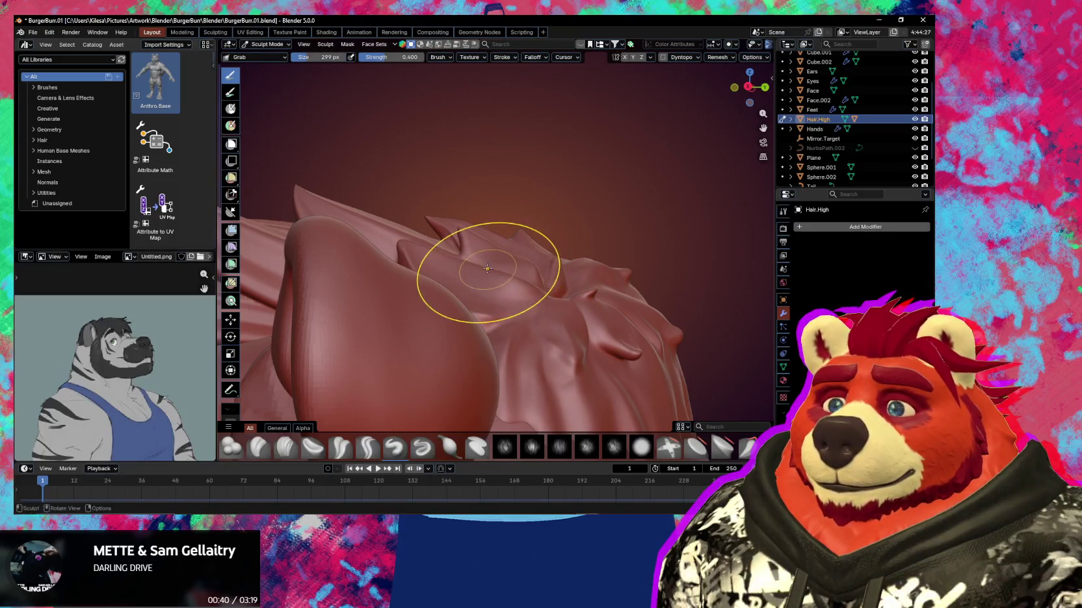
key("f")
left_click(442, 255)
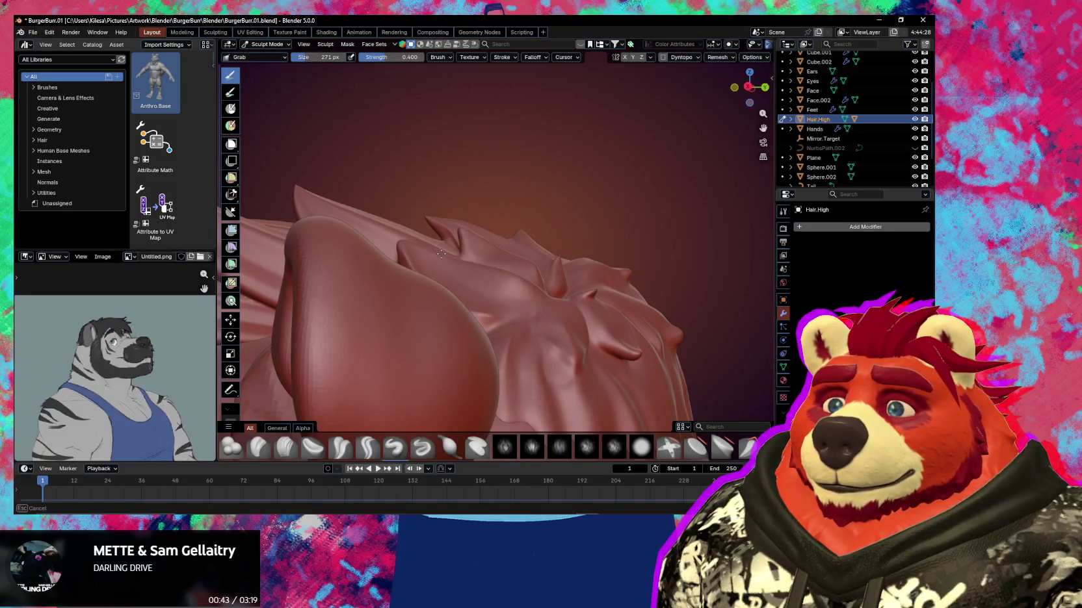
key("f")
left_click(544, 292)
Resize the Grab brush to 260 px and switch back to Crease Sharp
mouse_move(548, 289)
middle_mouse_down()
mouse_move(546, 310)
mouse_move(513, 257)
mouse_move(484, 260)
mouse_move(496, 294)
mouse_move(435, 337)
mouse_move(452, 307)
mouse_move(524, 273)
mouse_move(507, 318)
middle_mouse_up()
key("f")
left_click(497, 276)
key("shift+c")
Set Crease Sharp to 101 px, inspect the head, and show overlays with mesh statistics
key("f")
left_click(513, 279)
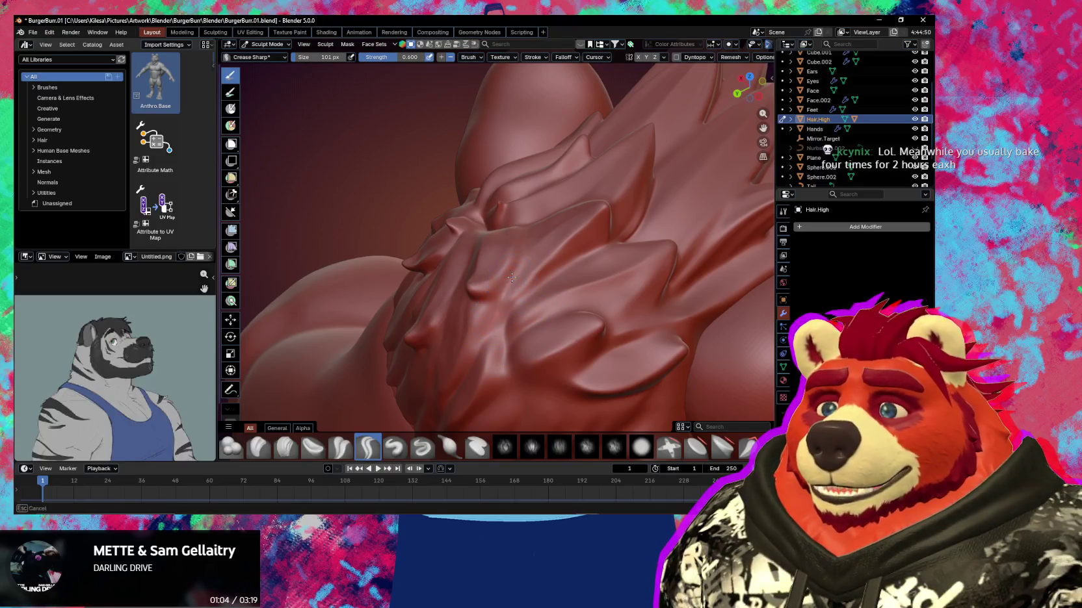
mouse_move(509, 283)
middle_mouse_down()
mouse_move(560, 278)
mouse_move(490, 359)
middle_mouse_up()
mouse_move(569, 269)
middle_mouse_down()
mouse_move(495, 358)
mouse_move(604, 317)
mouse_move(483, 349)
mouse_move(545, 336)
mouse_move(525, 364)
mouse_move(521, 301)
mouse_move(485, 331)
mouse_move(510, 266)
mouse_move(495, 289)
mouse_move(497, 254)
middle_mouse_up()
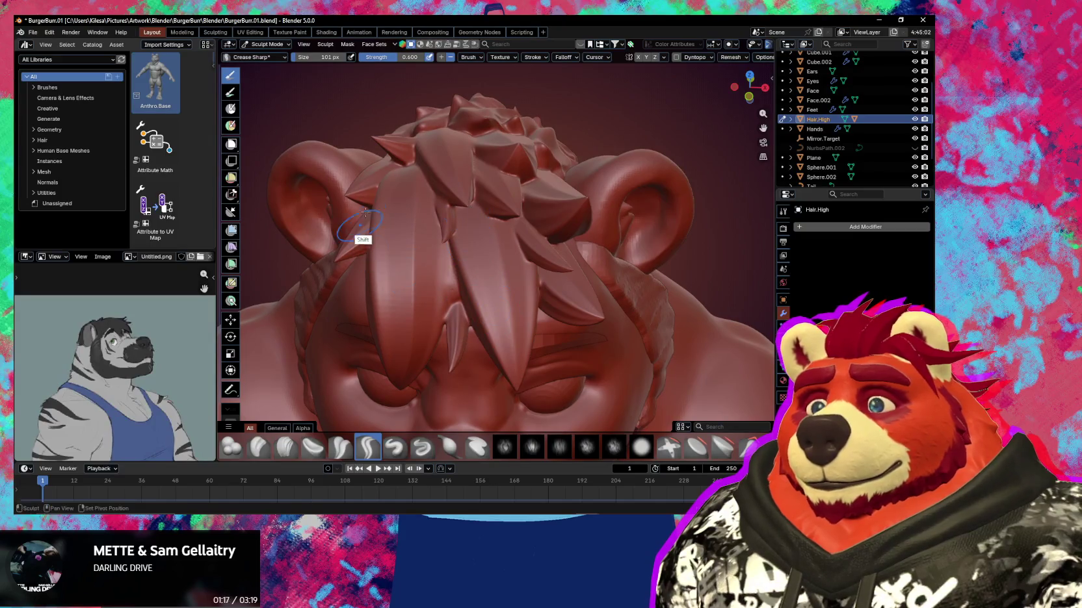
middle_click_drag(409, 297, 424, 213)
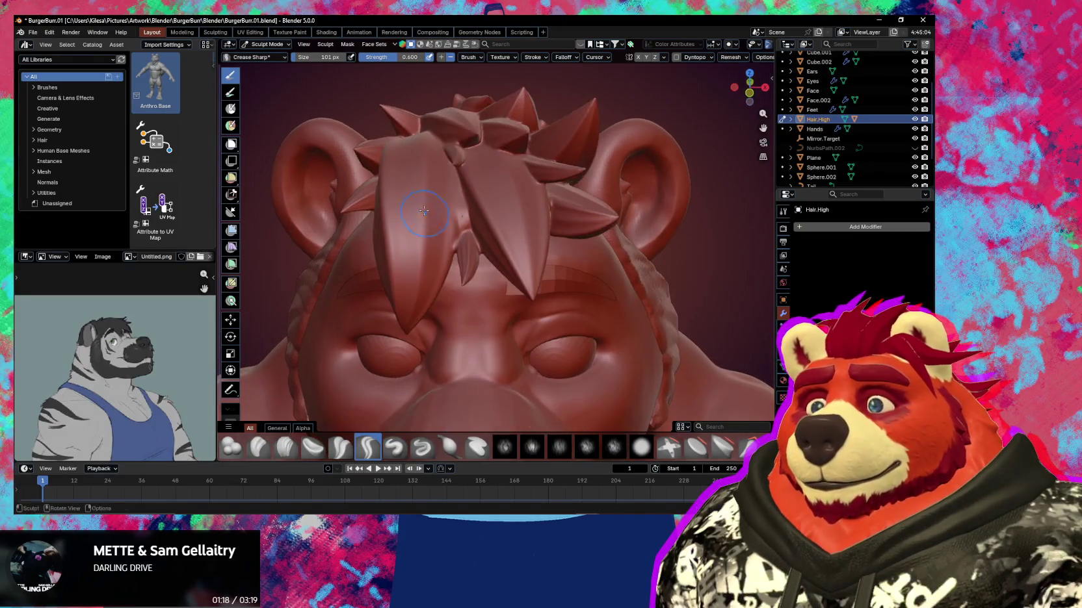
mouse_move(420, 287)
middle_mouse_down()
mouse_move(470, 200)
mouse_move(512, 225)
middle_mouse_up()
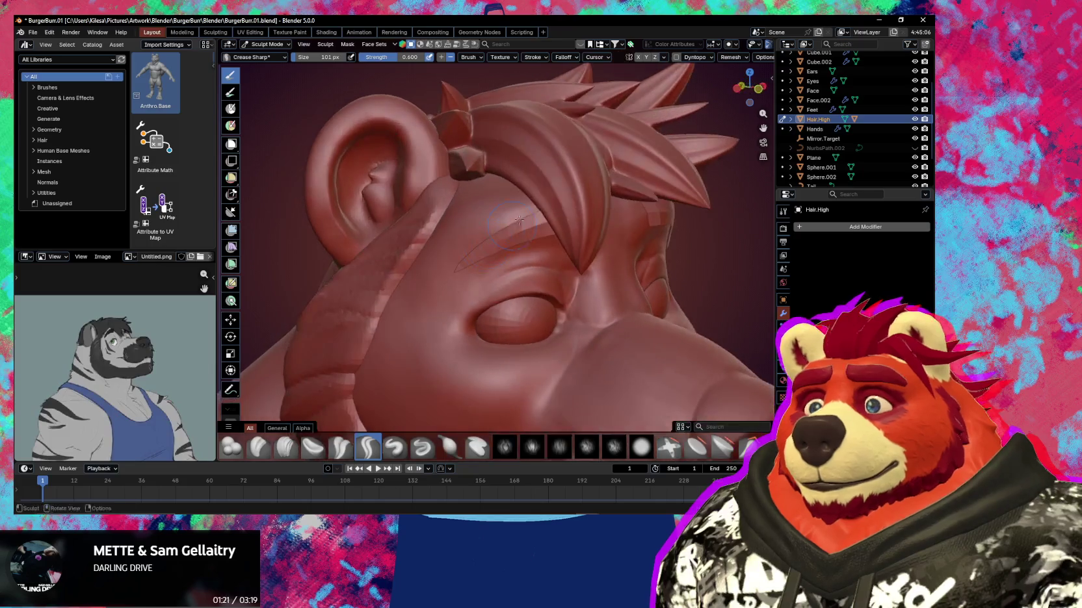
middle_click_drag(533, 177, 499, 245)
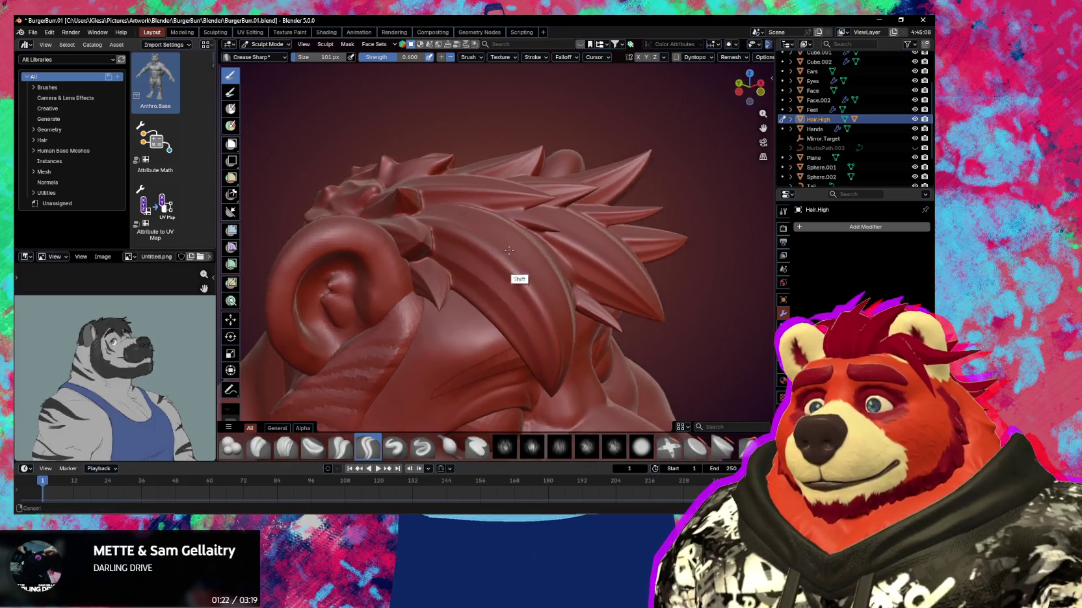
key("shift+alt+z")
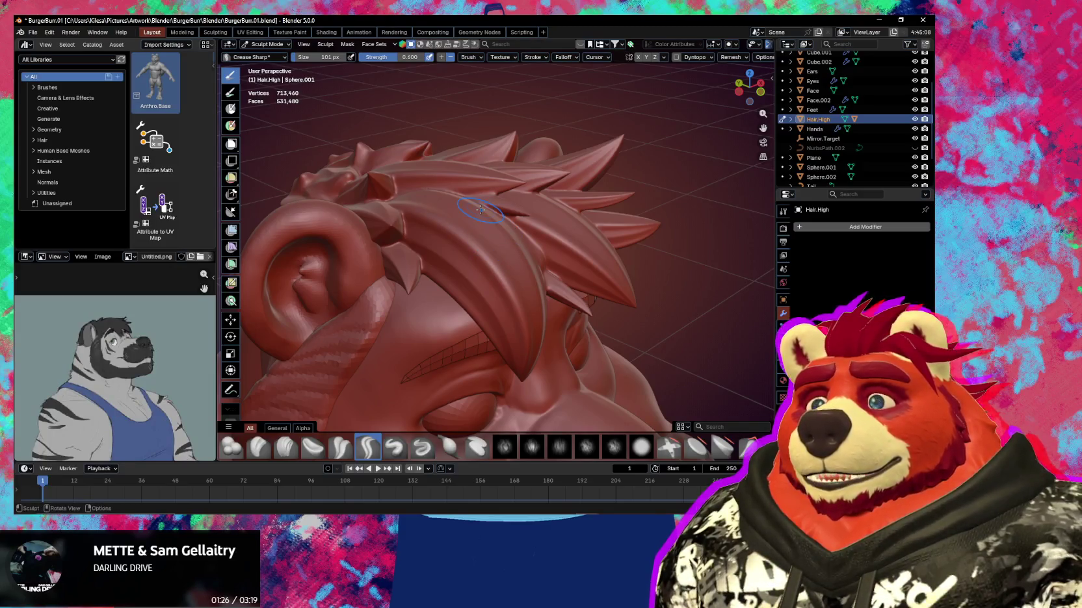
Voxel-remesh Hair.High at a smaller voxel size, reaching 1,223,610 vertices
key("r")
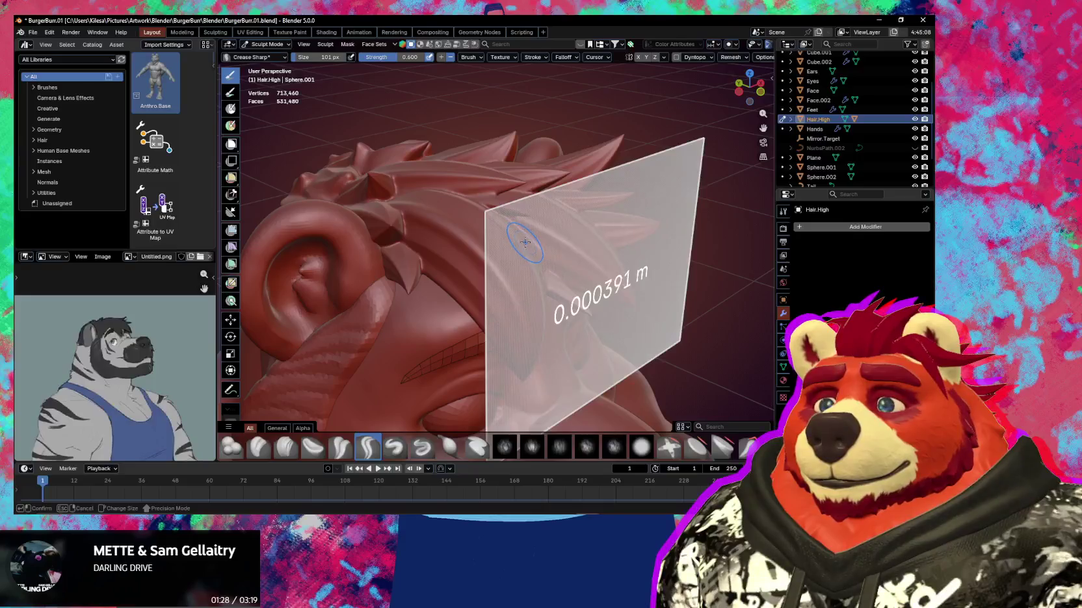
left_click(532, 248)
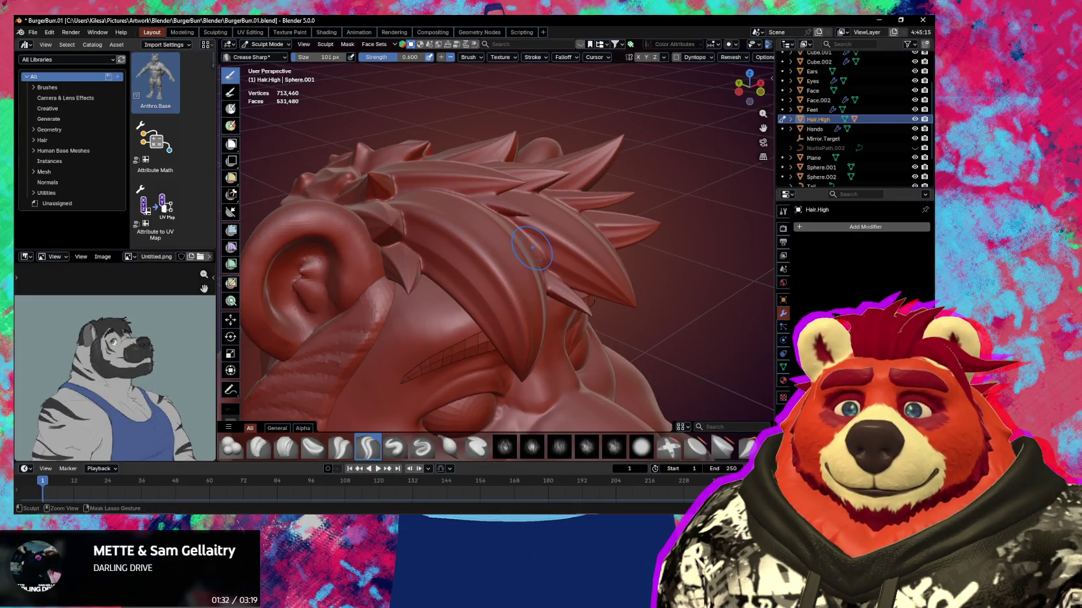
key("ctrl+r")
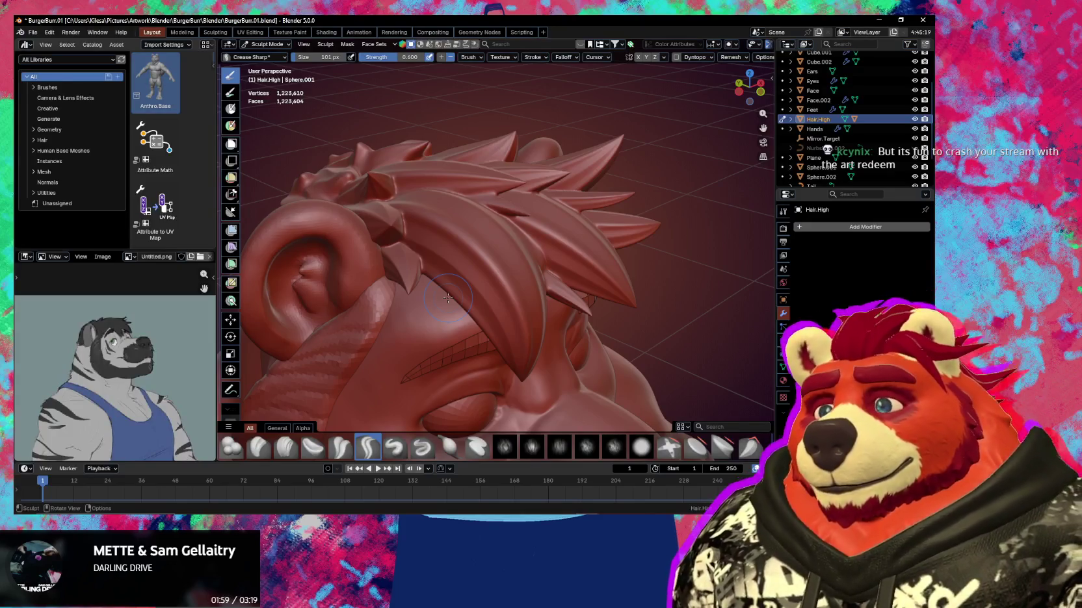
mouse_move(448, 297)
middle_mouse_down()
mouse_move(444, 272)
mouse_move(562, 282)
mouse_move(553, 300)
mouse_move(569, 311)
middle_mouse_up()
Pinch the hair lock ridges with a 120 px Pinch/Magnify brush, then switch to Crease Sharp
key("f")
key("Escape")
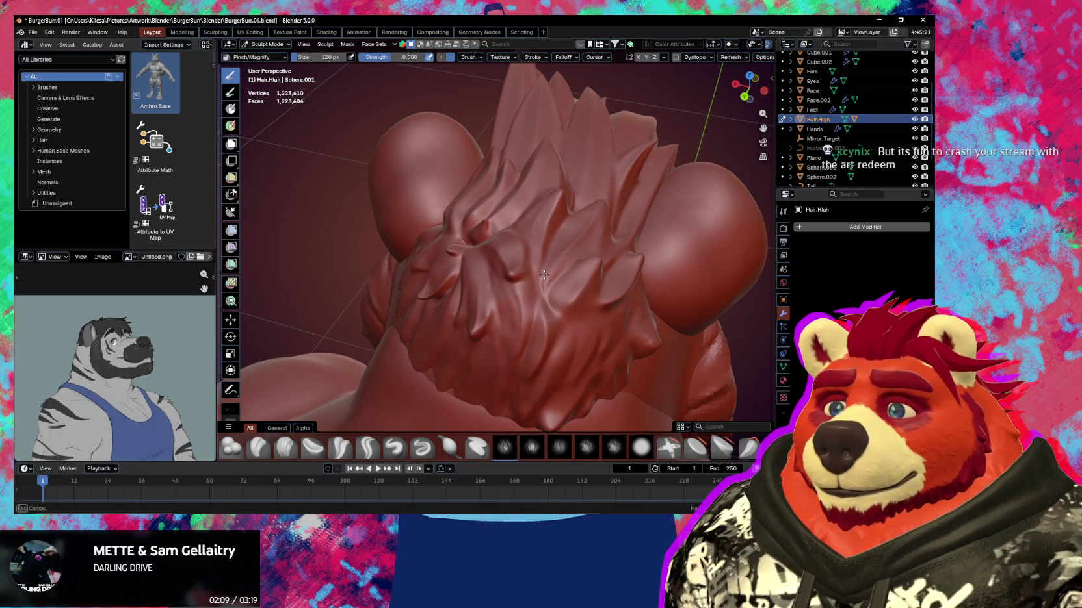
middle_click_drag(577, 254, 567, 277)
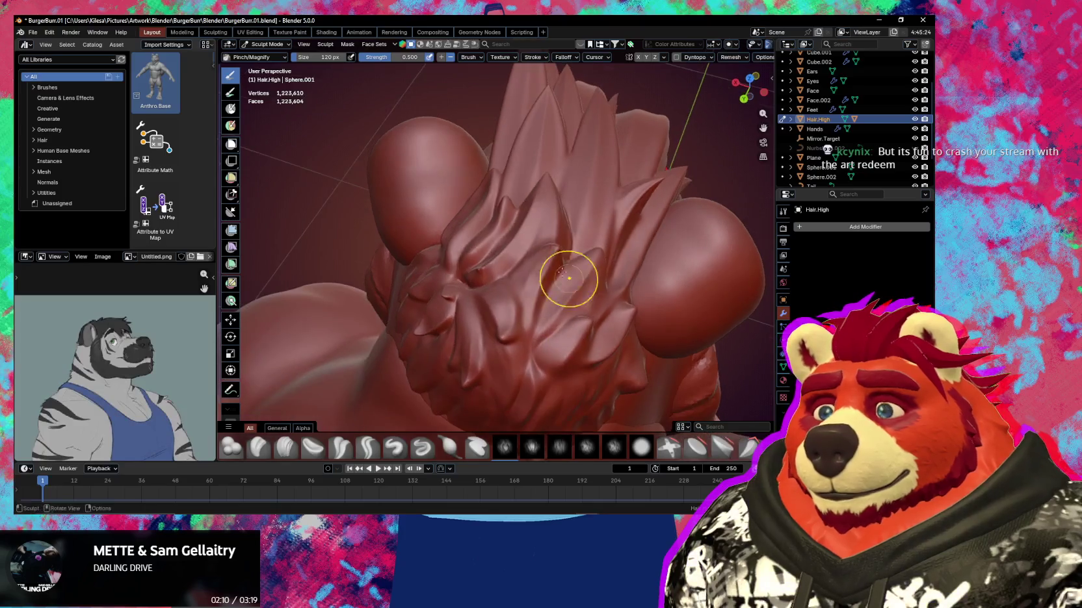
mouse_move(527, 337)
middle_mouse_down()
mouse_move(557, 260)
mouse_move(527, 256)
middle_mouse_up()
mouse_move(536, 309)
middle_mouse_down()
mouse_move(549, 261)
mouse_move(616, 225)
mouse_move(552, 260)
middle_mouse_up()
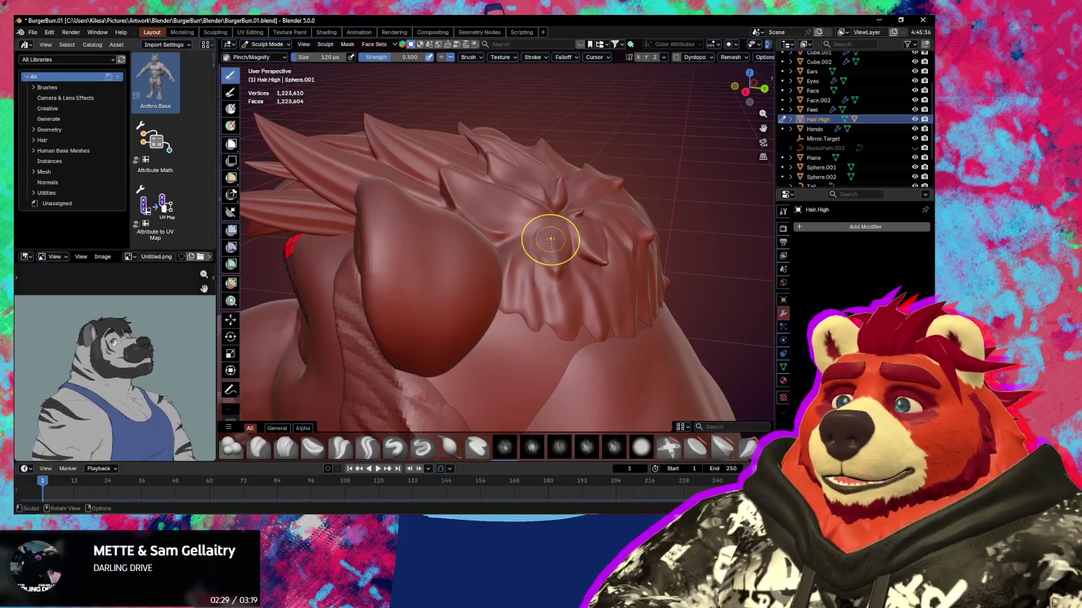
key("alt+space")
key("Escape")
mouse_move(496, 260)
middle_mouse_down()
mouse_move(545, 296)
mouse_move(572, 291)
mouse_move(512, 302)
mouse_move(528, 292)
middle_mouse_up()
key("shift+c")
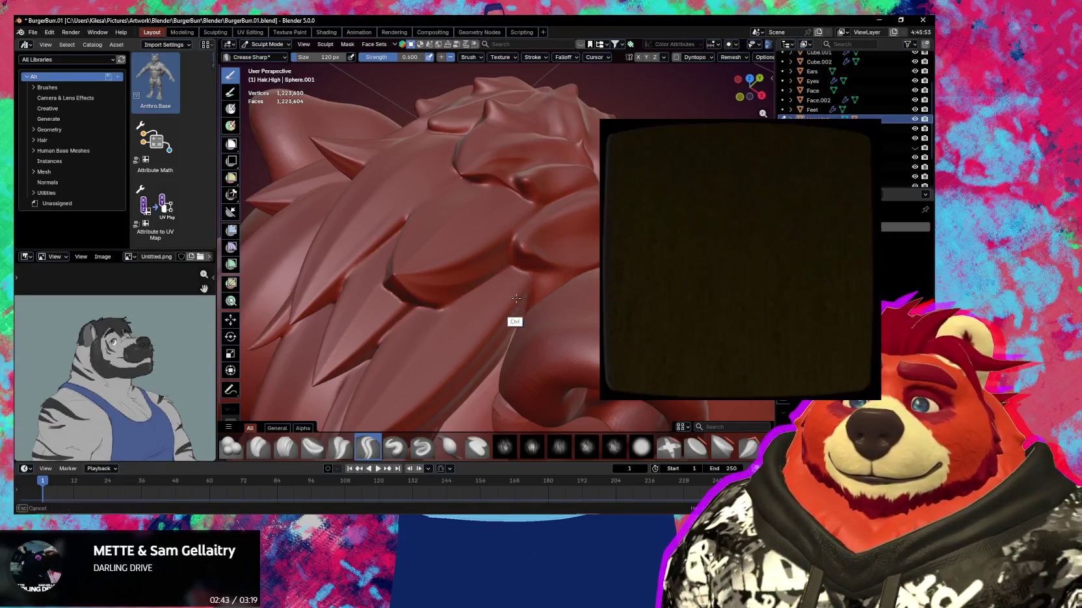
middle_click_drag(516, 298, 573, 274, "ctrl")
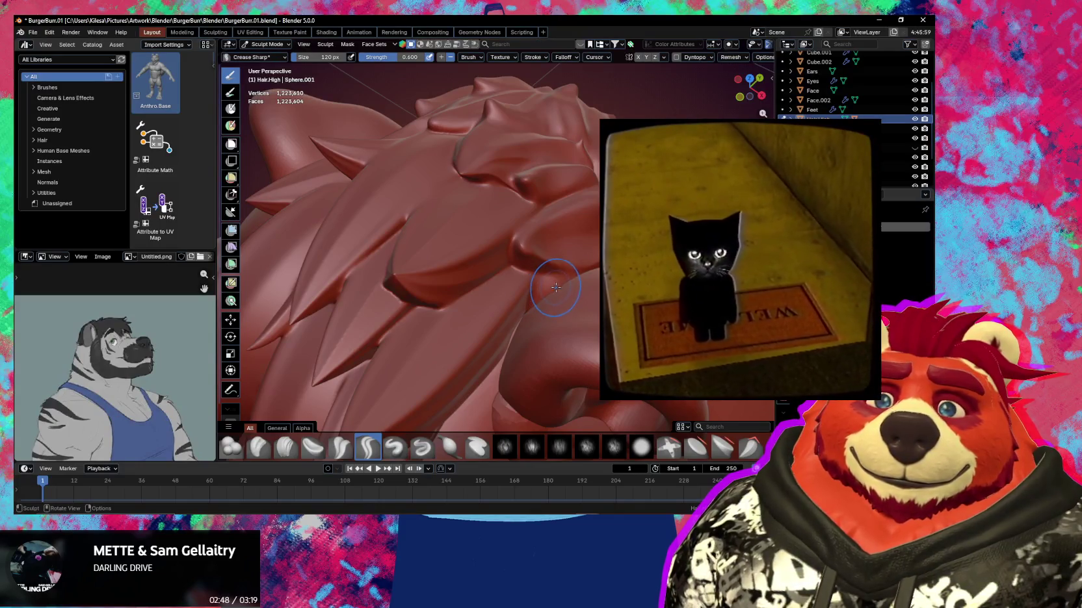
mouse_move(555, 287)
middle_mouse_down("ctrl")
mouse_move(544, 278)
mouse_move(565, 273)
middle_mouse_up("ctrl")
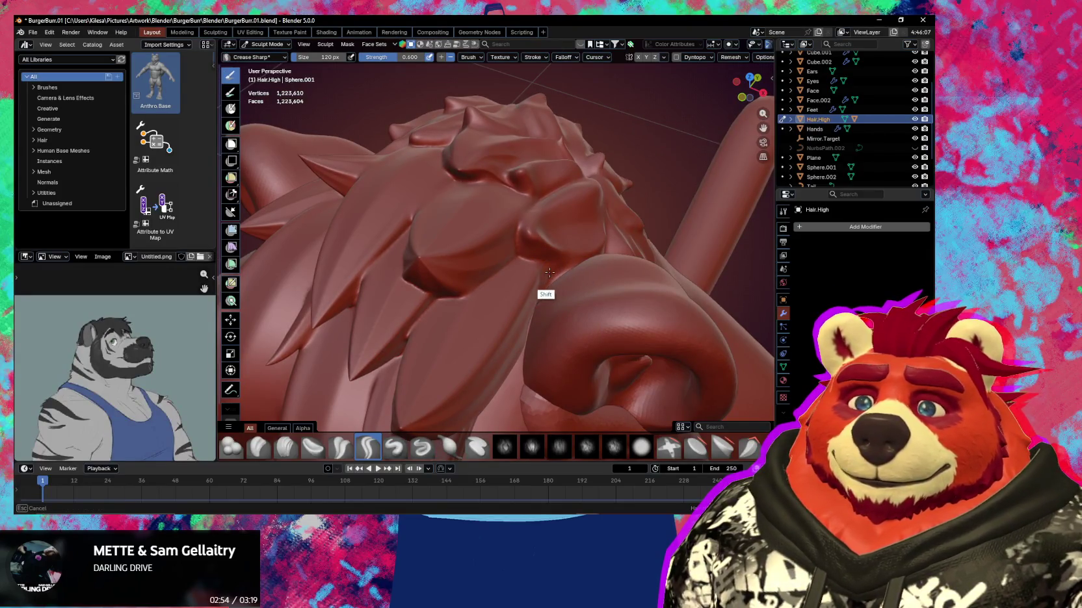
middle_click_drag(549, 272, 537, 265)
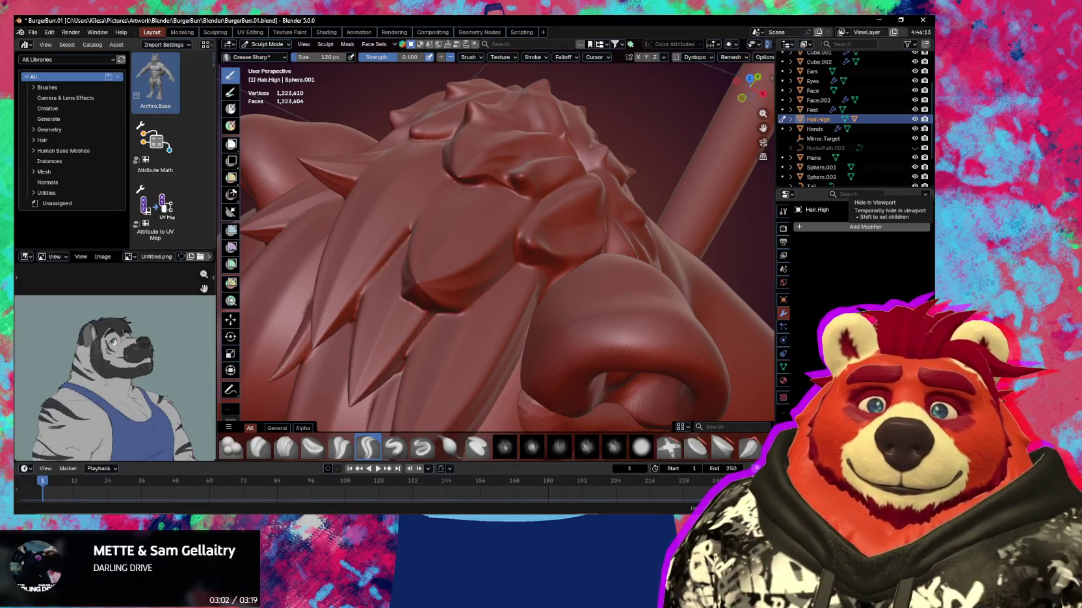
mouse_move(549, 286)
middle_mouse_down()
mouse_move(561, 302)
mouse_move(526, 262)
mouse_move(532, 254)
mouse_move(524, 262)
middle_mouse_up()
Switch to Pinch/Magnify and smooth the surface of a hair spike
key("p")
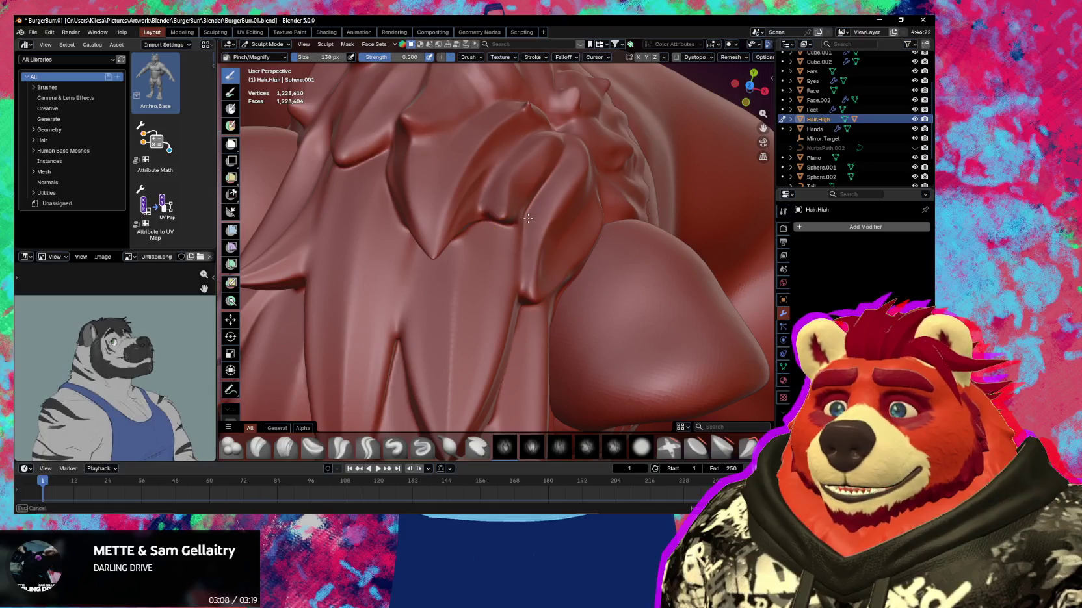
mouse_move(532, 208)
middle_mouse_down()
mouse_move(552, 195)
mouse_move(534, 253)
mouse_move(509, 230)
mouse_move(523, 230)
mouse_move(490, 288)
mouse_move(489, 228)
mouse_move(489, 243)
mouse_move(504, 228)
middle_mouse_up()
mouse_move(464, 268)
middle_mouse_down()
mouse_move(526, 256)
mouse_move(463, 303)
mouse_move(490, 241)
mouse_move(395, 229)
middle_mouse_up()
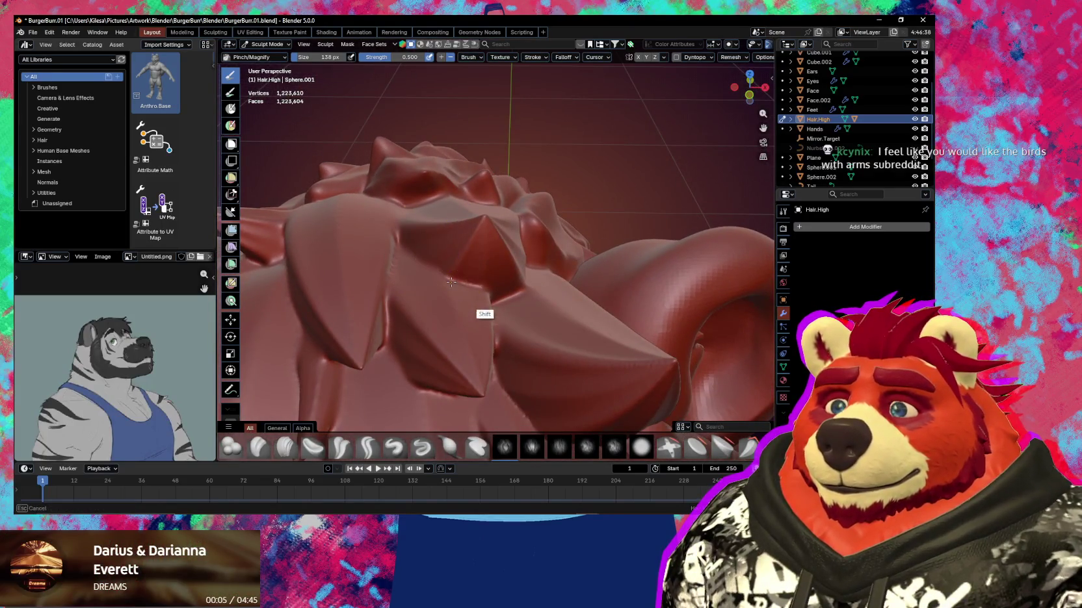
middle_click_drag(471, 226, 449, 226)
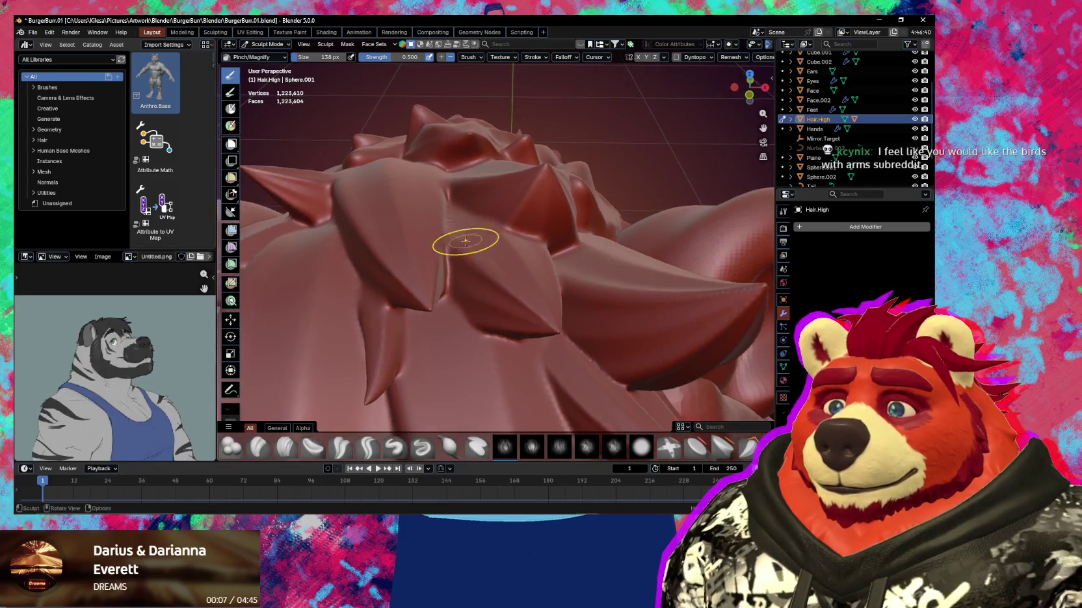
mouse_move(501, 290)
middle_mouse_down()
mouse_move(460, 297)
mouse_move(478, 238)
mouse_move(476, 279)
middle_mouse_up()
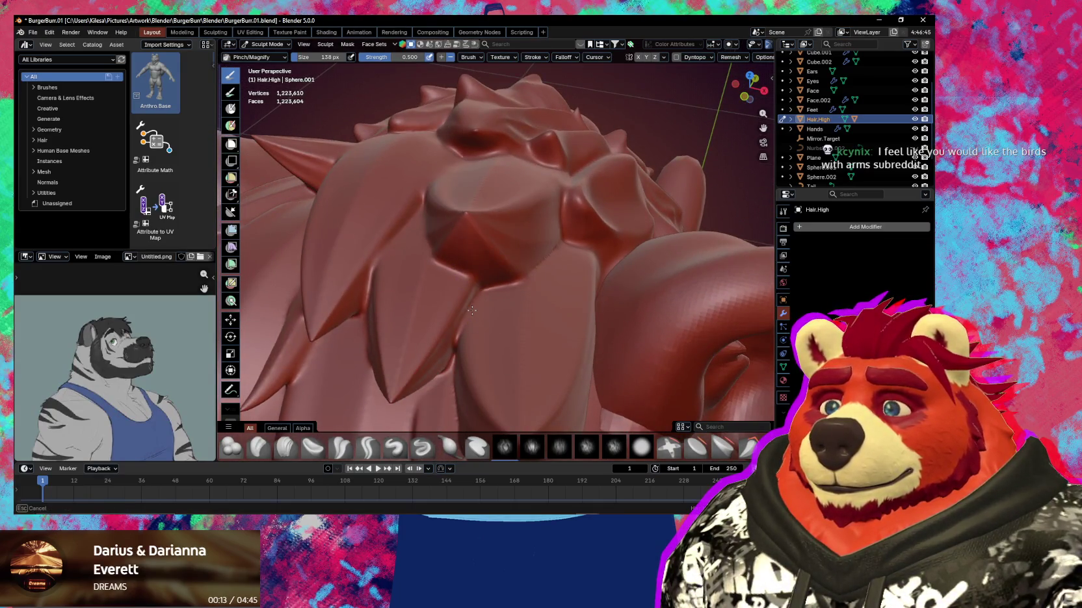
middle_click_drag(565, 241, 507, 239)
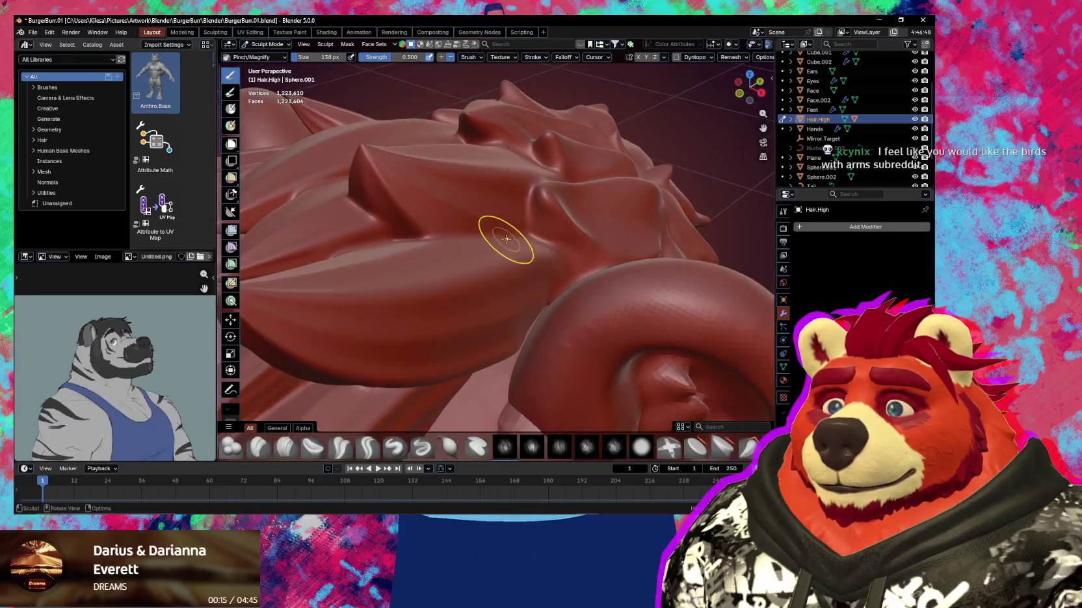
middle_click_drag(485, 278, 619, 153)
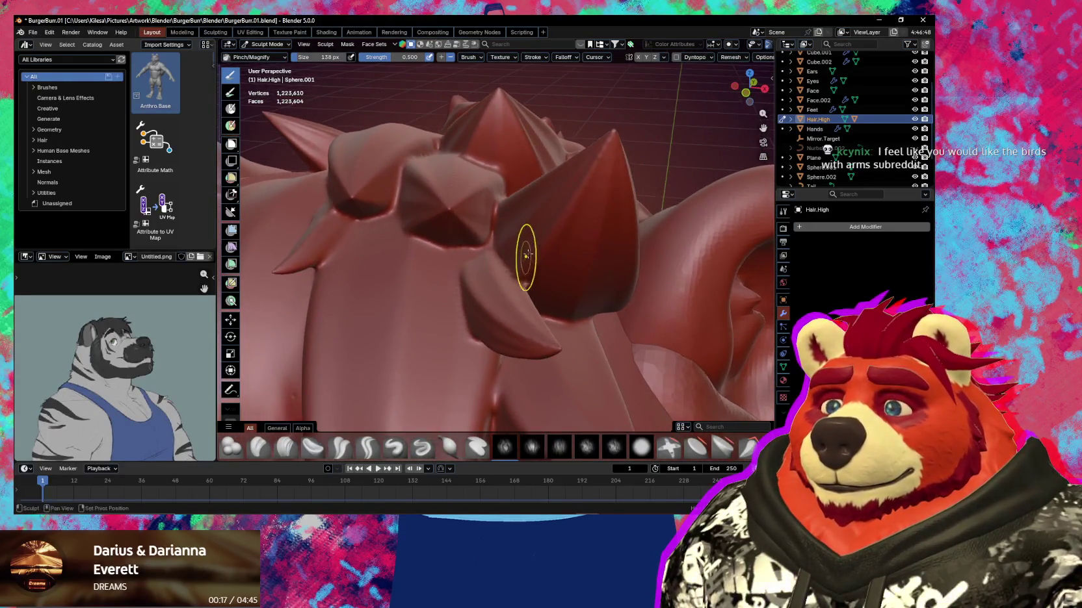
left_click_drag(619, 152, 531, 263, "shift")
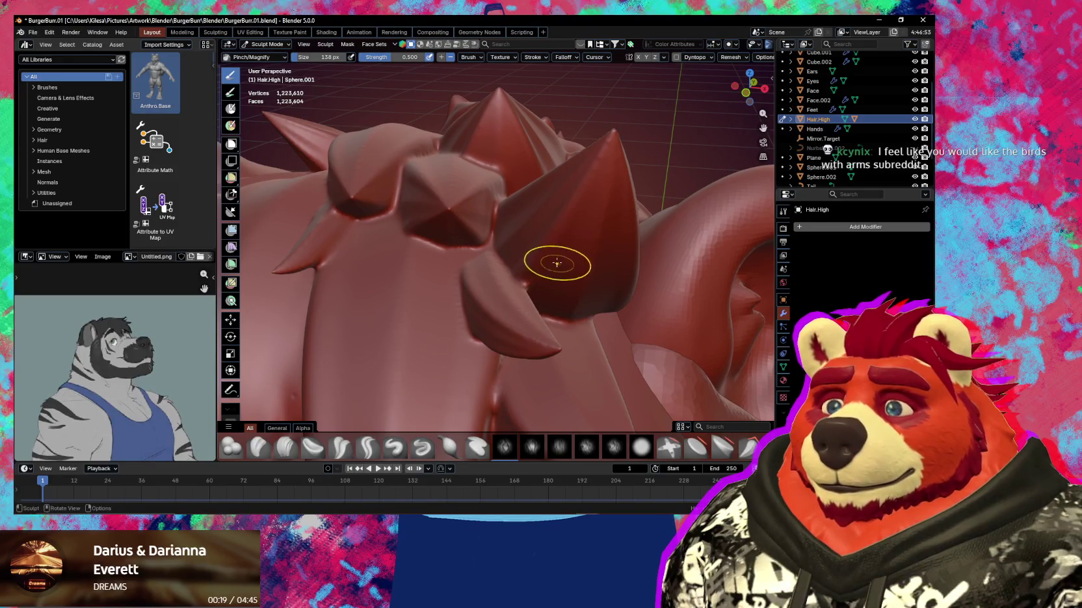
Enlarge the brush to 192 px and recenter the view on the hair spikes
key("f")
mouse_move(579, 251)
middle_mouse_down()
mouse_move(596, 248)
mouse_move(551, 242)
mouse_move(515, 307)
mouse_move(545, 232)
middle_mouse_up()
middle_click(489, 335, "alt")
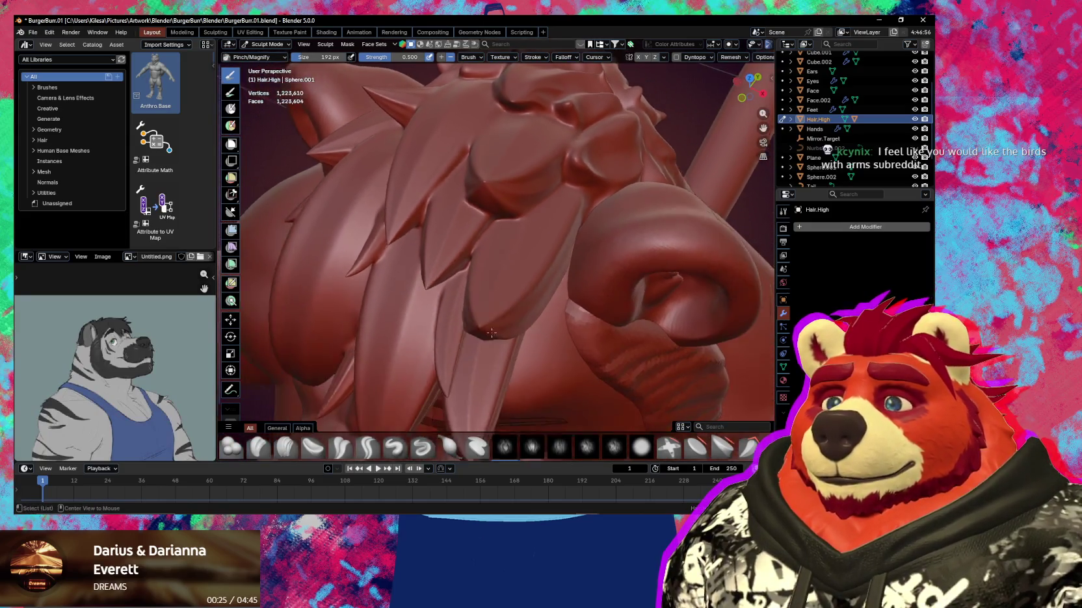
middle_click_drag(488, 335, 510, 292)
key("f")
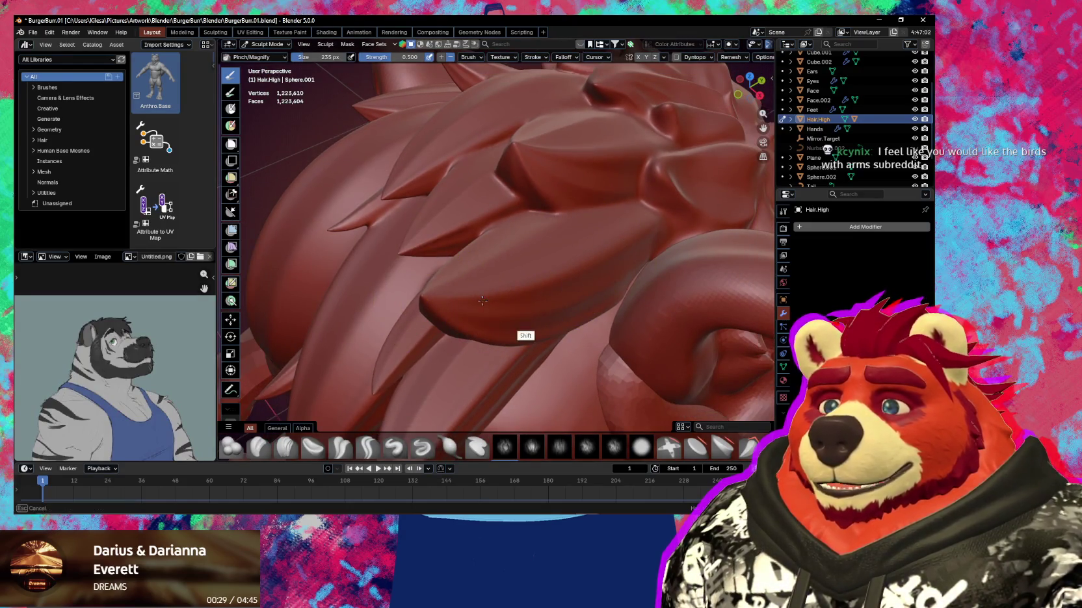
mouse_move(482, 300)
middle_mouse_down()
mouse_move(507, 310)
mouse_move(536, 355)
middle_mouse_up()
mouse_move(514, 296)
middle_mouse_down("shift")
mouse_move(544, 298)
mouse_move(503, 283)
mouse_move(458, 289)
mouse_move(494, 290)
mouse_move(511, 272)
middle_mouse_up("shift")
Reframe the spikes and resize the brush to 167 px, then 210 px
mouse_move(465, 231)
middle_mouse_down("shift")
mouse_move(483, 283)
mouse_move(459, 308)
middle_mouse_up("shift")
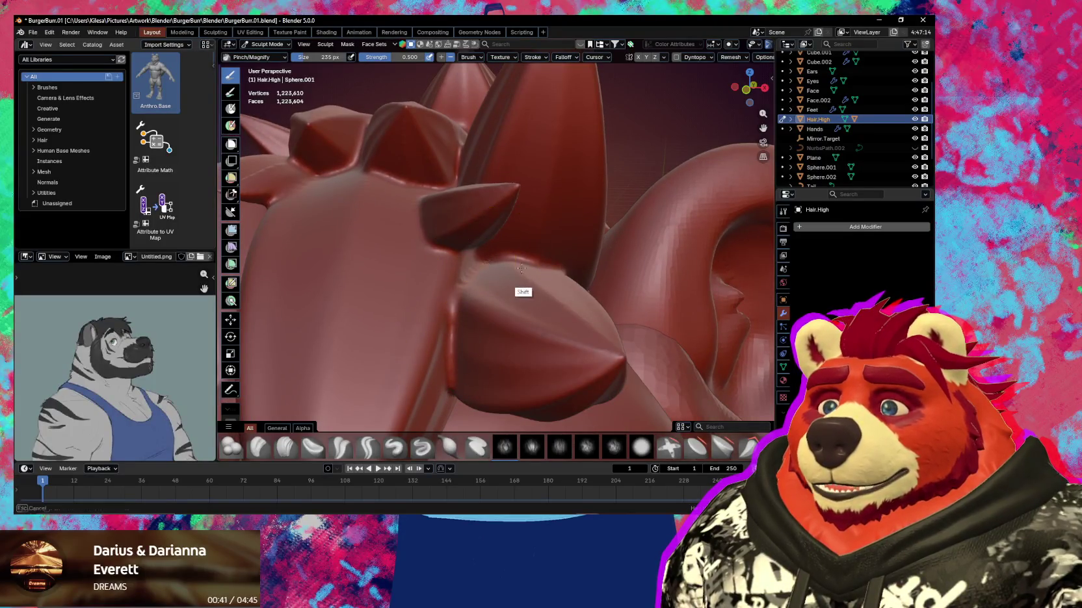
mouse_move(544, 254)
middle_mouse_down("ctrl")
mouse_move(518, 260)
mouse_move(434, 362)
mouse_move(484, 284)
mouse_move(513, 275)
mouse_move(526, 236)
mouse_move(471, 280)
mouse_move(476, 295)
mouse_move(459, 325)
mouse_move(476, 309)
middle_mouse_up("ctrl")
scroll(454, 314, "up", 3)
left_click(422, 342)
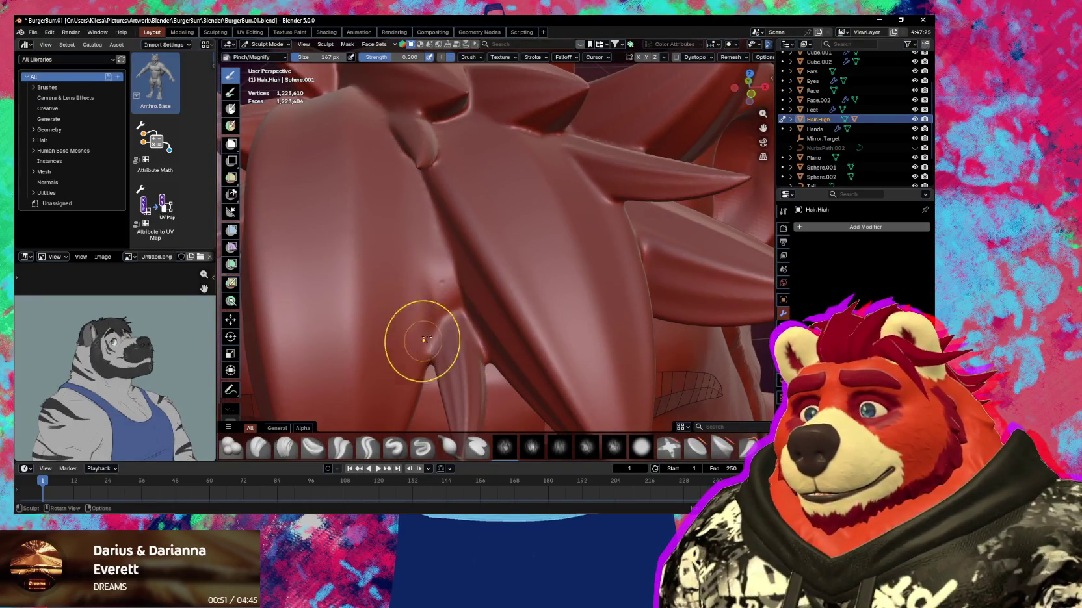
key("f")
left_click(439, 253)
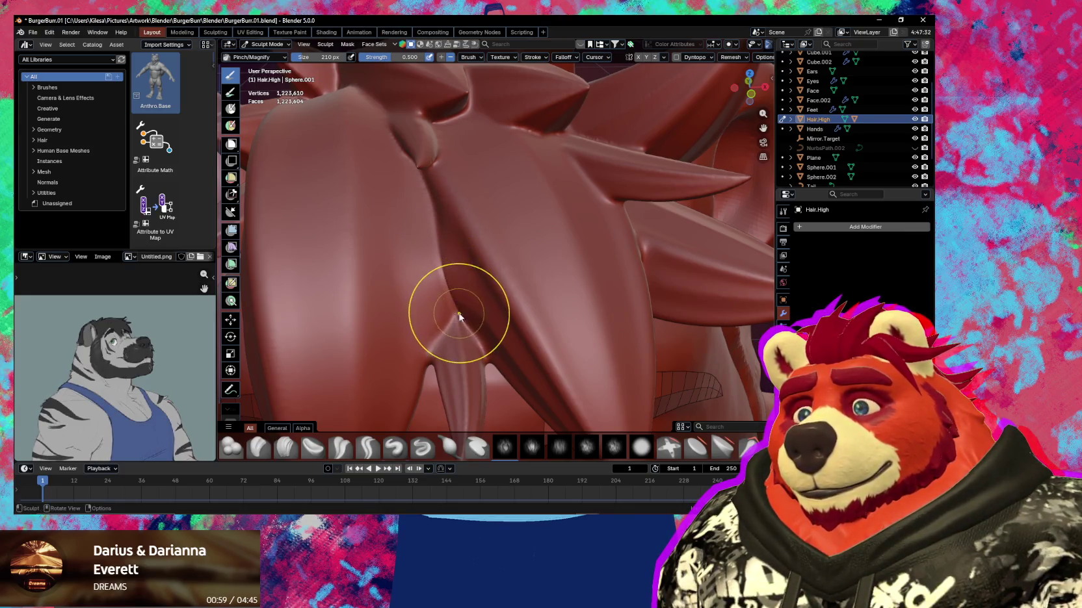
Nudge the hair spike with the Grab brush and check its flow from several angles
key("g")
left_click_drag(458, 313, 458, 318)
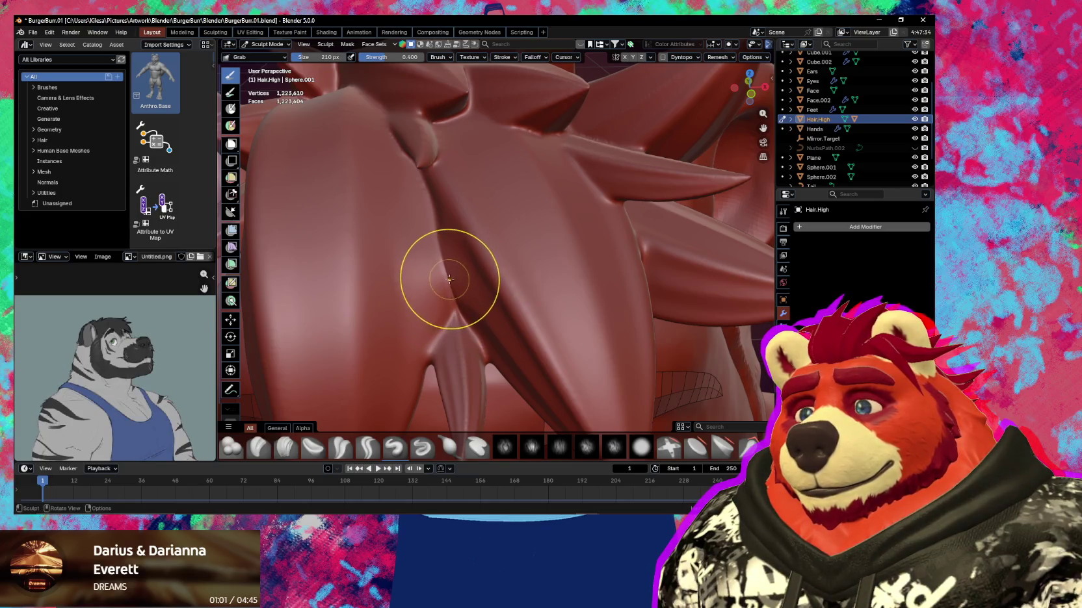
mouse_move(448, 285)
middle_mouse_down()
mouse_move(553, 268)
mouse_move(483, 290)
mouse_move(495, 314)
mouse_move(470, 302)
mouse_move(429, 314)
mouse_move(517, 307)
middle_mouse_up()
mouse_move(510, 289)
middle_mouse_down()
mouse_move(526, 303)
mouse_move(440, 272)
middle_mouse_up()
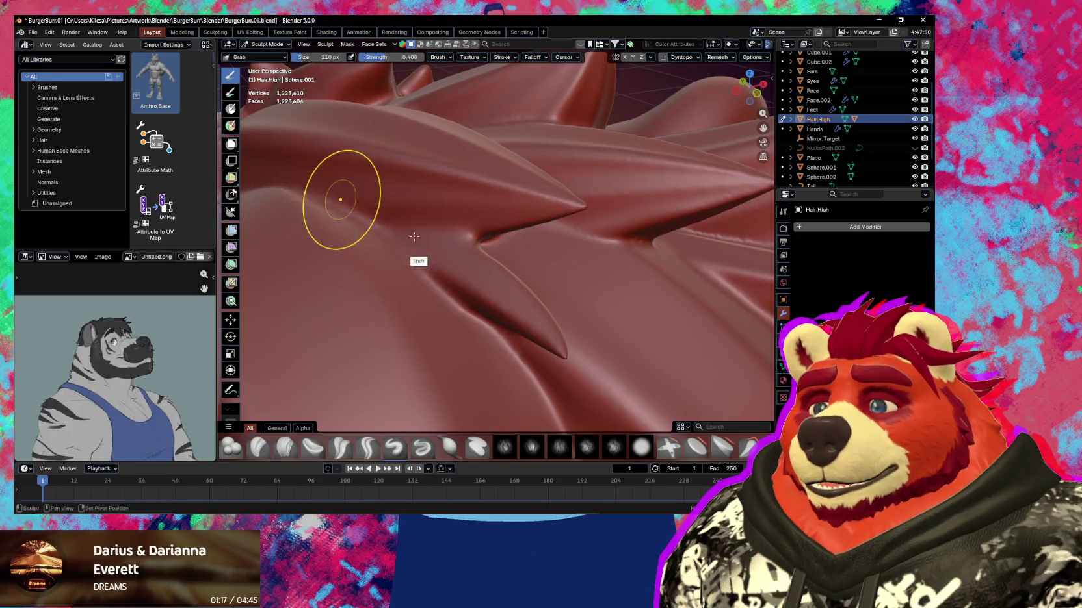
middle_click_drag(414, 237, 500, 278)
mouse_move(427, 244)
middle_mouse_down()
mouse_move(442, 235)
mouse_move(650, 279)
middle_mouse_up()
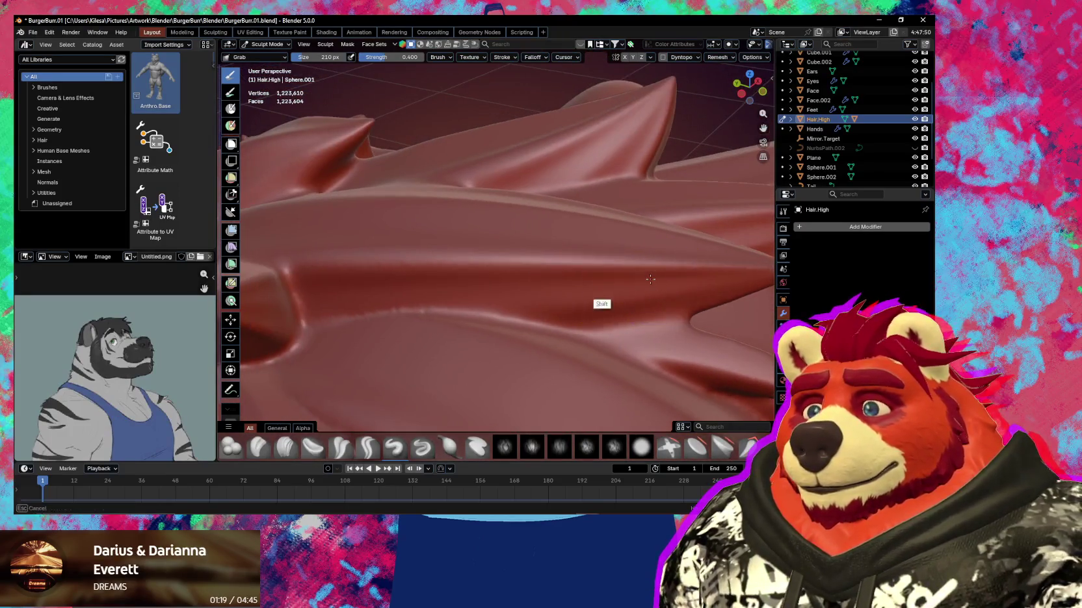
mouse_move(337, 284)
middle_mouse_down()
mouse_move(549, 265)
mouse_move(410, 282)
mouse_move(507, 254)
middle_mouse_up()
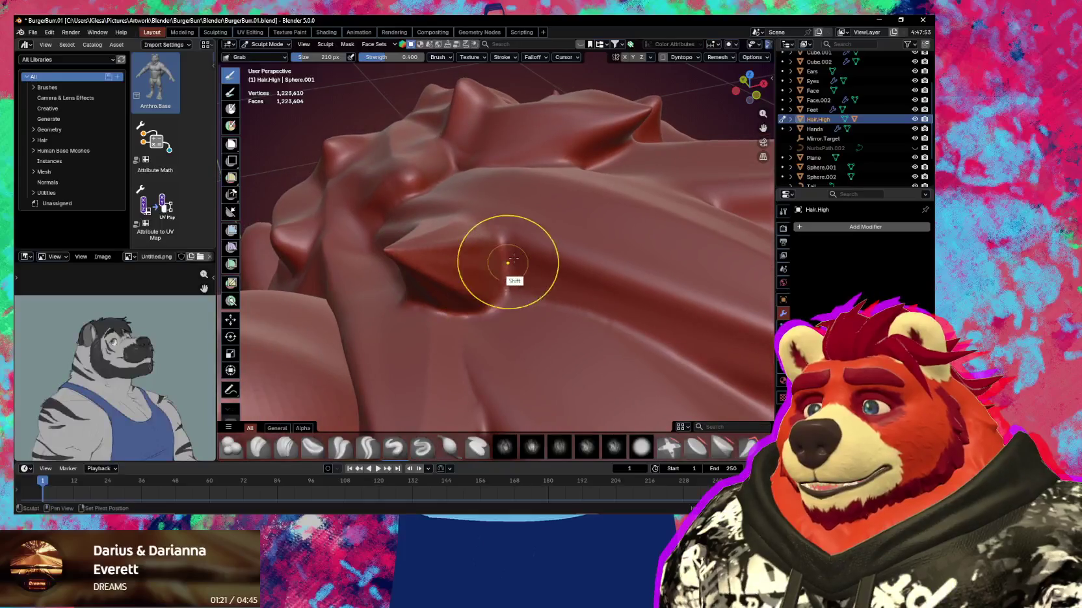
middle_click_drag(400, 258, 420, 270)
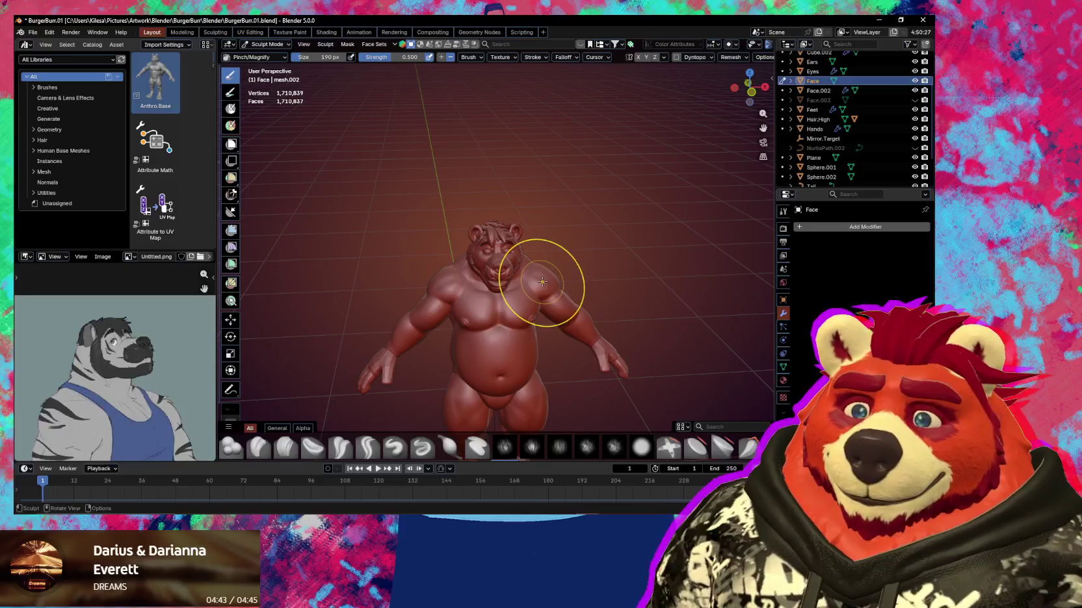
scroll(542, 282, "up", 2)
middle_click_drag(511, 288, 483, 314)
scroll(491, 314, "up", 3)
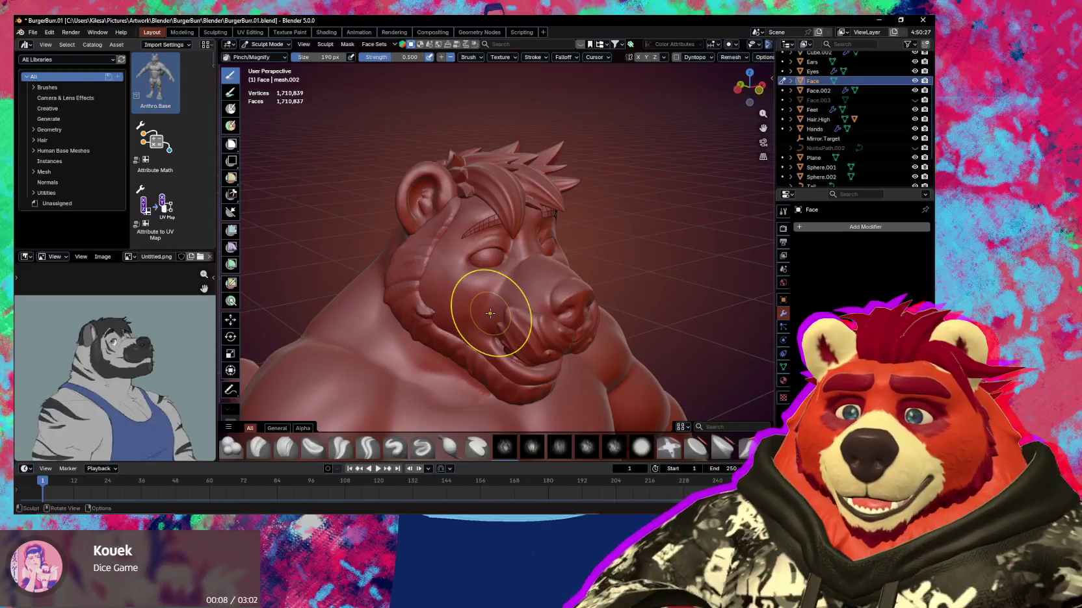
mouse_move(316, 285)
middle_mouse_down()
mouse_move(572, 293)
mouse_move(535, 290)
mouse_move(500, 254)
mouse_move(374, 251)
mouse_move(470, 290)
mouse_move(464, 249)
mouse_move(450, 270)
middle_mouse_up()
scroll(490, 265, "up", 2)
scroll(595, 275, "up", 4)
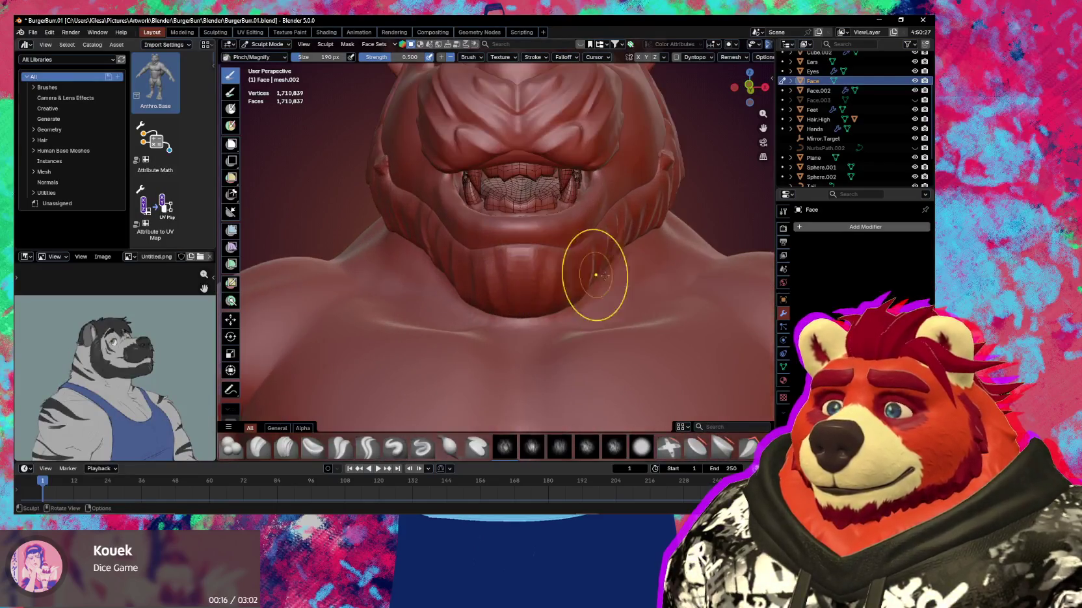
Switch to Object Mode and select the teeth, Plane and Cube.002 objects
key("ctrl+Tab")
left_click(501, 260)
left_click(506, 203)
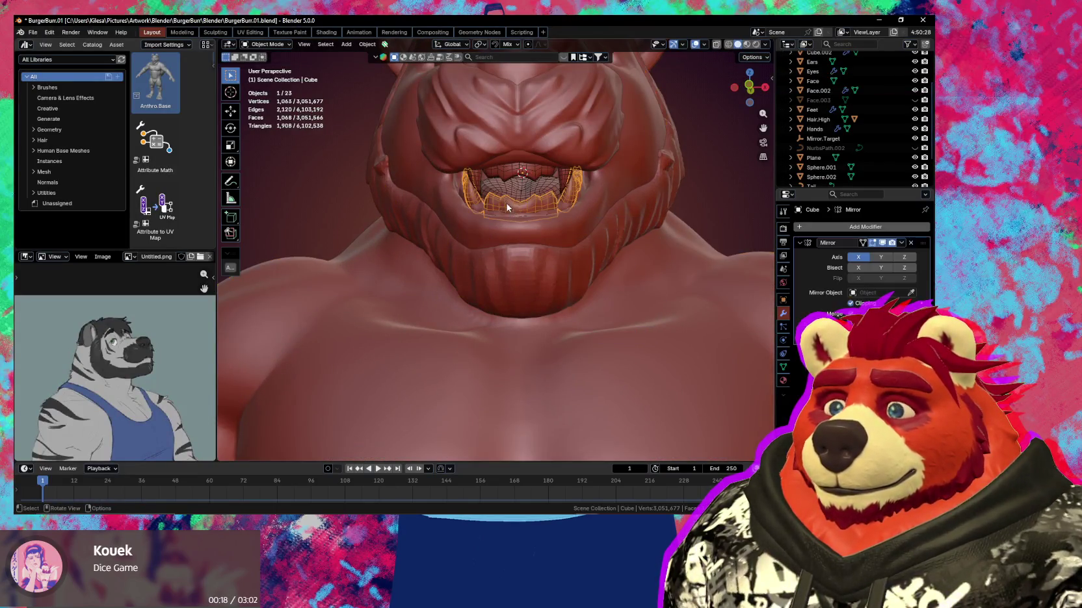
left_click(530, 190, "shift")
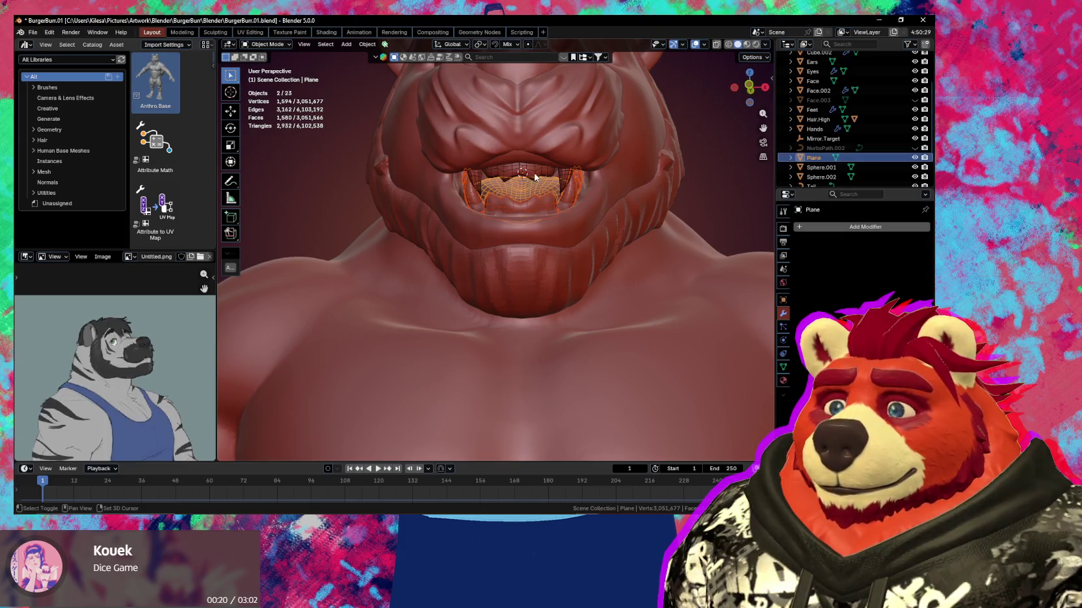
left_click(535, 176, "shift")
mouse_move(535, 177)
middle_mouse_down()
mouse_move(572, 223)
mouse_move(554, 236)
middle_mouse_up()
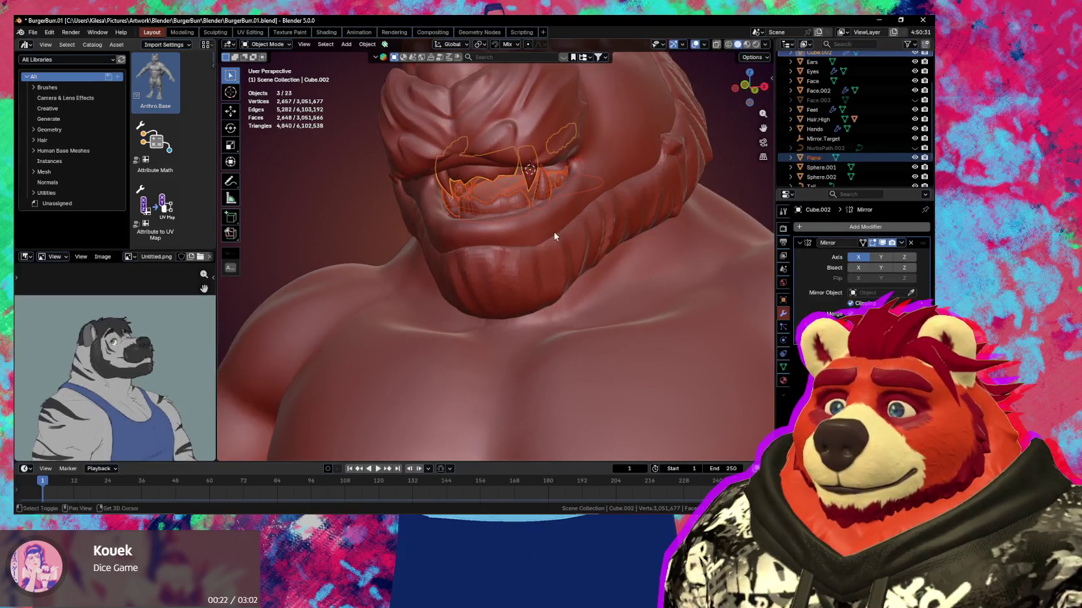
Toggle wireframe display on the mouth objects on and back off
key("q")
left_click(501, 188)
key("q")
left_click(501, 189)
mouse_move(501, 189)
middle_mouse_down()
mouse_move(546, 218)
mouse_move(535, 236)
mouse_move(505, 197)
middle_mouse_up()
Apply Shade Smooth to the Plane object inside the mouth
left_click(505, 193)
right_click(505, 192)
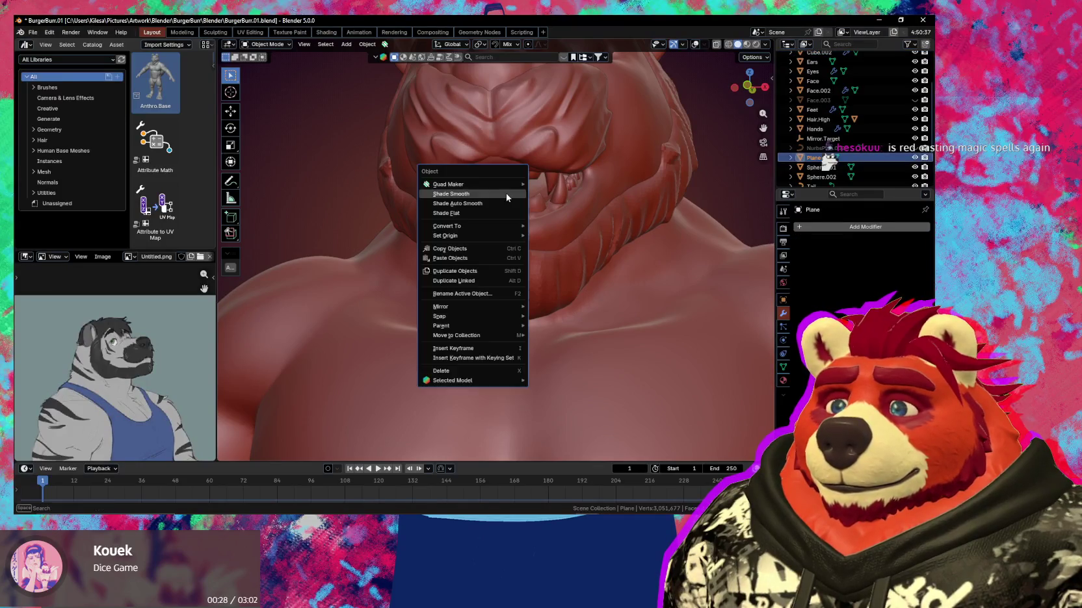
left_click(505, 192)
mouse_move(521, 211)
middle_mouse_down()
mouse_move(568, 220)
mouse_move(519, 249)
mouse_move(512, 236)
mouse_move(498, 240)
mouse_move(502, 262)
mouse_move(566, 289)
mouse_move(588, 323)
mouse_move(429, 331)
mouse_move(446, 335)
mouse_move(367, 368)
mouse_move(501, 329)
mouse_move(470, 345)
middle_mouse_up()
Select the Face mesh, return it to Sculpt Mode, and zoom out to the full bear body
scroll(475, 306, "up", 3)
left_click(476, 307)
key("ctrl+Tab")
left_click(453, 336)
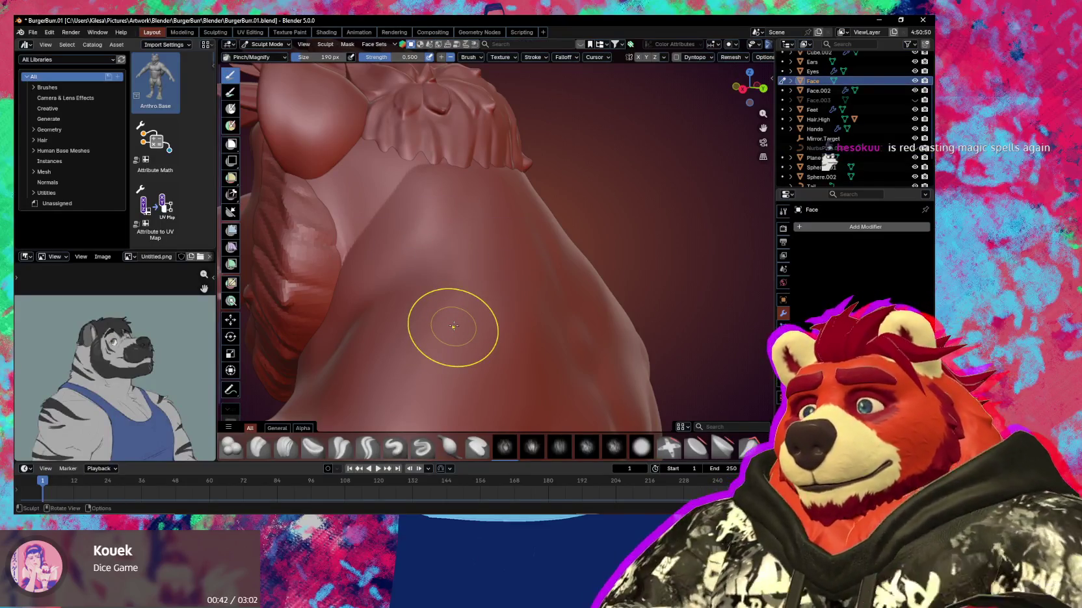
mouse_move(470, 251)
middle_mouse_down("shift")
mouse_move(480, 301)
mouse_move(483, 240)
middle_mouse_up("shift")
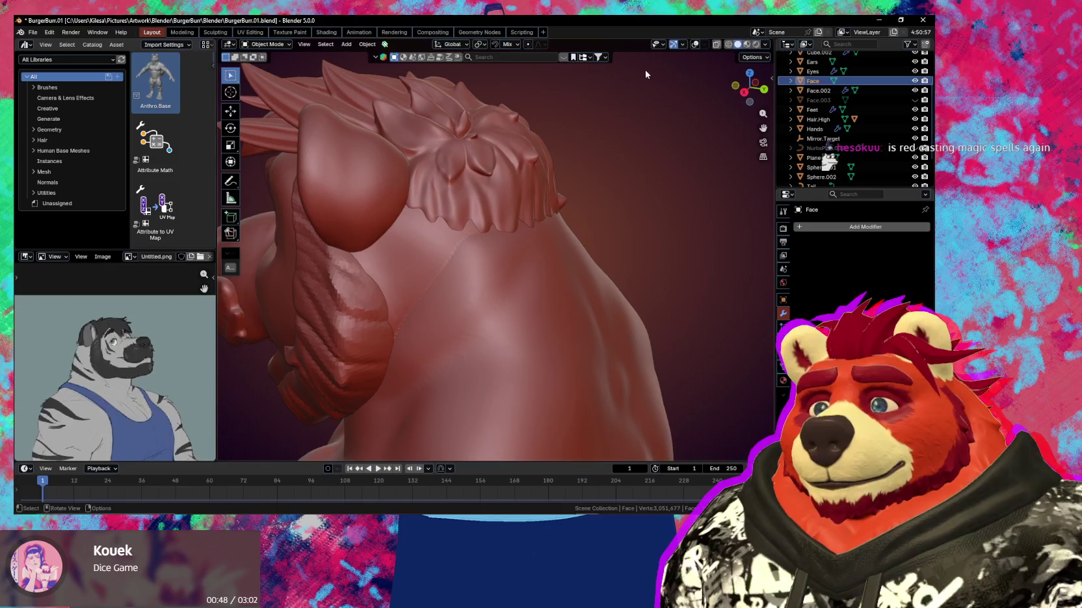
key("w")
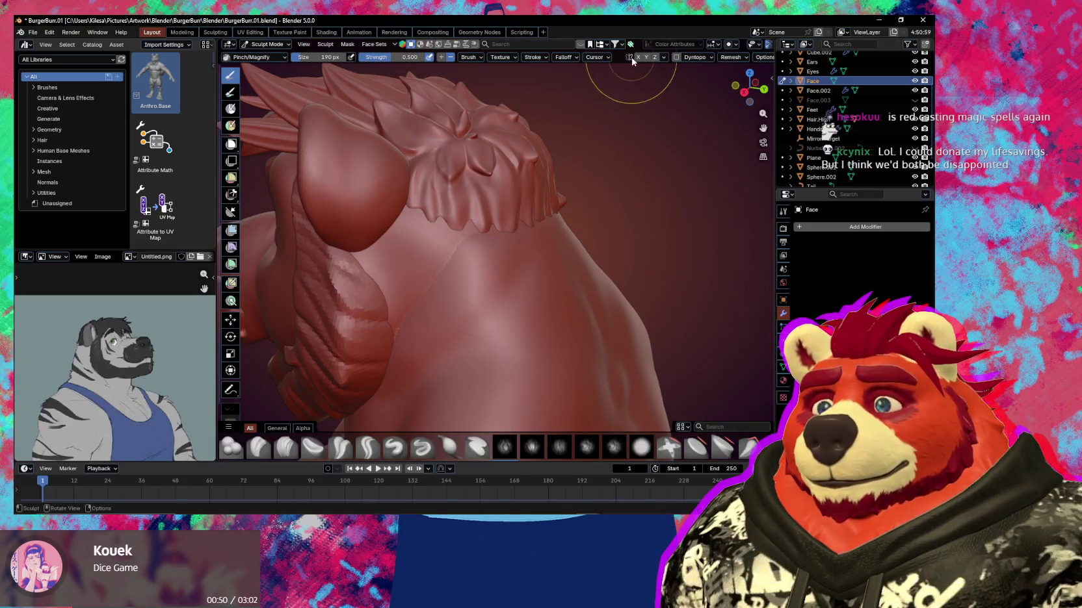
middle_click_drag(446, 277, 478, 245, "shift")
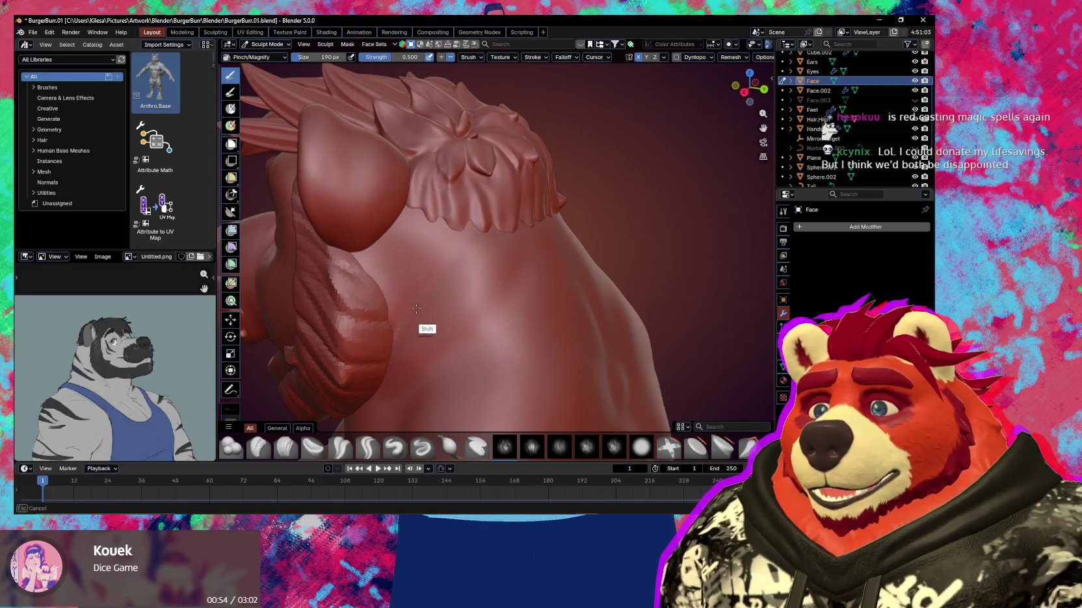
middle_click_drag(416, 309, 403, 307)
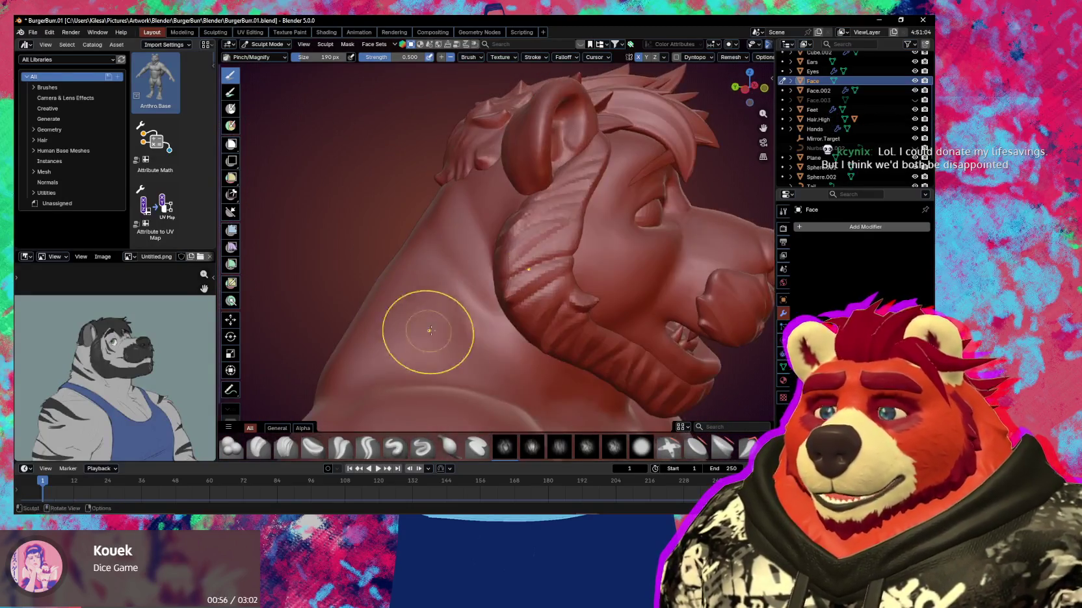
scroll(448, 305, "down", 3)
scroll(521, 273, "down", 4)
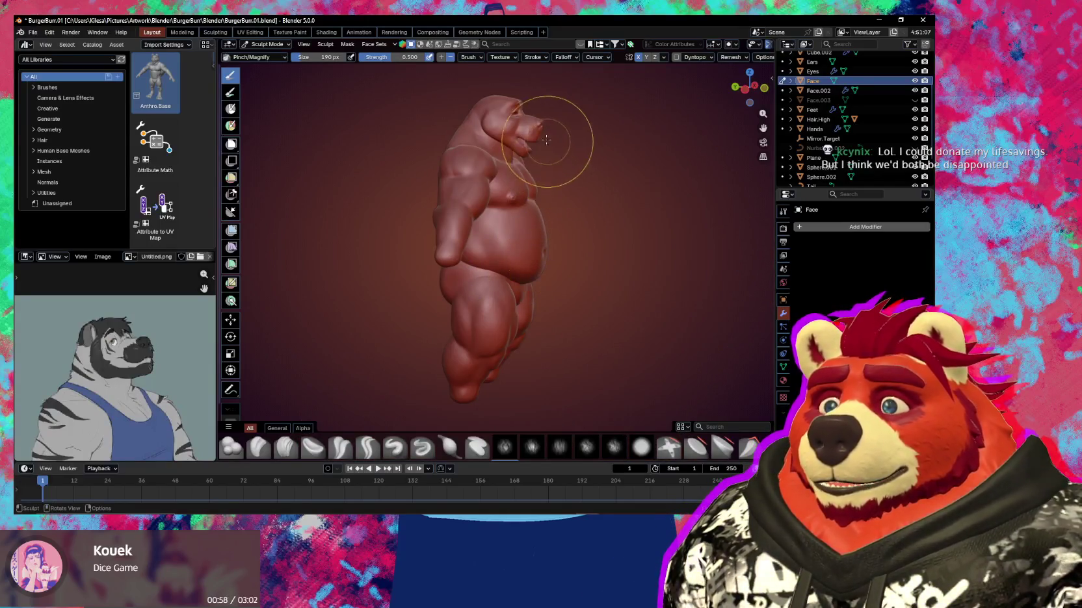
Bring the snout into a frontal close-up and switch to the Crease Sharp brush
mouse_move(537, 155)
middle_mouse_down()
mouse_move(495, 218)
mouse_move(473, 285)
mouse_move(534, 230)
mouse_move(471, 241)
mouse_move(439, 279)
mouse_move(459, 301)
mouse_move(422, 304)
middle_mouse_up()
mouse_move(507, 333)
middle_mouse_down()
mouse_move(478, 314)
mouse_move(482, 293)
mouse_move(447, 286)
mouse_move(490, 276)
mouse_move(477, 265)
middle_mouse_up()
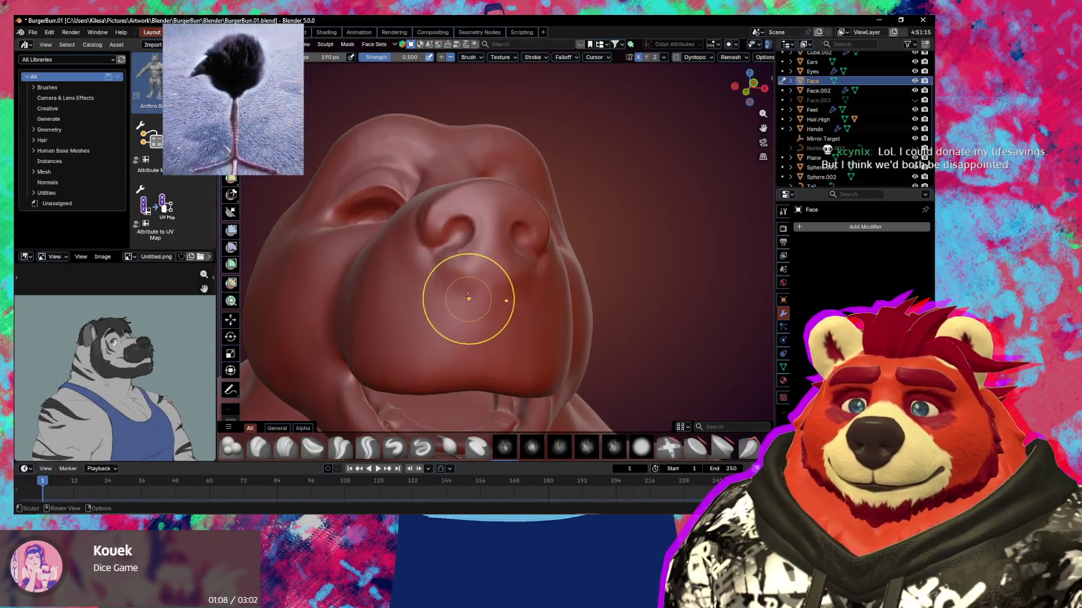
key("shift")
middle_click_drag(492, 309, 506, 277)
key("shift+c")
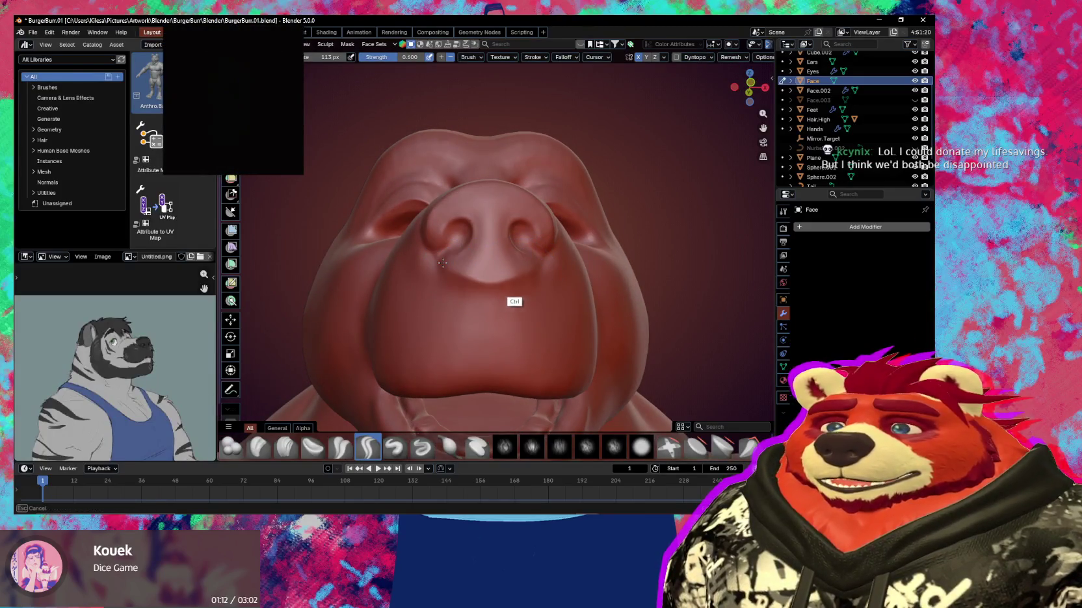
middle_click_drag(511, 302, 421, 287)
Crease the nostrils and upper lip, shrinking the brush to 61 then 36 px and fine-tuning its size
key("f")
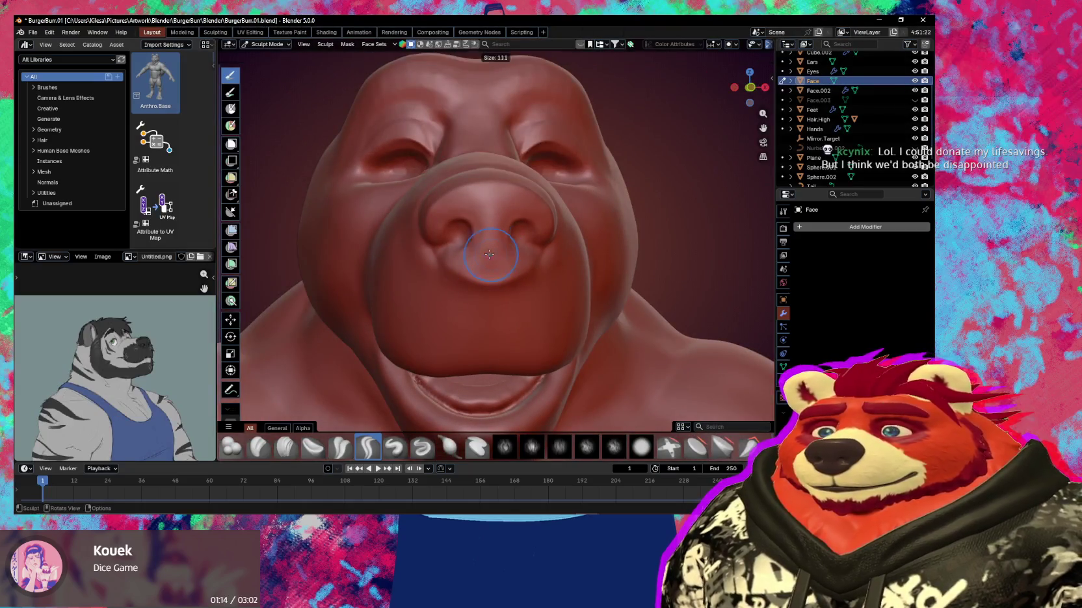
left_click(485, 252)
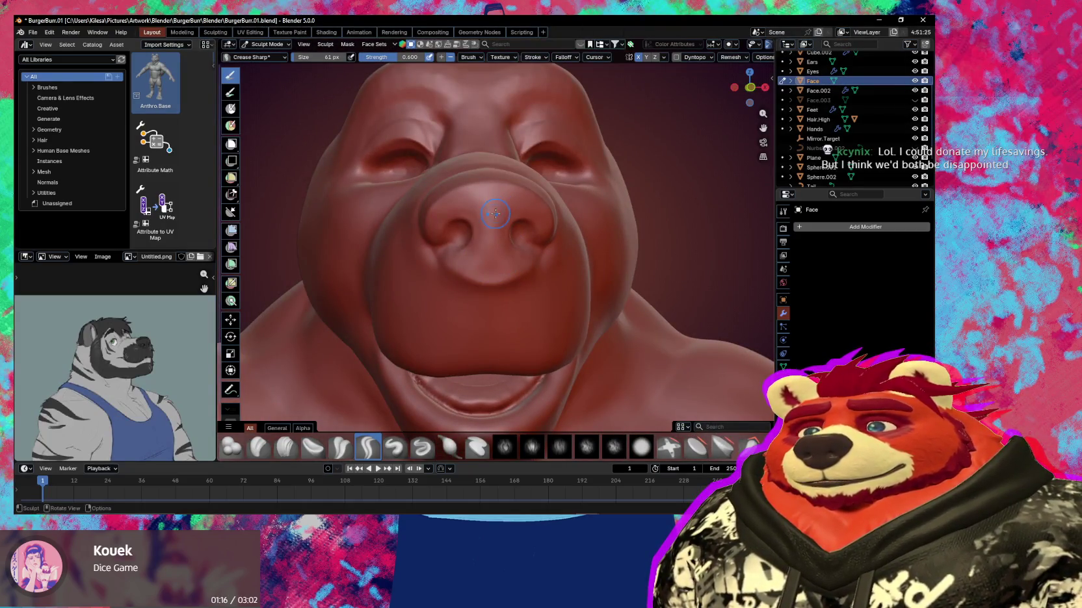
middle_click_drag(493, 220, 485, 228)
key("f")
left_click(480, 230)
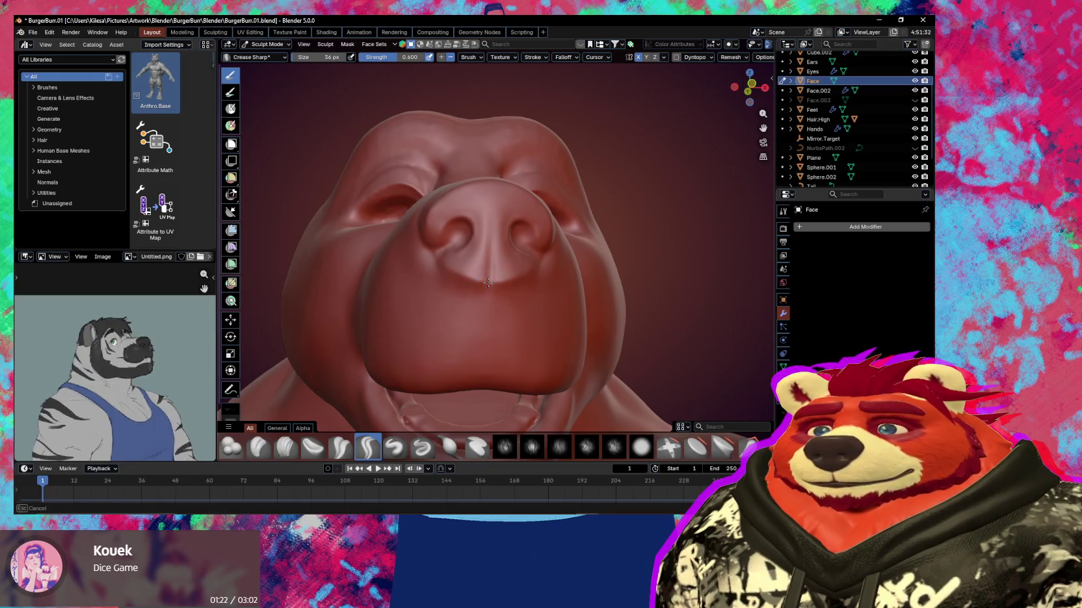
middle_click_drag(495, 339, 497, 244)
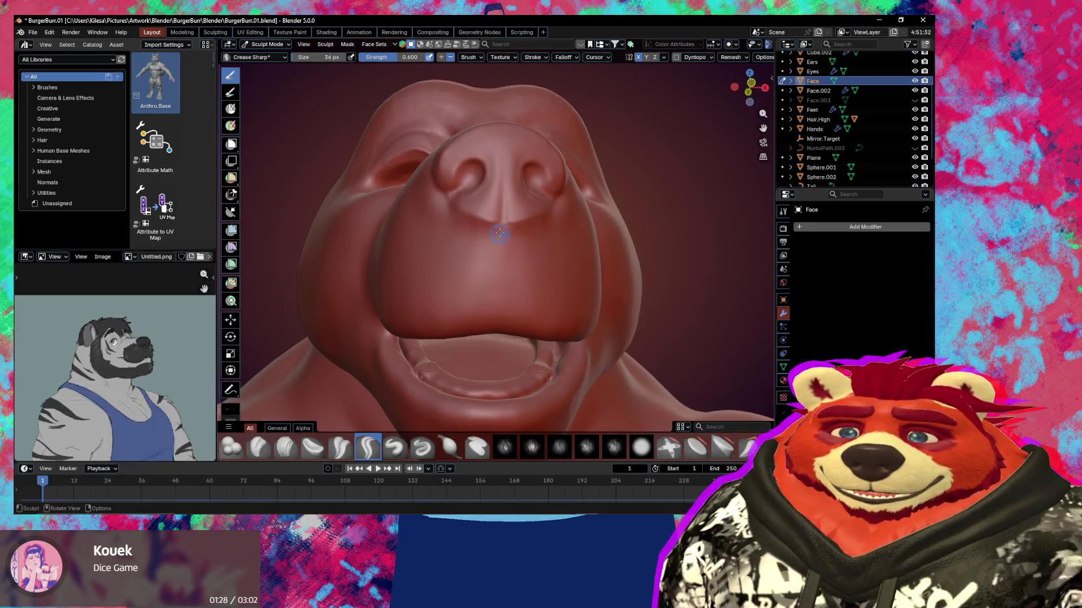
key("f")
left_click(503, 242)
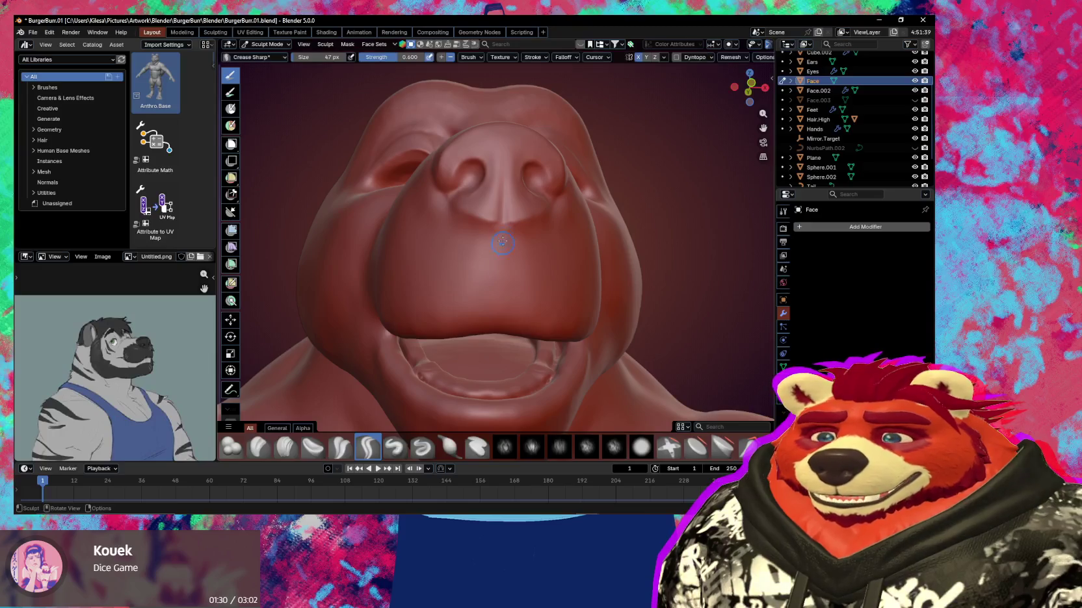
mouse_move(501, 227)
middle_mouse_down()
mouse_move(499, 241)
mouse_move(445, 171)
mouse_move(465, 188)
mouse_move(465, 208)
mouse_move(526, 212)
mouse_move(574, 195)
mouse_move(553, 229)
middle_mouse_up()
key("bracketright")
key("bracketright")
key("bracketright")
key("bracketleft")
key("bracketleft")
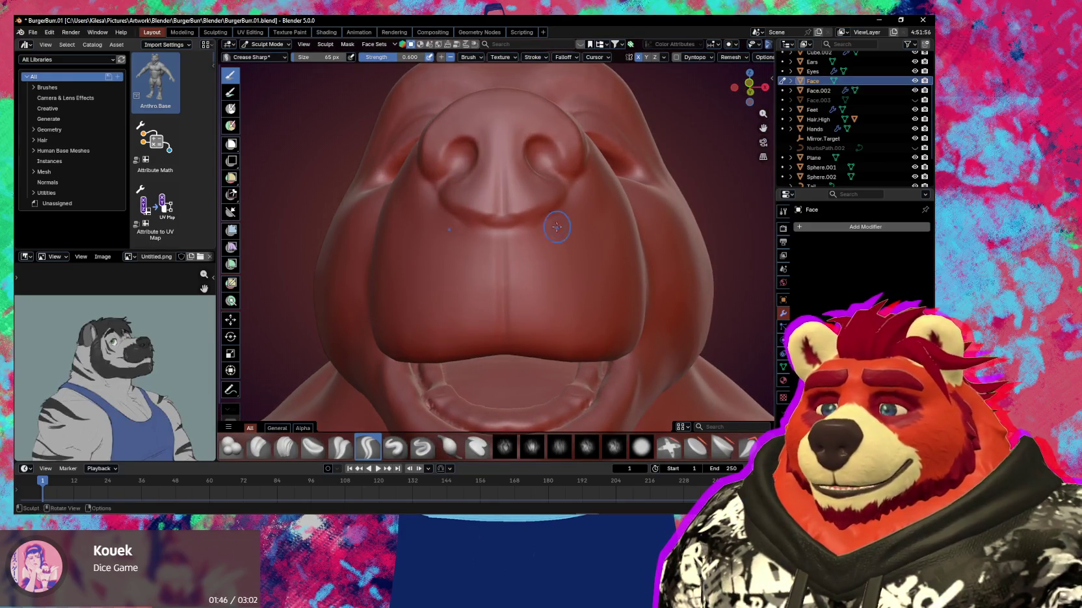
Pull the muzzle into a new shape with Grab and enlarge the brush to about 144 px
key("g")
left_click_drag(546, 224, 528, 210)
mouse_move(528, 210)
middle_mouse_down()
mouse_move(493, 264)
mouse_move(557, 264)
mouse_move(502, 253)
mouse_move(453, 279)
middle_mouse_up()
mouse_move(524, 293)
middle_mouse_down("shift")
mouse_move(437, 319)
mouse_move(579, 359)
mouse_move(475, 278)
mouse_move(478, 221)
mouse_move(521, 251)
mouse_move(490, 225)
middle_mouse_up("shift")
key("f")
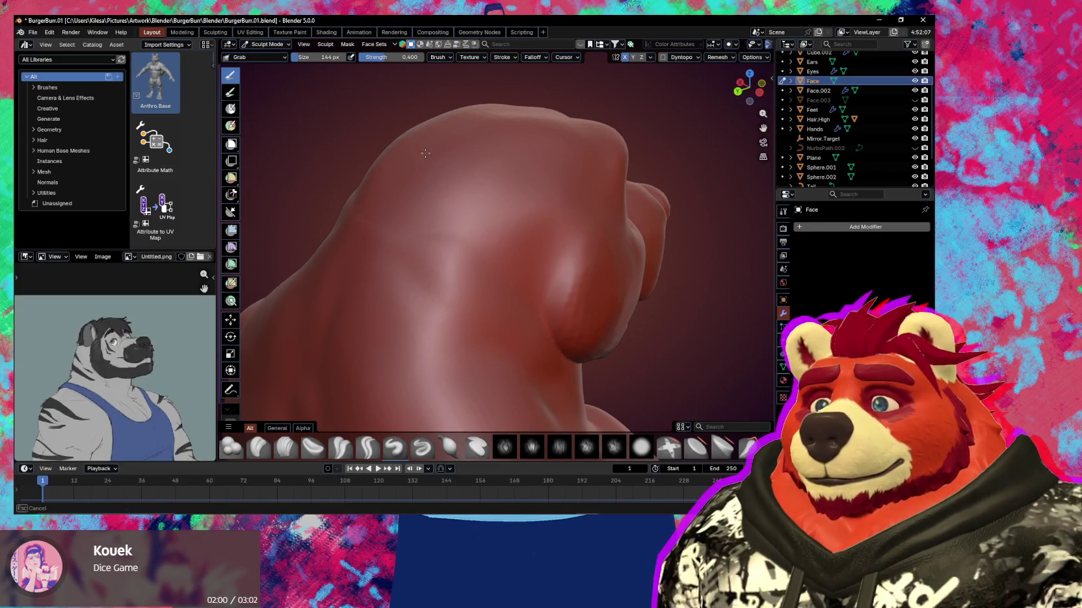
Pull and reshape the brow ridges above the eyes with Grab, then return to Crease Sharp
middle_click_drag(426, 153, 511, 160)
middle_click_drag(566, 216, 545, 199)
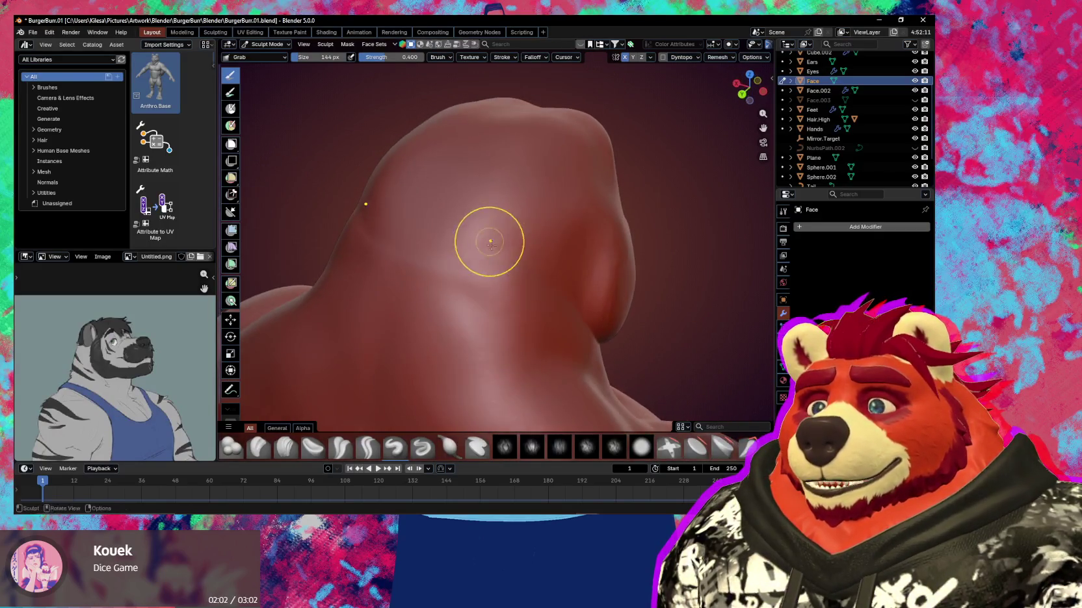
middle_click_drag(417, 230, 467, 263)
mouse_move(495, 200)
middle_mouse_down()
mouse_move(625, 251)
mouse_move(615, 277)
mouse_move(494, 266)
middle_mouse_up()
scroll(495, 263, "up", 3)
scroll(534, 220, "up", 3)
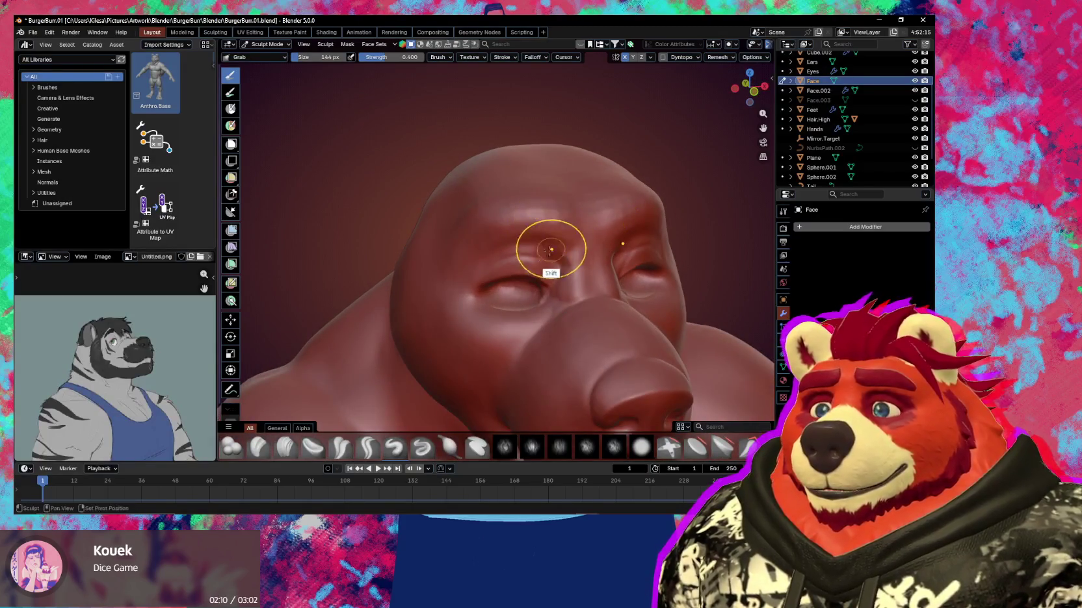
scroll(571, 238, "up", 2)
scroll(583, 232, "up", 2)
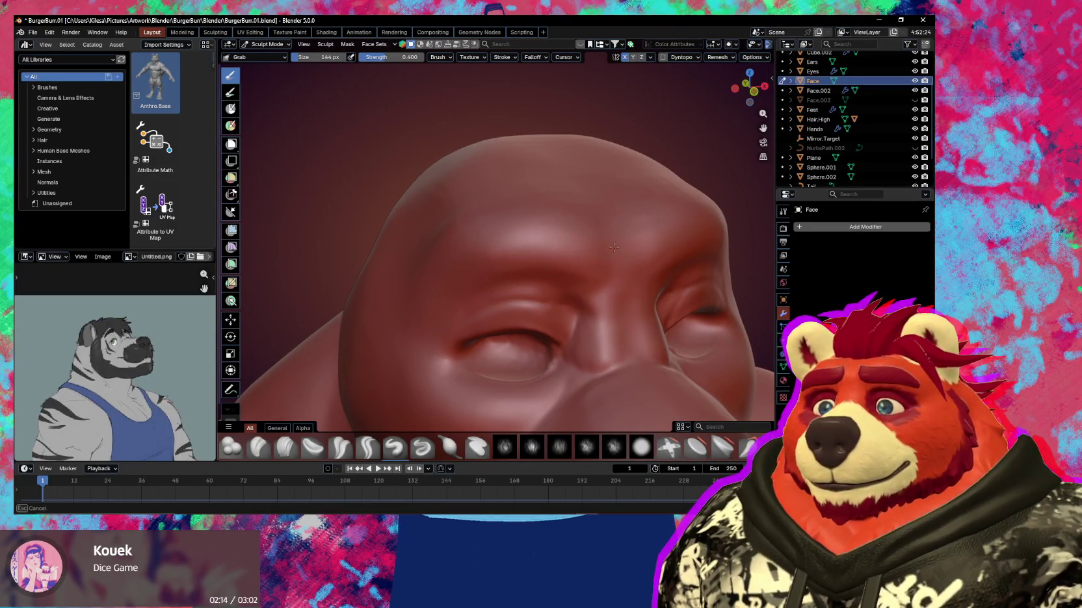
middle_click_drag(614, 248, 600, 256)
middle_click_drag(445, 238, 515, 224)
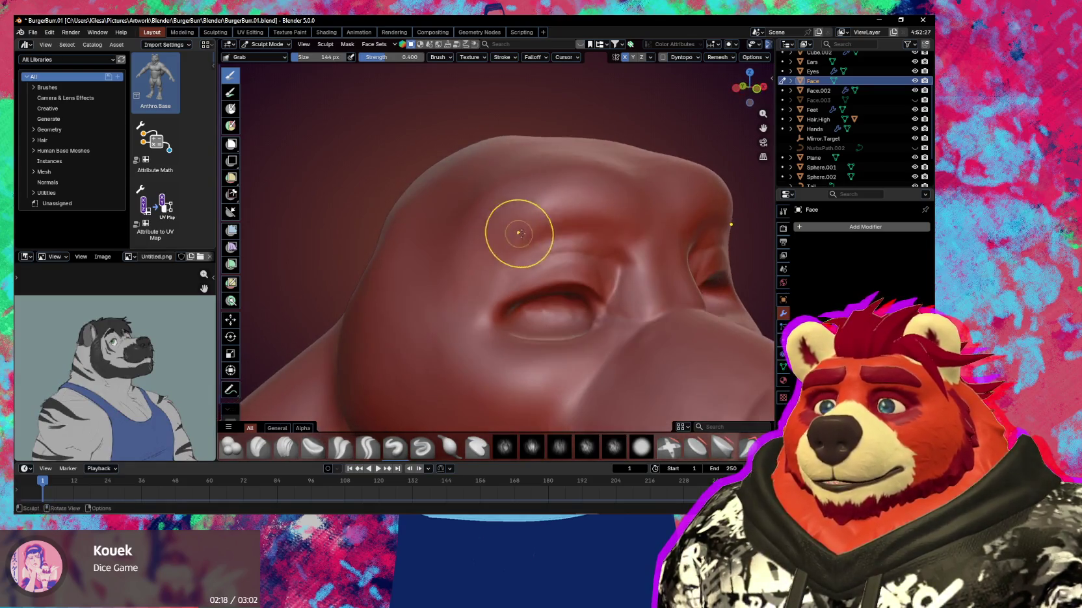
mouse_move(536, 295)
middle_mouse_down()
mouse_move(550, 258)
mouse_move(533, 277)
middle_mouse_up()
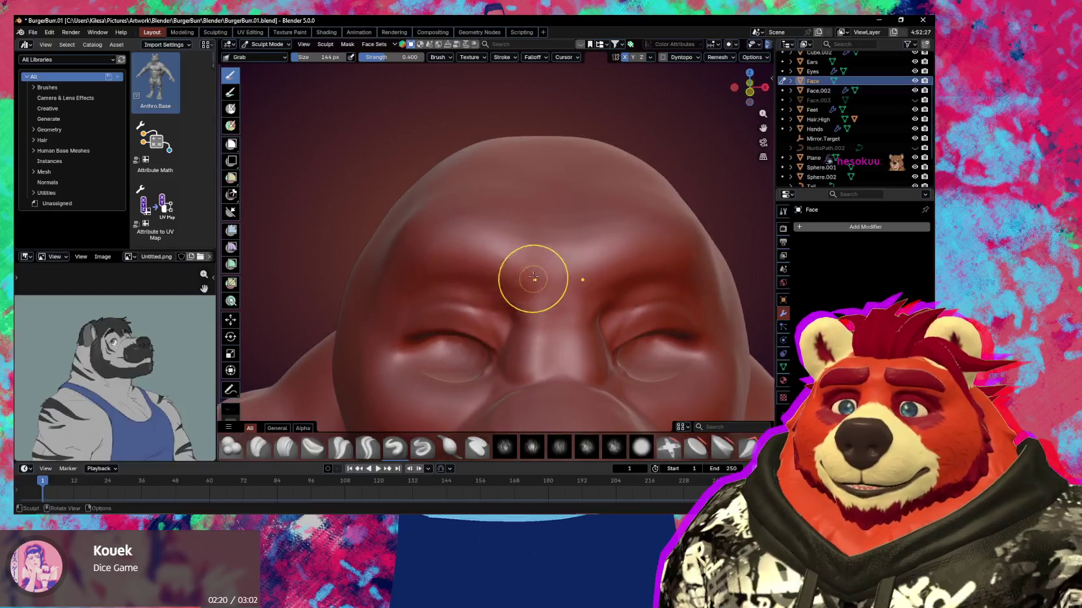
key("shift+c")
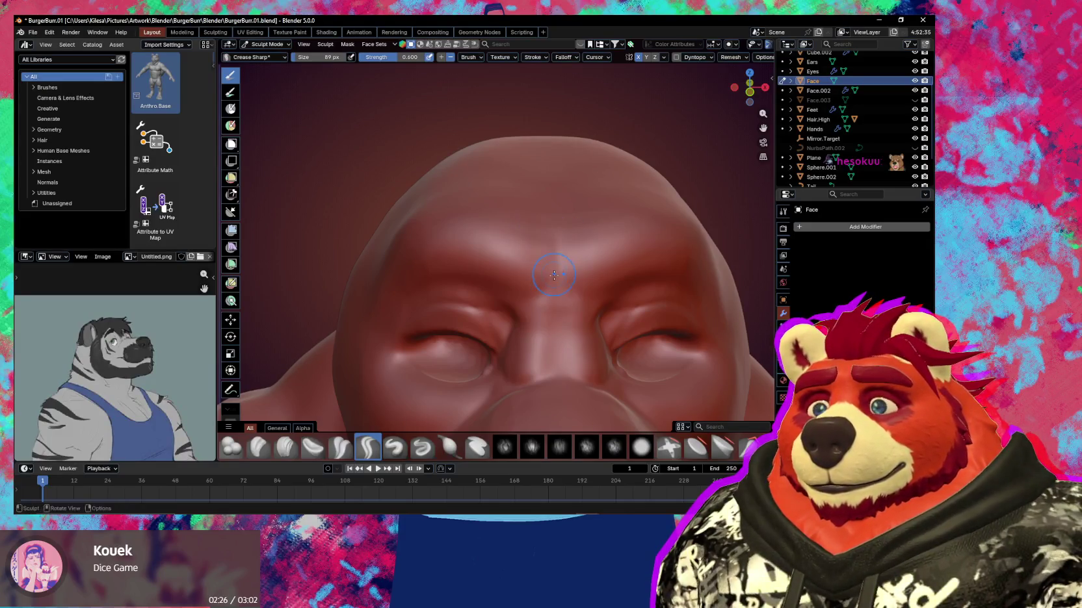
Set Crease Sharp to 157 px and move the view beneath the jaw and chin
scroll(549, 239, "down", 5)
mouse_move(549, 238)
middle_mouse_down()
mouse_move(554, 264)
mouse_move(585, 260)
mouse_move(570, 281)
mouse_move(485, 272)
mouse_move(517, 265)
middle_mouse_up()
key("f")
left_click(464, 270)
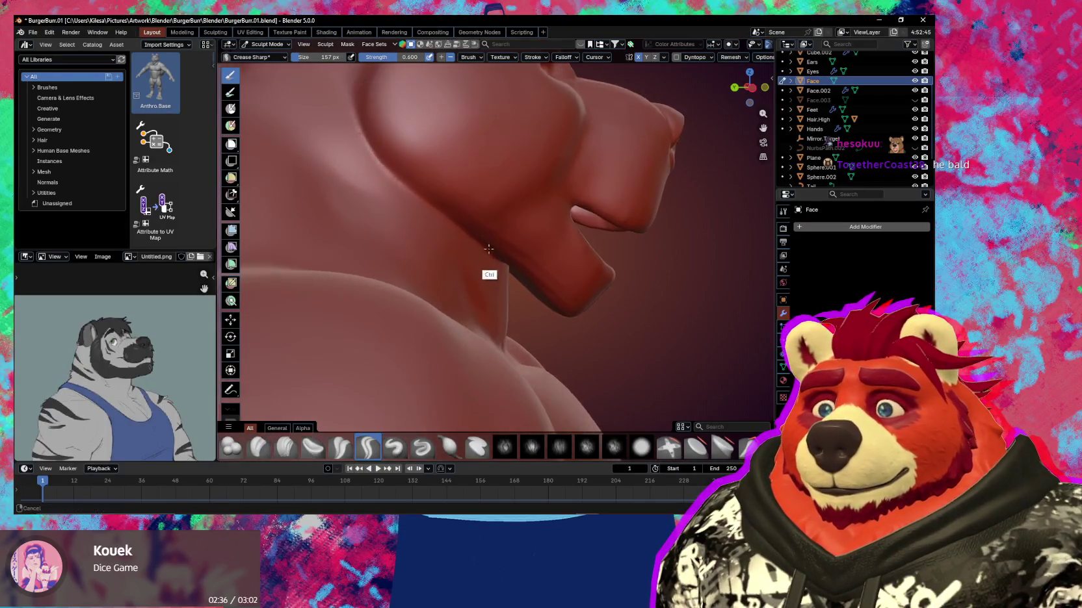
middle_click_drag(424, 193, 461, 232, "shift")
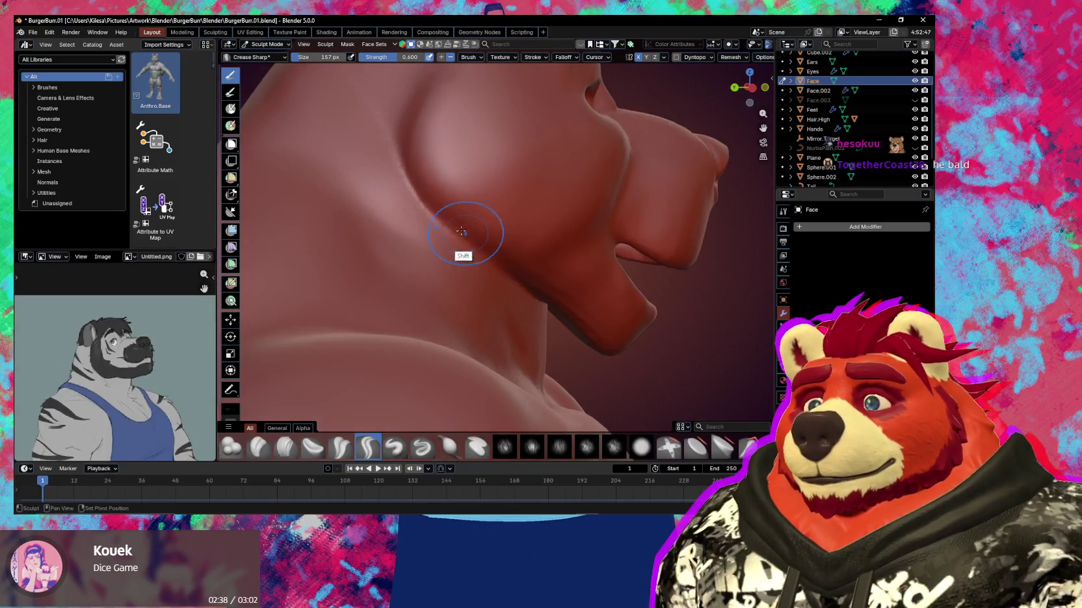
mouse_move(401, 138)
middle_mouse_down()
mouse_move(605, 265)
mouse_move(593, 258)
middle_mouse_up()
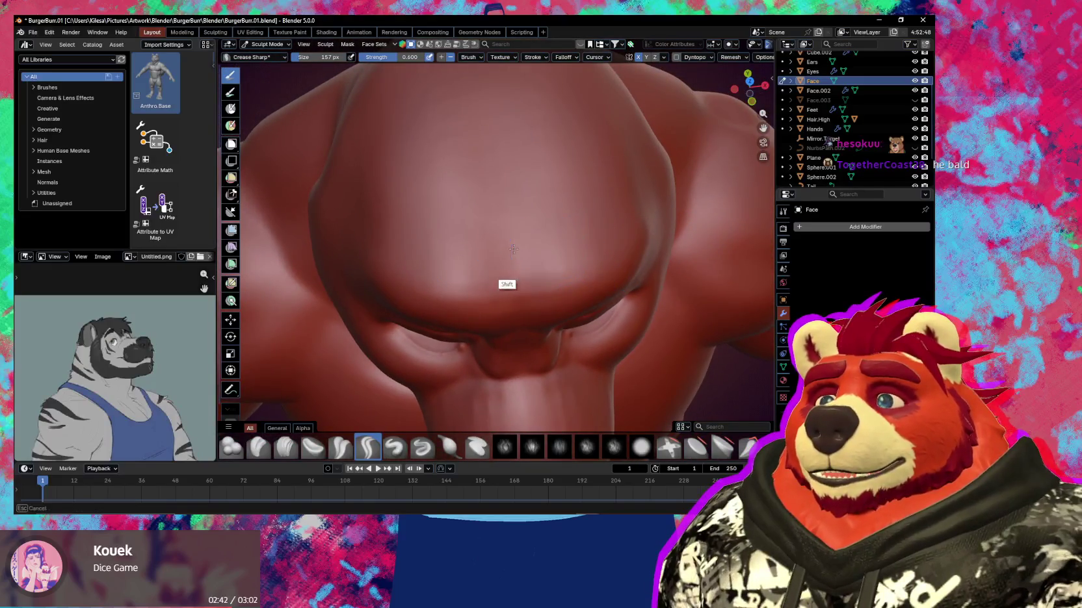
mouse_move(450, 258)
middle_mouse_down()
mouse_move(499, 238)
mouse_move(567, 244)
middle_mouse_up()
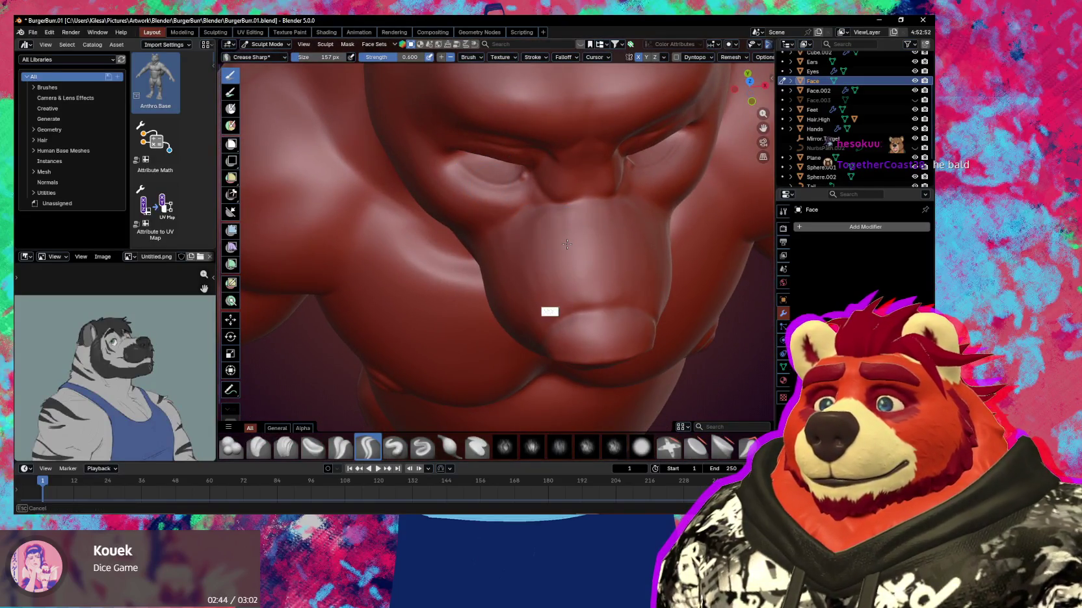
mouse_move(538, 286)
middle_mouse_down()
mouse_move(545, 242)
mouse_move(538, 247)
middle_mouse_up()
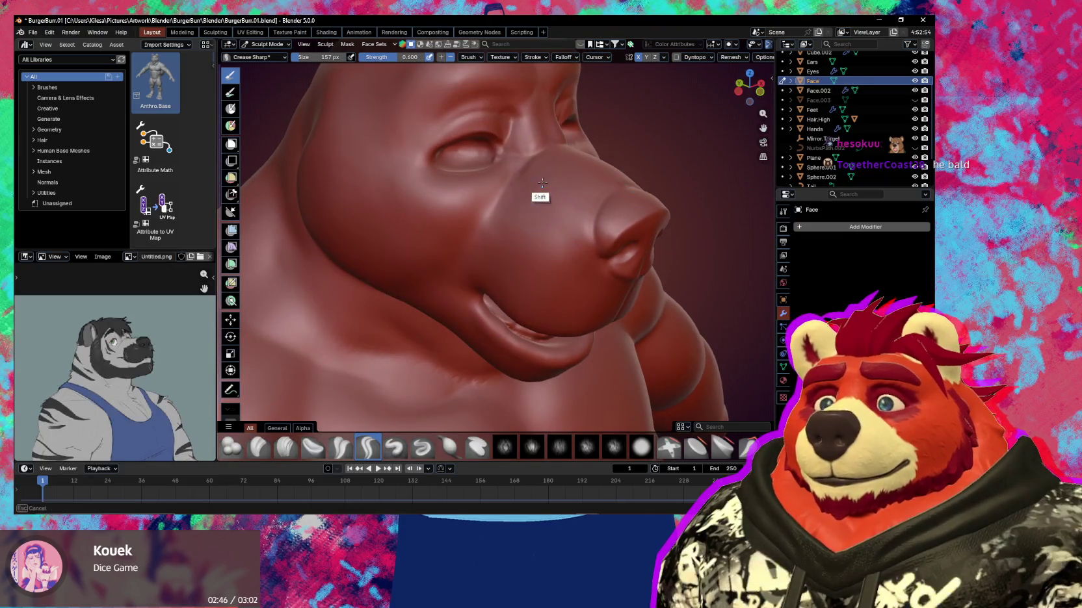
mouse_move(542, 183)
middle_mouse_down()
mouse_move(513, 250)
mouse_move(473, 206)
mouse_move(484, 247)
middle_mouse_up()
middle_click_drag(473, 289, 500, 273)
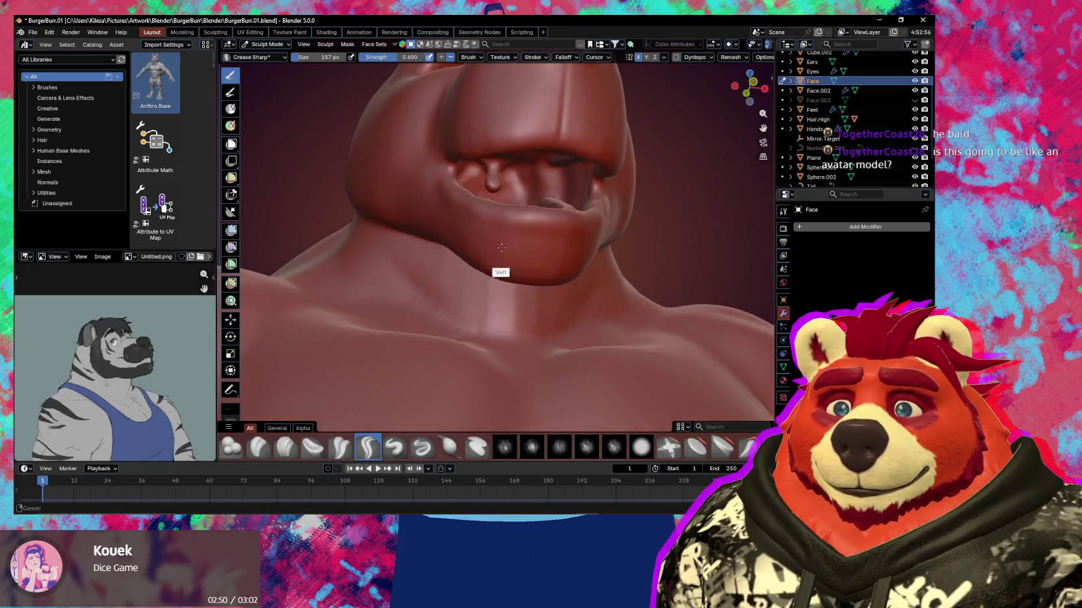
Carve a sharp crease along the underside of the jaw and soften part of it
scroll(495, 260, "up", 3)
mouse_move(507, 234)
middle_mouse_down()
mouse_move(500, 249)
mouse_move(513, 235)
mouse_move(522, 266)
middle_mouse_up()
middle_click_drag(495, 281, 494, 279)
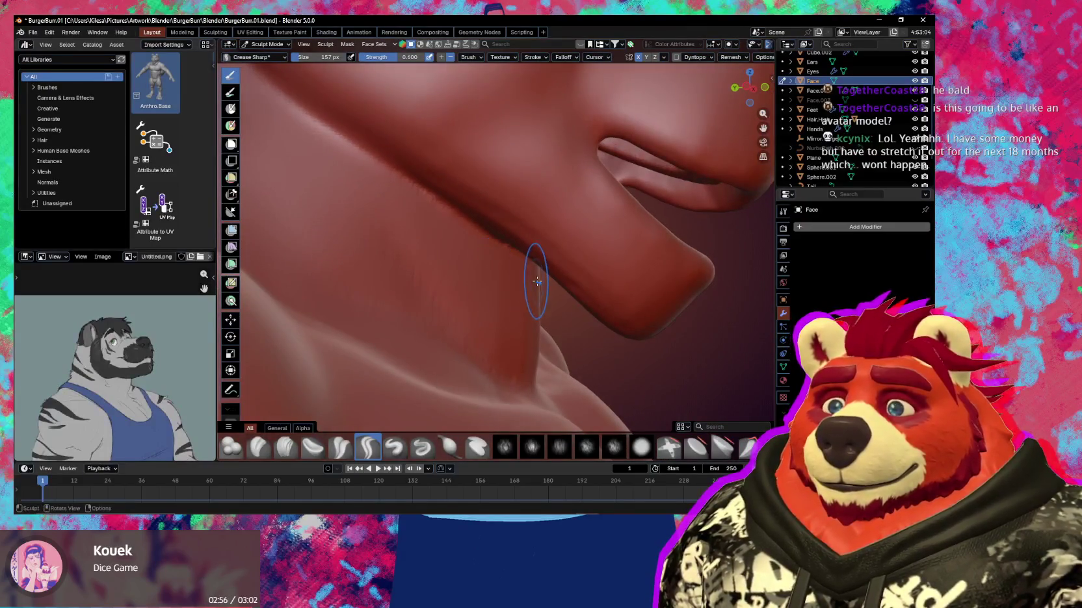
middle_click_drag(476, 234, 454, 229)
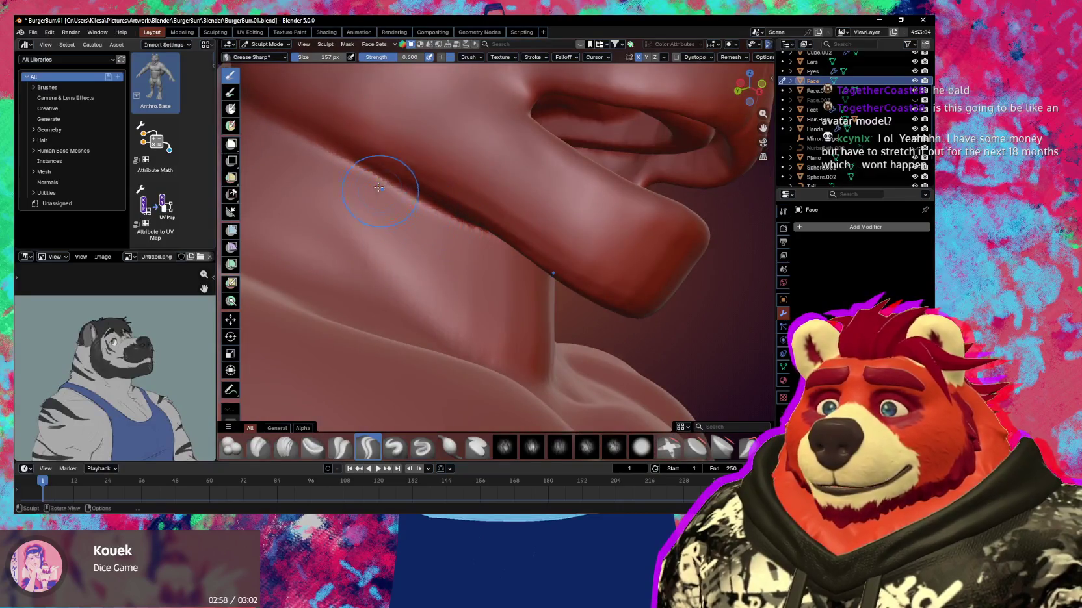
left_click_drag(320, 154, 423, 211)
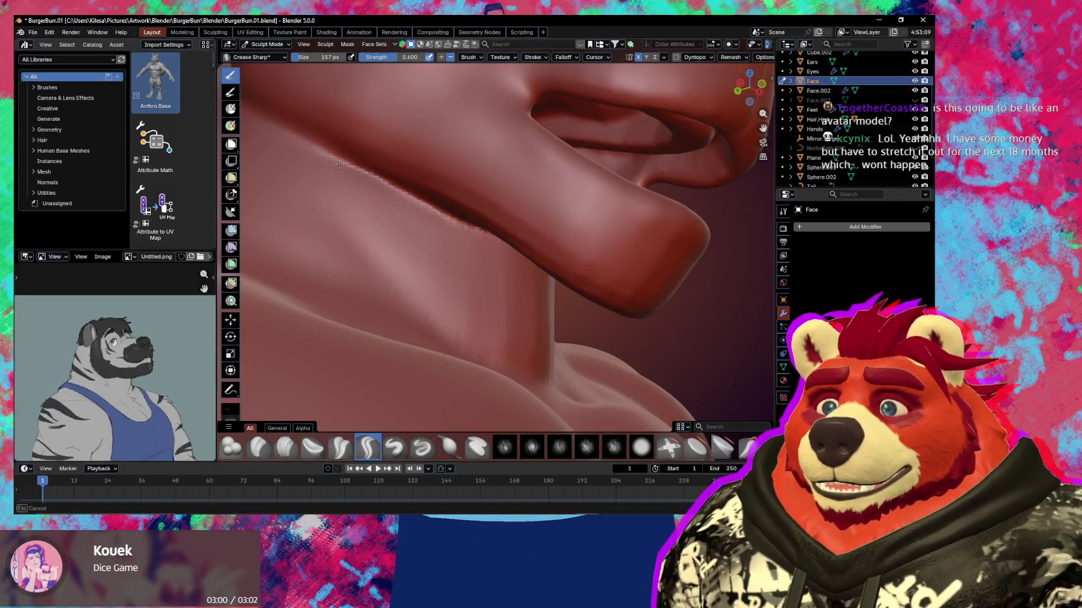
middle_click_drag(371, 200, 335, 156)
left_click_drag(324, 149, 449, 236)
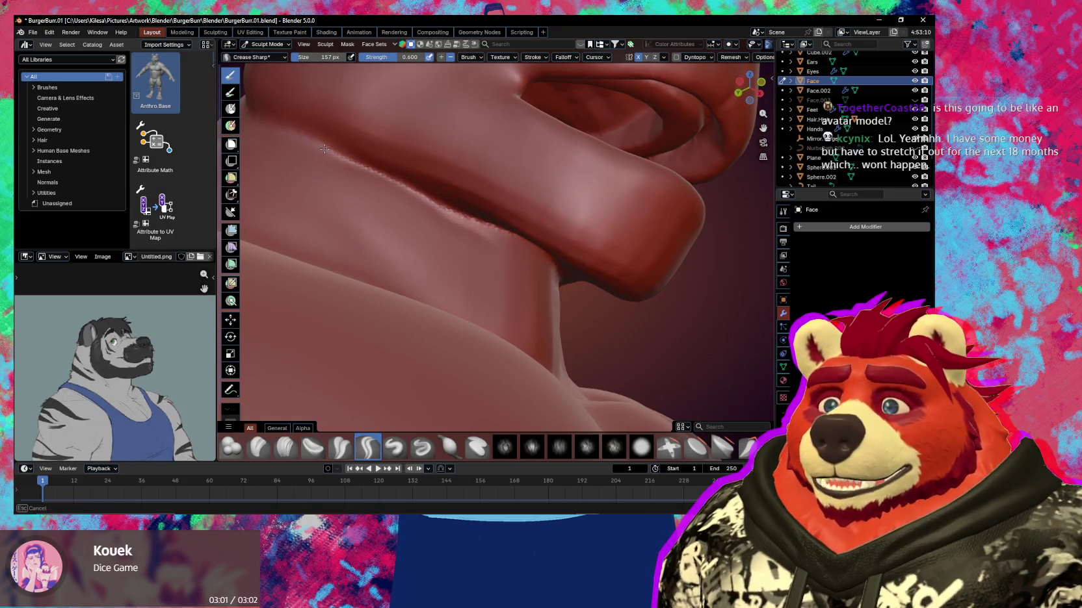
key("ctrl")
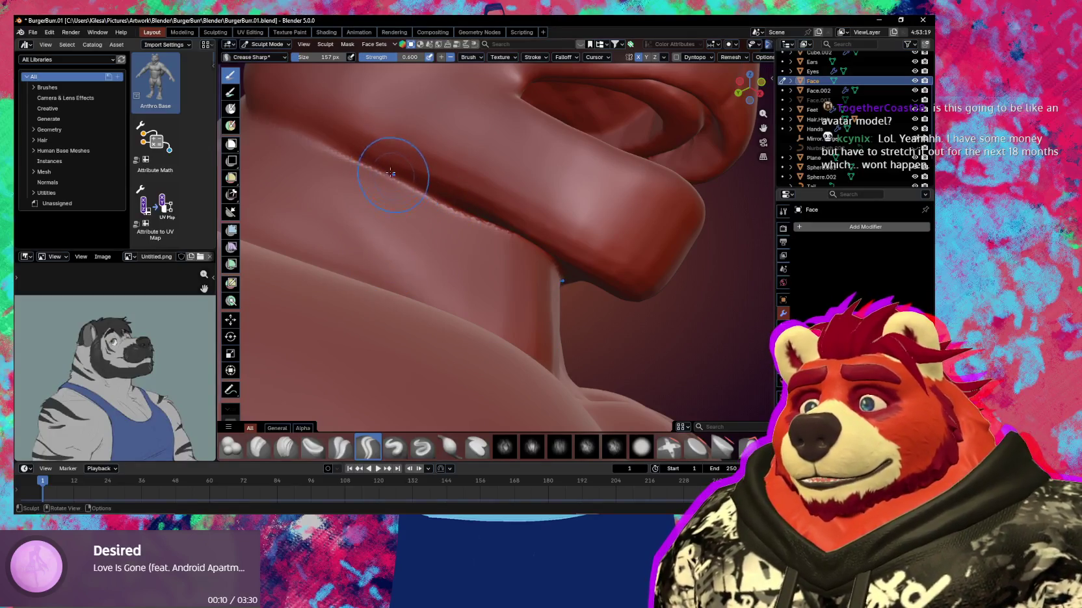
left_click_drag(372, 169, 350, 156, "shift")
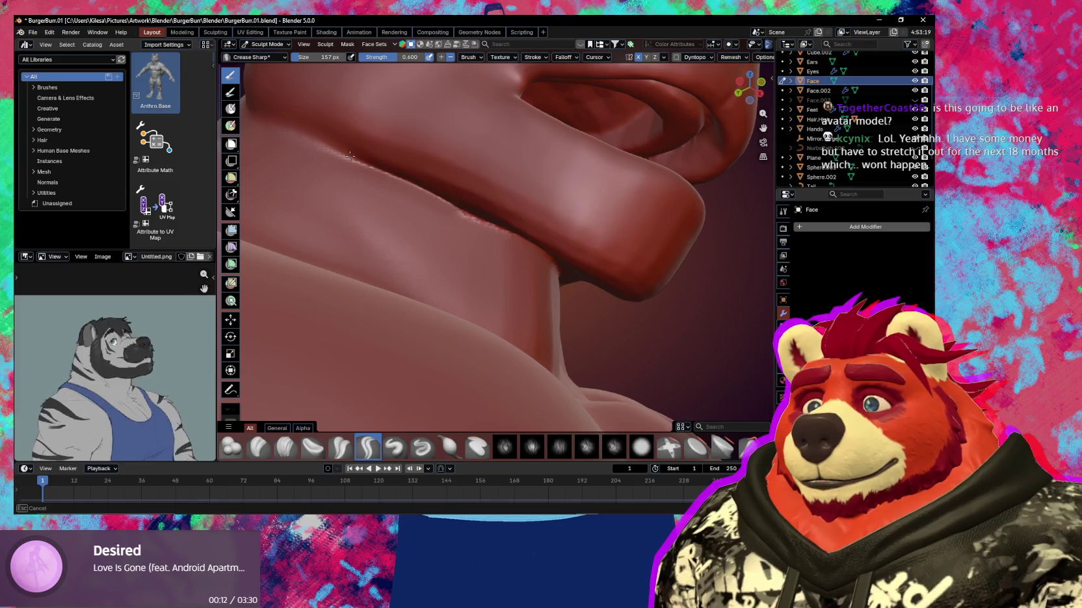
Move to a view below the jaw and enlarge the brush to 333 px
middle_click_drag(349, 156, 471, 189)
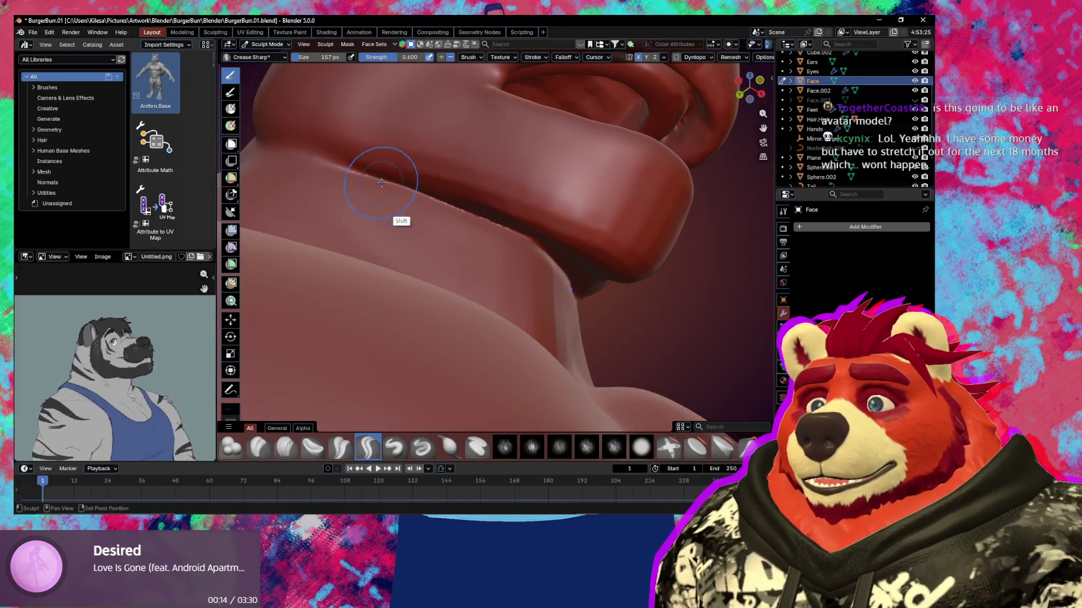
mouse_move(514, 242)
middle_mouse_down()
mouse_move(558, 298)
mouse_move(530, 254)
mouse_move(544, 320)
middle_mouse_up()
key("f")
left_click(558, 298)
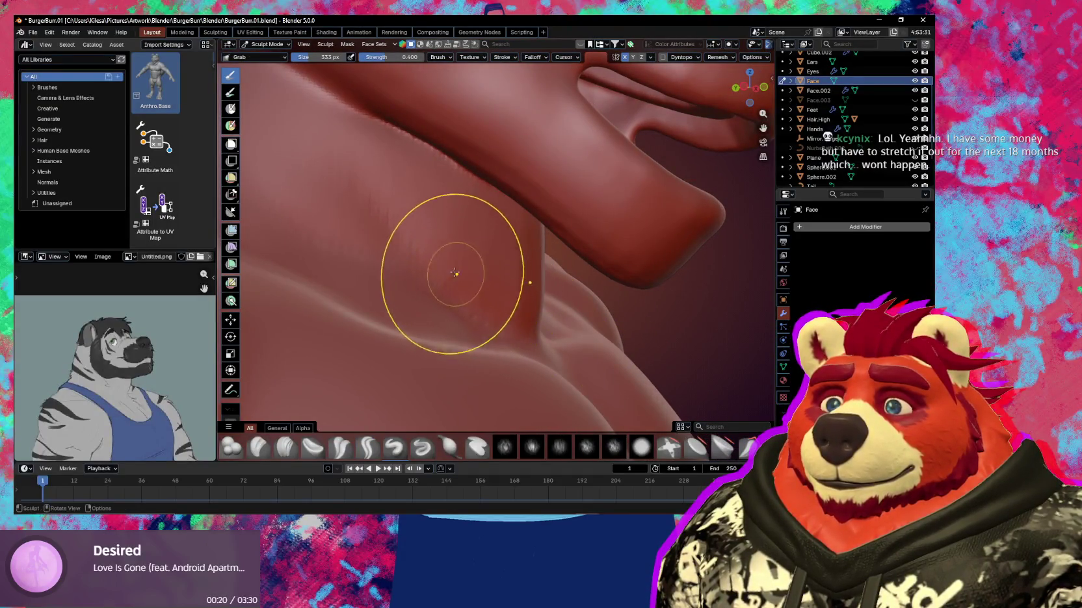
Resize the brush over the throat from 475 px to 408 px, ending with Draw at 224 px
middle_click_drag(410, 240, 404, 234, "shift")
mouse_move(520, 278)
middle_mouse_down()
mouse_move(526, 302)
mouse_move(495, 314)
mouse_move(520, 319)
mouse_move(533, 295)
mouse_move(520, 271)
middle_mouse_up()
key("f")
left_click(567, 338)
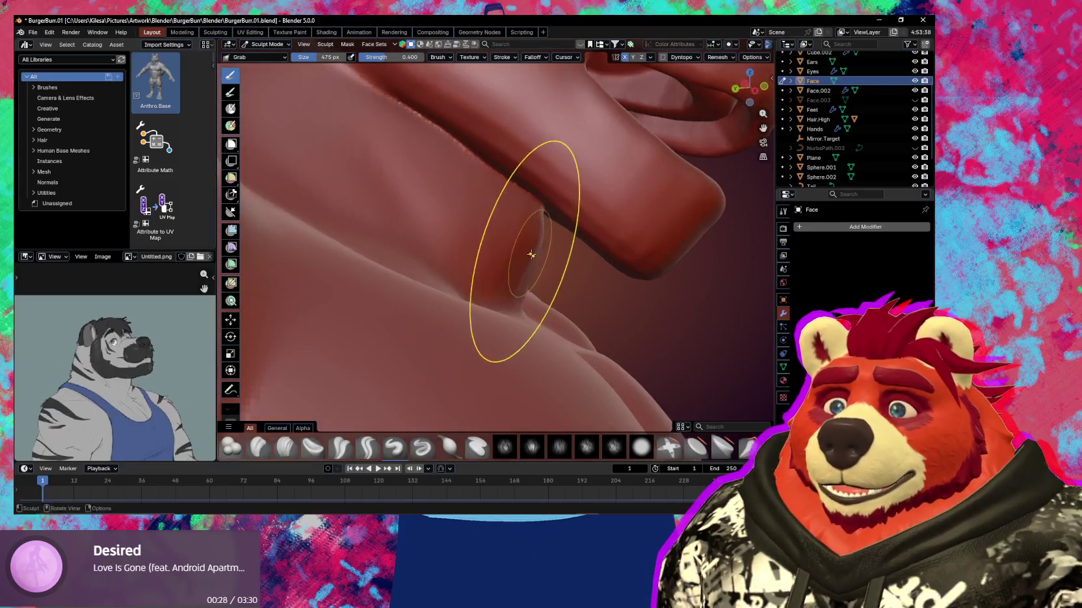
key("f")
left_click(505, 265)
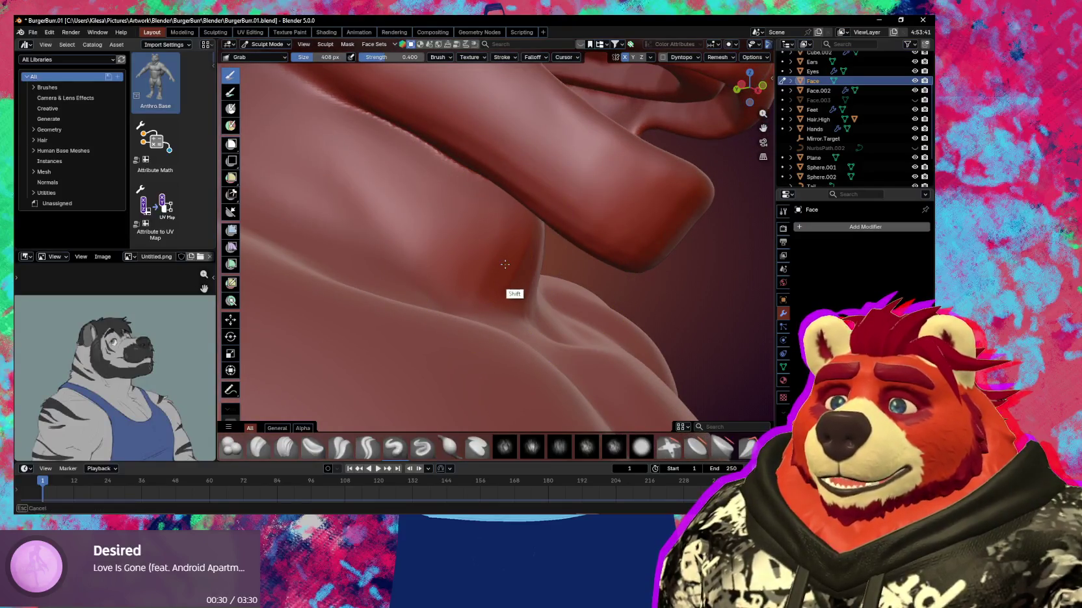
mouse_move(504, 264)
middle_mouse_down()
mouse_move(488, 265)
mouse_move(521, 244)
mouse_move(533, 218)
mouse_move(577, 284)
middle_mouse_up()
key("f")
left_click(513, 245)
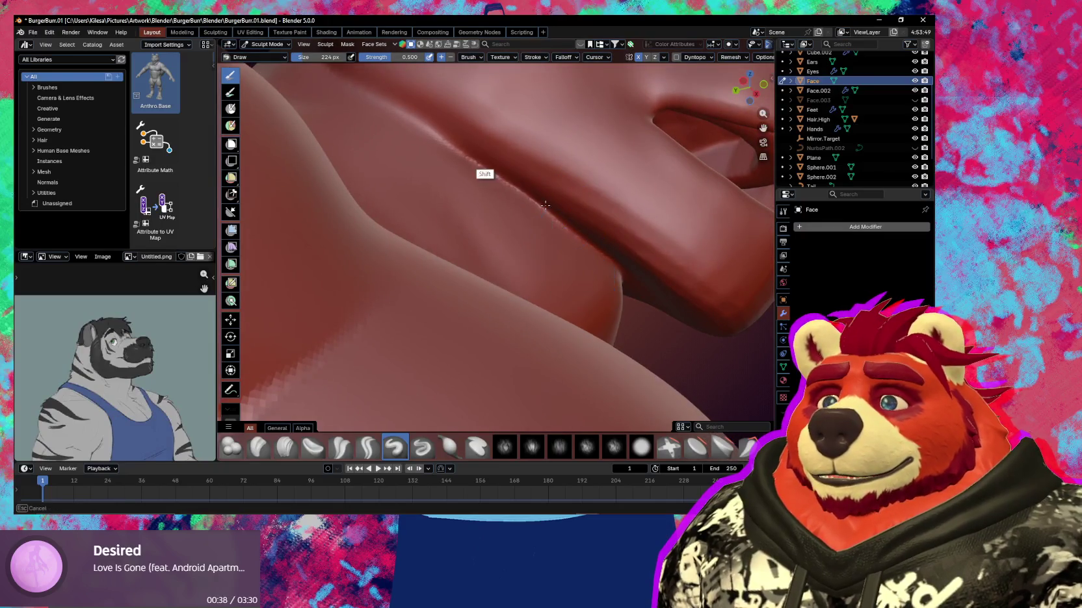
Fill out the lower lip and chin with Draw, shrink it to 150 px, then build up the throat
middle_click_drag(591, 238, 572, 229, "shift")
mouse_move(628, 290)
middle_mouse_down("shift")
mouse_move(539, 222)
mouse_move(518, 221)
middle_mouse_up("shift")
mouse_move(566, 254)
middle_mouse_down("shift")
mouse_move(539, 220)
mouse_move(520, 260)
mouse_move(483, 277)
middle_mouse_up("shift")
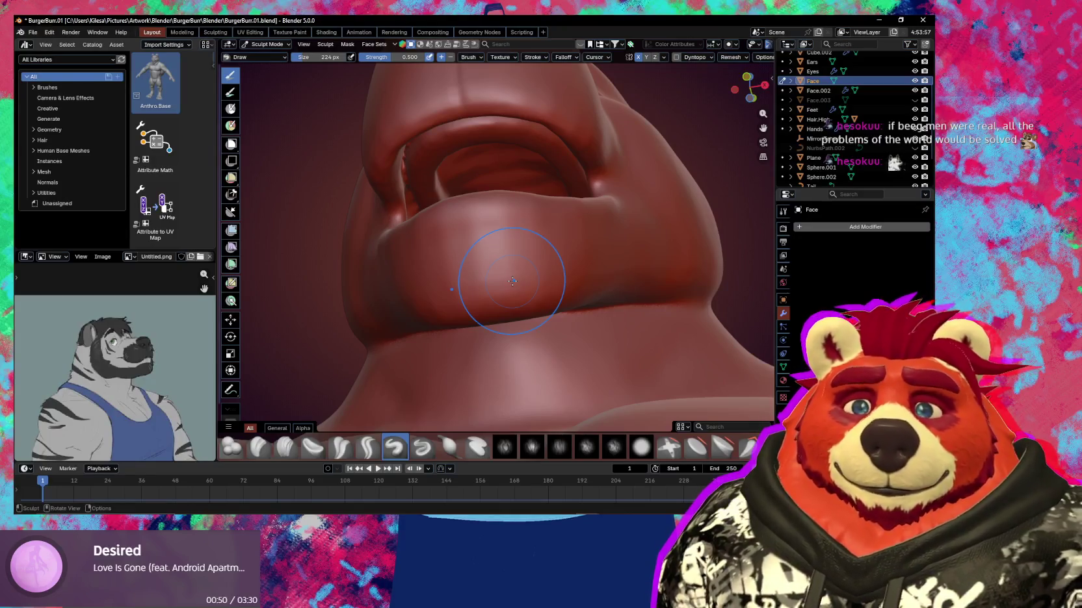
mouse_move(498, 289)
middle_mouse_down()
mouse_move(501, 308)
mouse_move(551, 268)
middle_mouse_up()
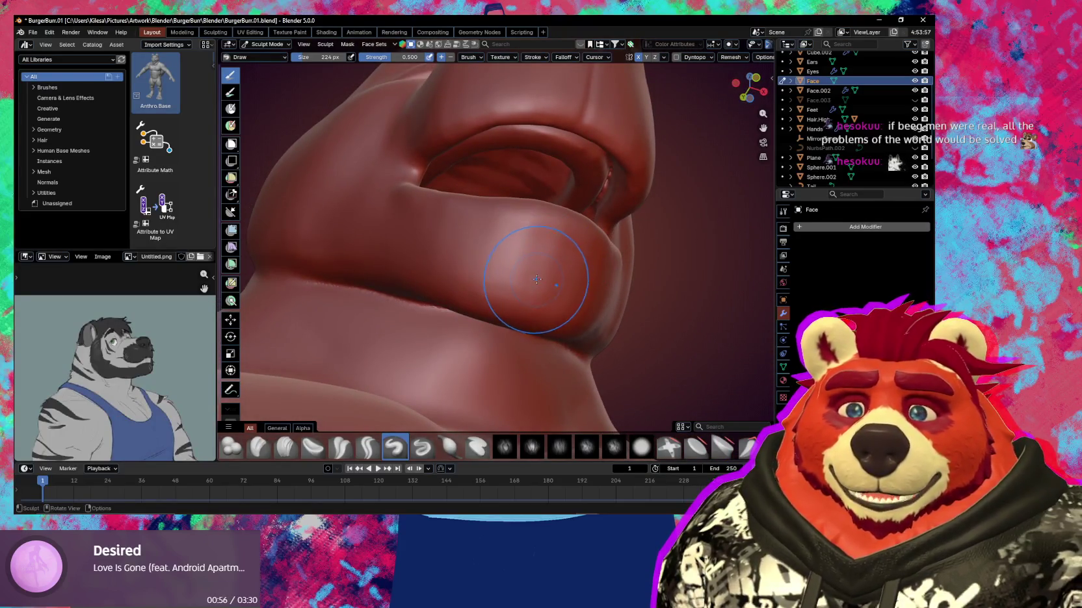
mouse_move(524, 278)
middle_mouse_down()
mouse_move(465, 296)
mouse_move(520, 303)
mouse_move(536, 267)
mouse_move(484, 314)
mouse_move(513, 323)
mouse_move(459, 312)
mouse_move(483, 338)
mouse_move(471, 293)
middle_mouse_up()
key("f")
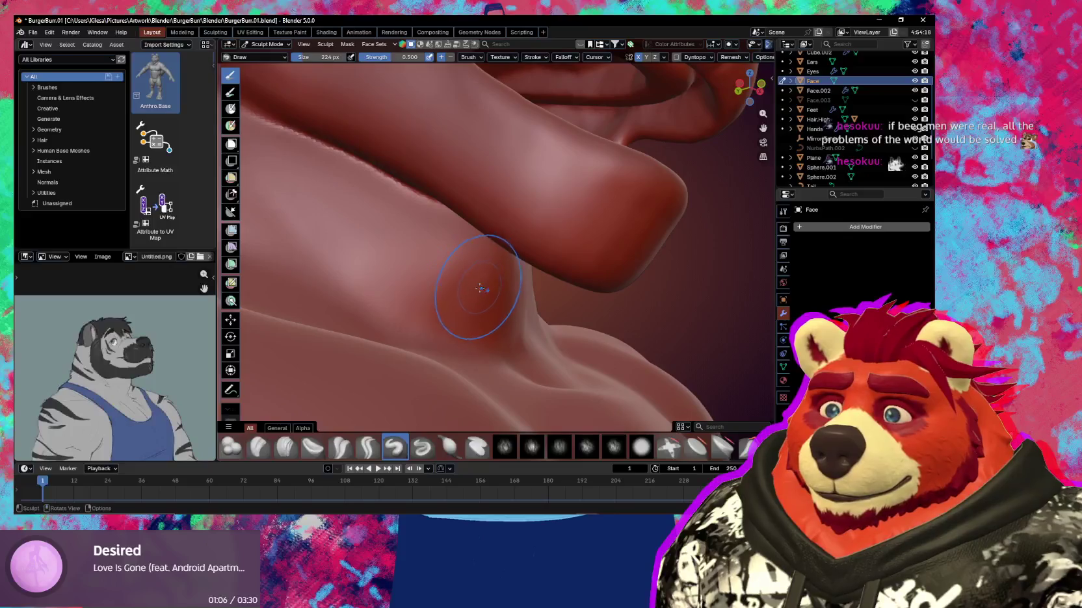
left_click(474, 262)
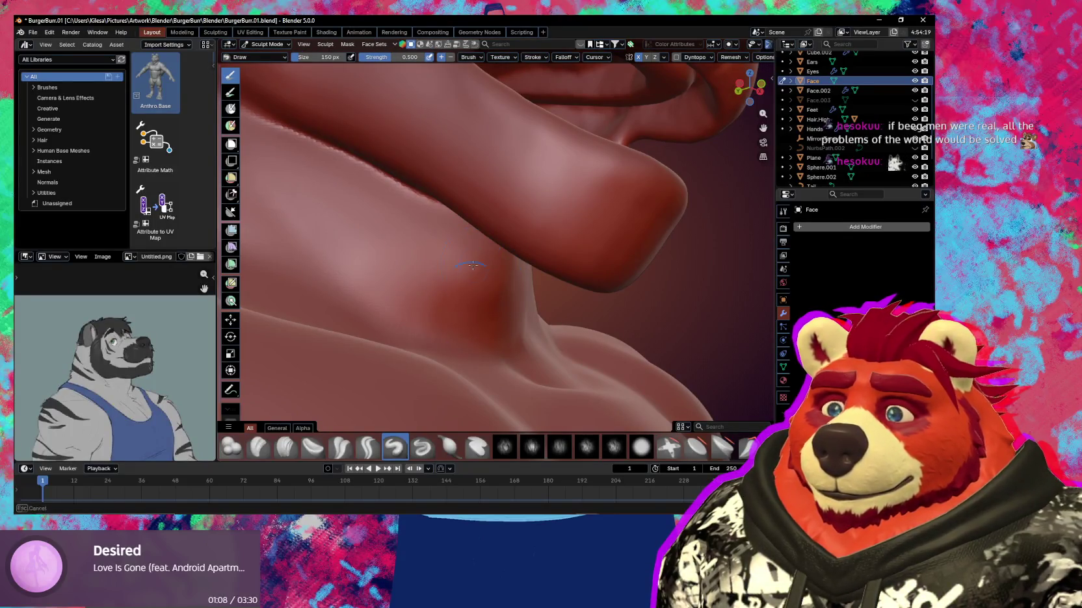
middle_click_drag(437, 289, 370, 228)
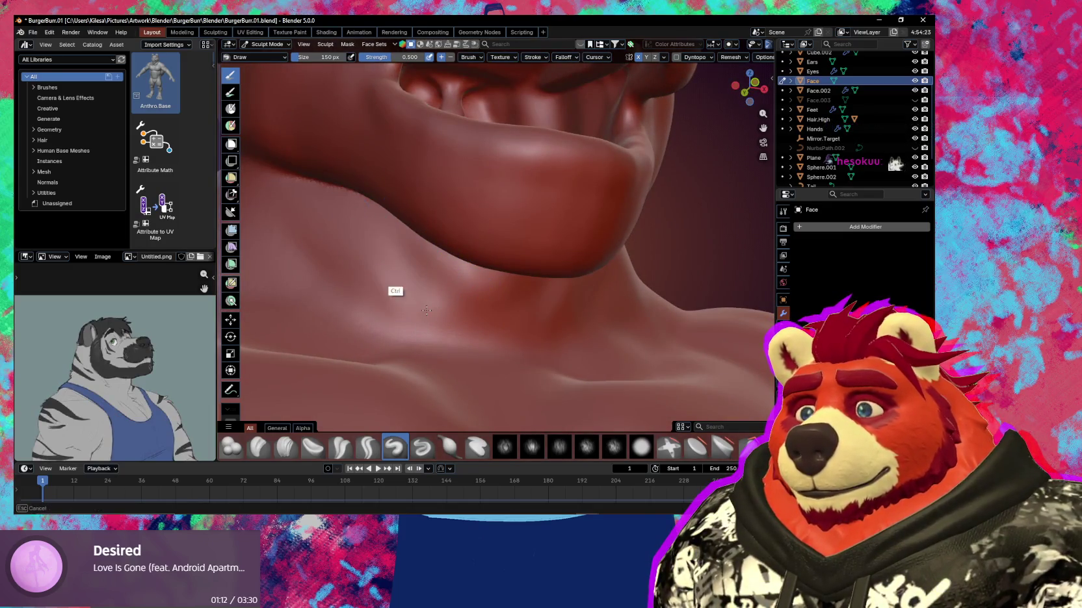
mouse_move(404, 256)
middle_mouse_down("ctrl")
mouse_move(397, 312)
mouse_move(457, 318)
mouse_move(461, 229)
mouse_move(415, 355)
mouse_move(507, 337)
middle_mouse_up("ctrl")
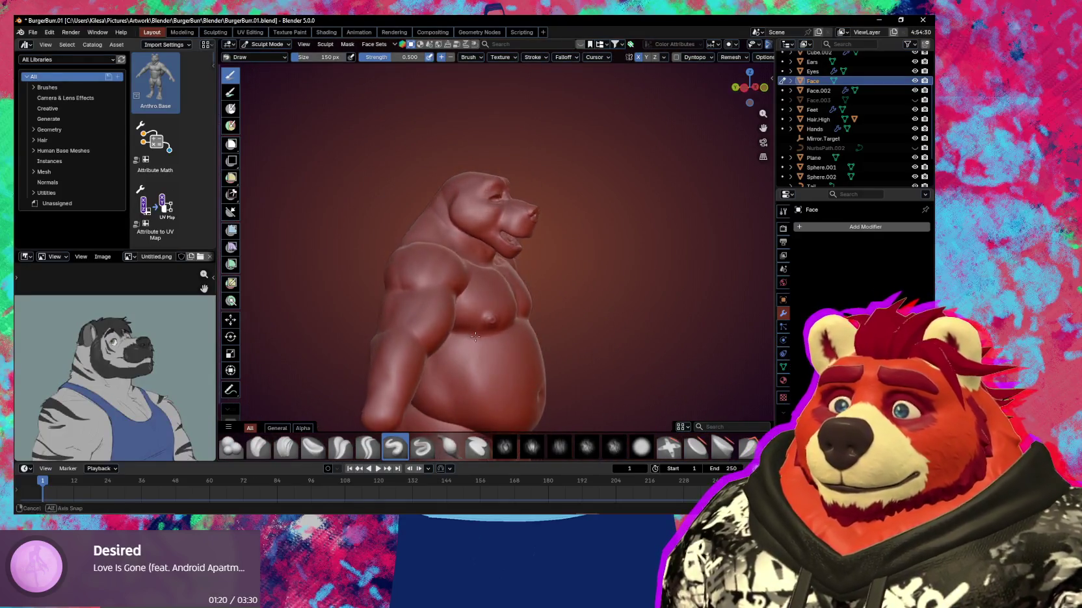
Inspect the belly and thighs from the rear, then crease under the buttock with Crease Sharp
mouse_move(506, 338)
middle_mouse_down()
mouse_move(363, 324)
mouse_move(536, 274)
mouse_move(462, 304)
mouse_move(498, 291)
mouse_move(473, 345)
mouse_move(455, 292)
middle_mouse_up()
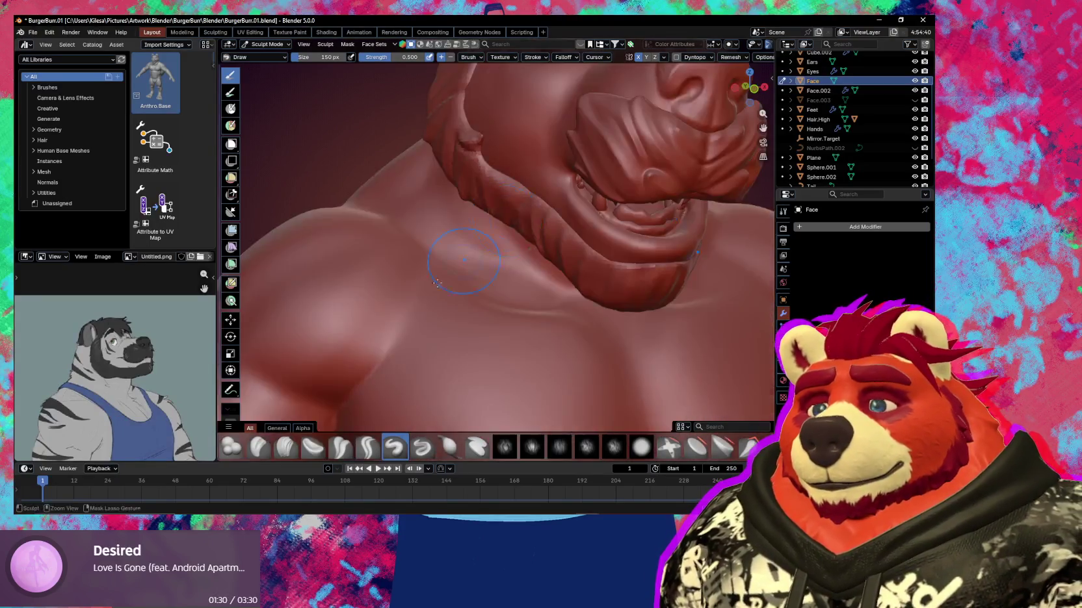
scroll(439, 355, "down", 4)
mouse_move(452, 342)
middle_mouse_down("shift")
mouse_move(458, 241)
mouse_move(451, 272)
mouse_move(485, 234)
mouse_move(477, 254)
mouse_move(448, 249)
mouse_move(445, 231)
middle_mouse_up("shift")
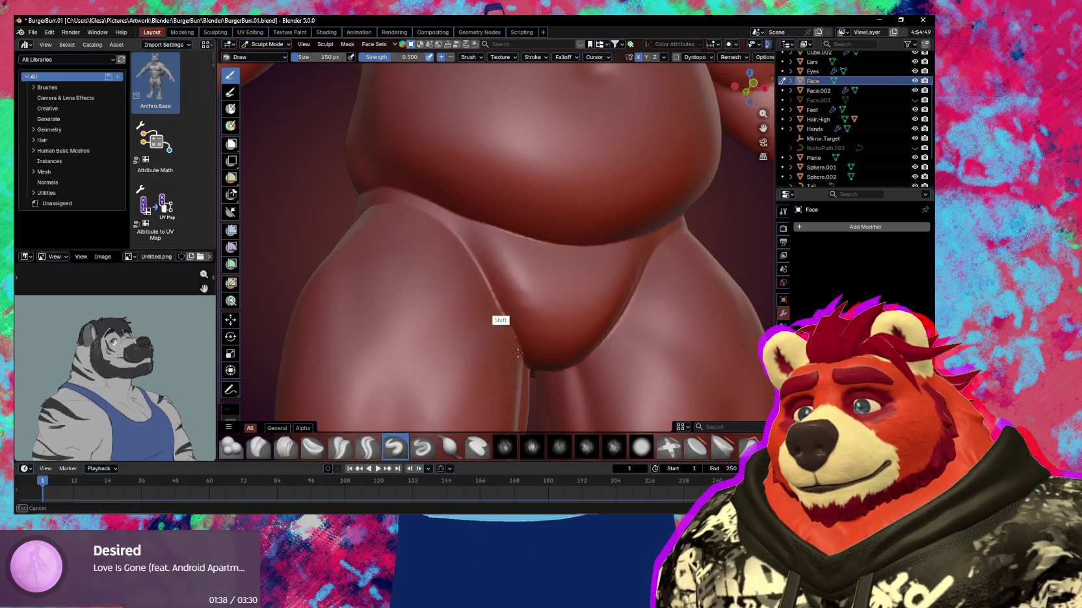
mouse_move(543, 217)
middle_mouse_down()
mouse_move(523, 246)
mouse_move(552, 247)
middle_mouse_up()
mouse_move(503, 214)
middle_mouse_down()
mouse_move(544, 230)
mouse_move(494, 255)
middle_mouse_up()
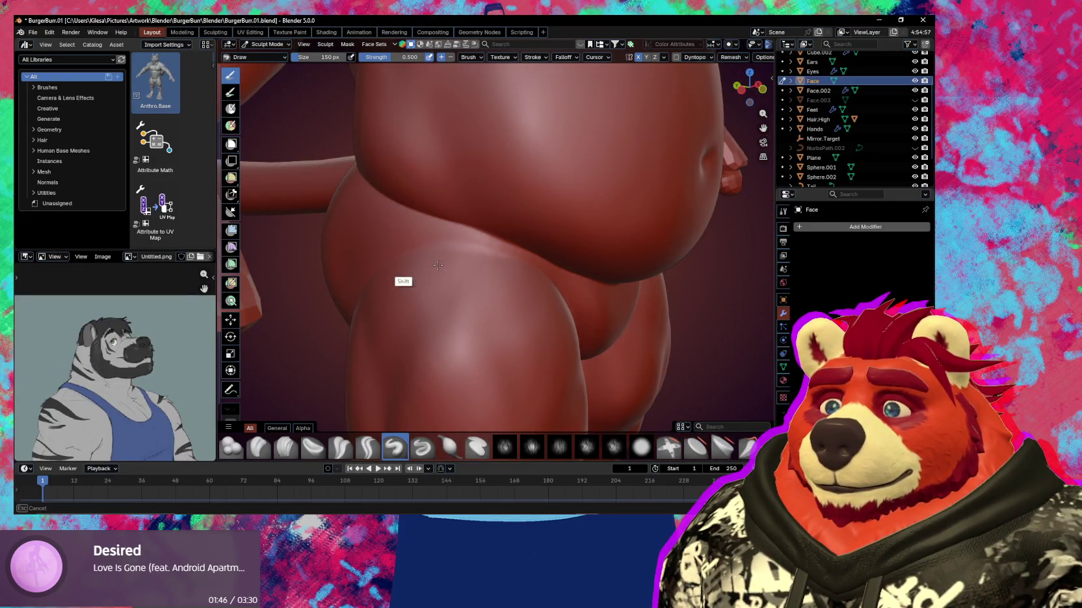
mouse_move(438, 265)
middle_mouse_down()
mouse_move(446, 239)
mouse_move(518, 256)
mouse_move(510, 251)
middle_mouse_up()
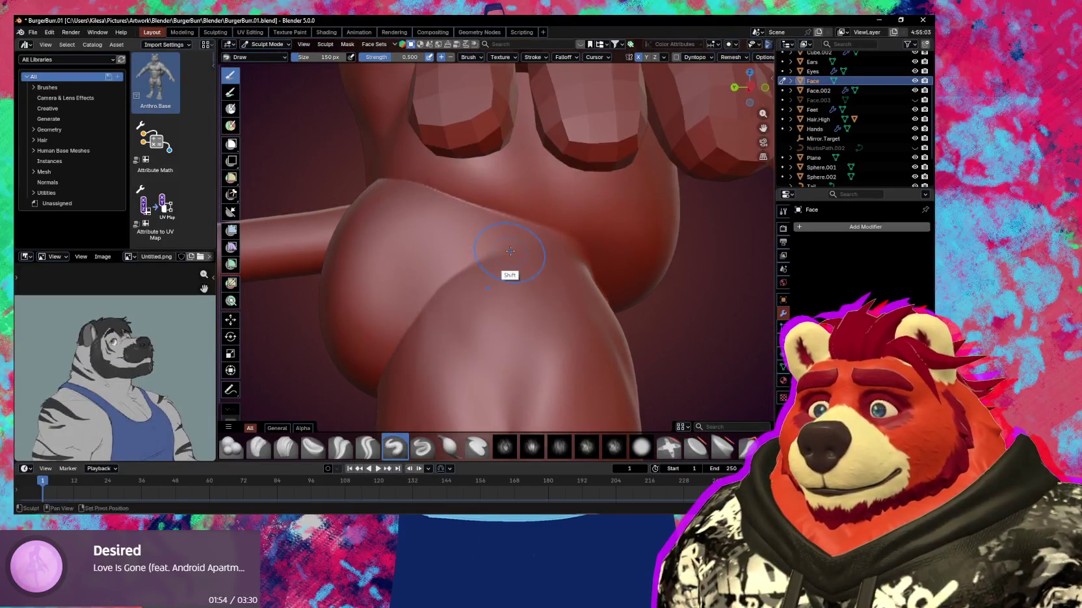
middle_click_drag(420, 300, 478, 264, "shift")
mouse_move(442, 303)
middle_mouse_down()
mouse_move(478, 248)
mouse_move(520, 251)
mouse_move(488, 314)
mouse_move(513, 311)
mouse_move(470, 302)
mouse_move(490, 285)
mouse_move(510, 329)
mouse_move(480, 284)
middle_mouse_up()
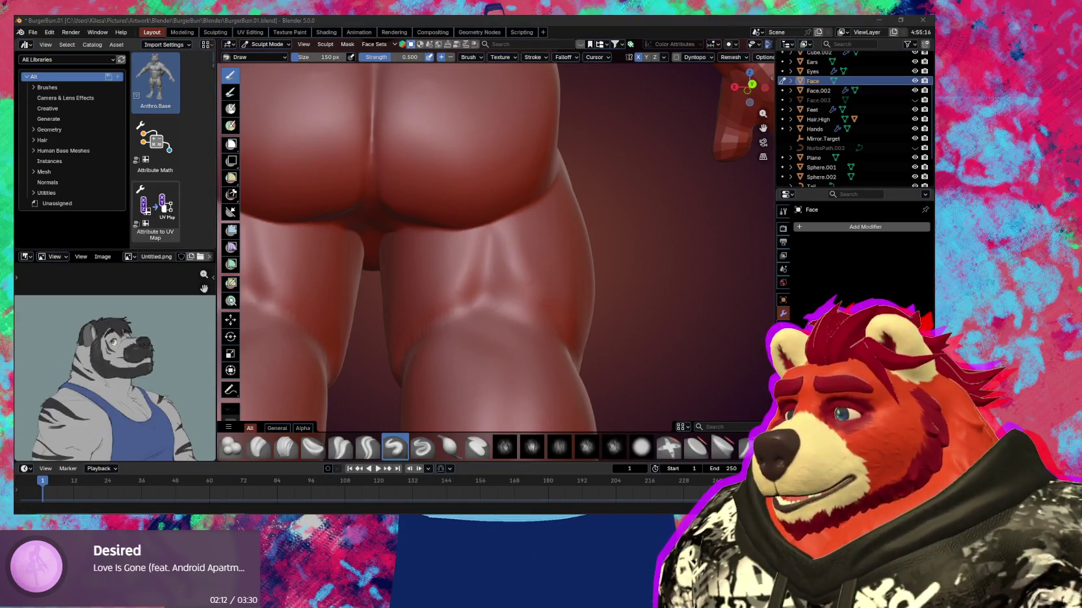
middle_click_drag(473, 265, 484, 249)
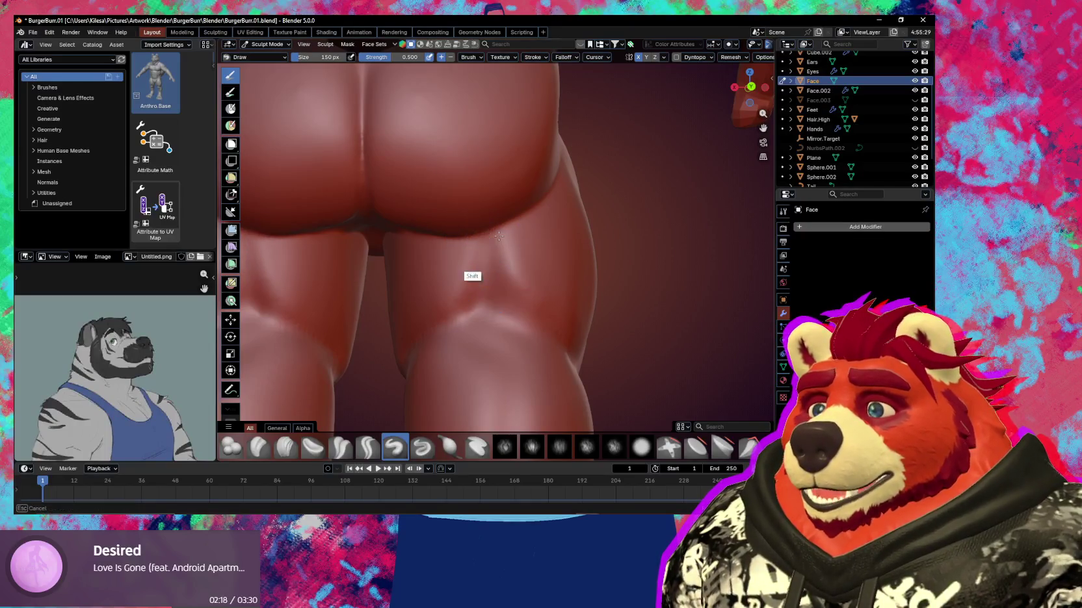
key("shift+c")
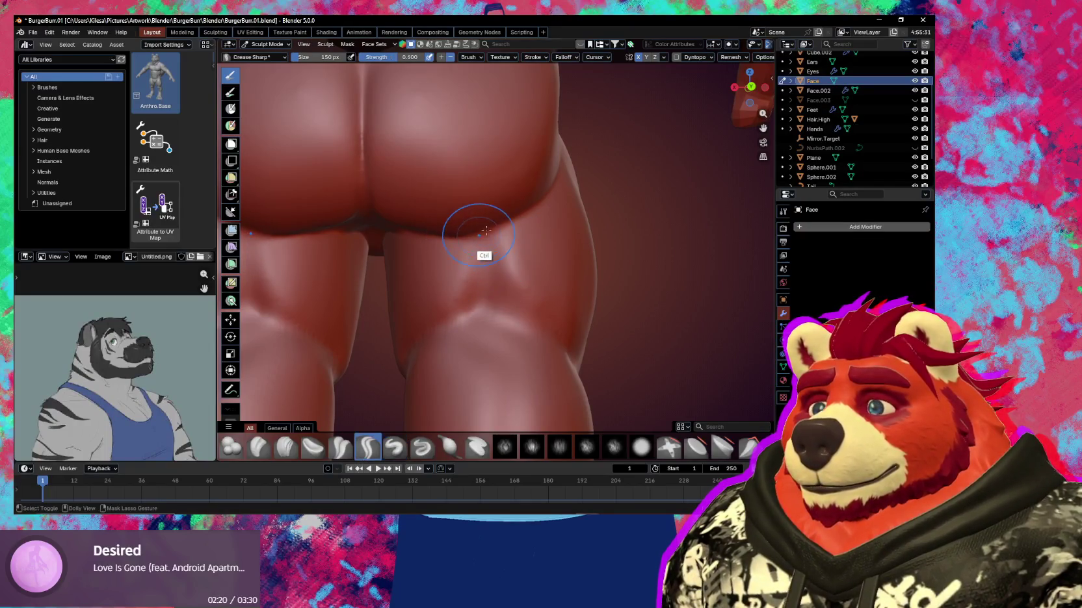
mouse_move(449, 242)
left_mouse_down()
mouse_move(483, 213)
mouse_move(524, 207)
left_mouse_up()
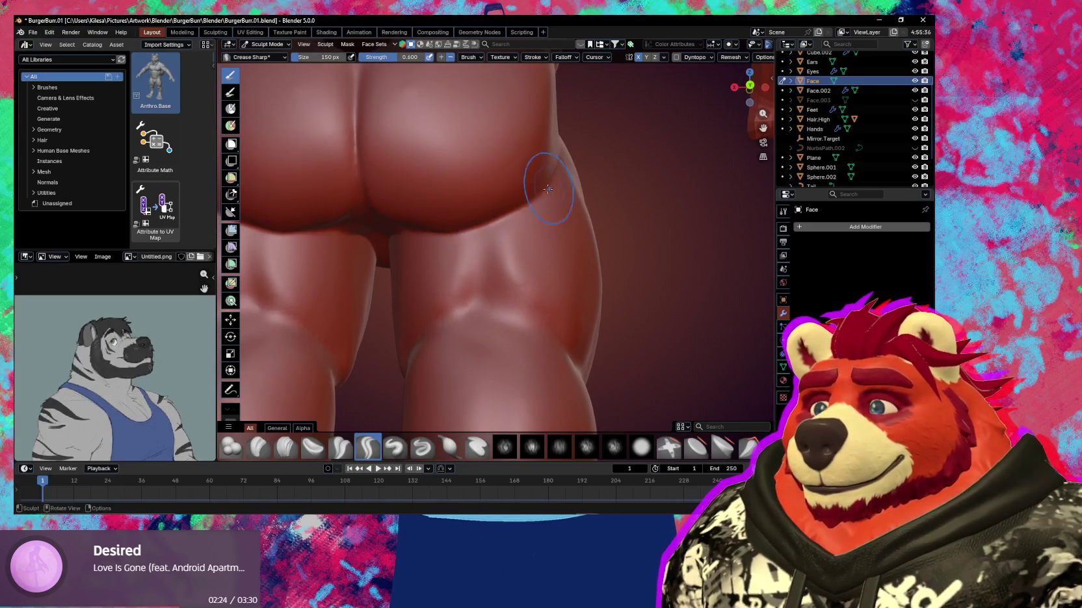
mouse_move(535, 208)
middle_mouse_down()
mouse_move(447, 218)
mouse_move(458, 241)
mouse_move(422, 232)
mouse_move(386, 244)
middle_mouse_up()
Enlarge the Crease Sharp brush to 241 px for the buttocks and thighs
key("f")
left_click(438, 242)
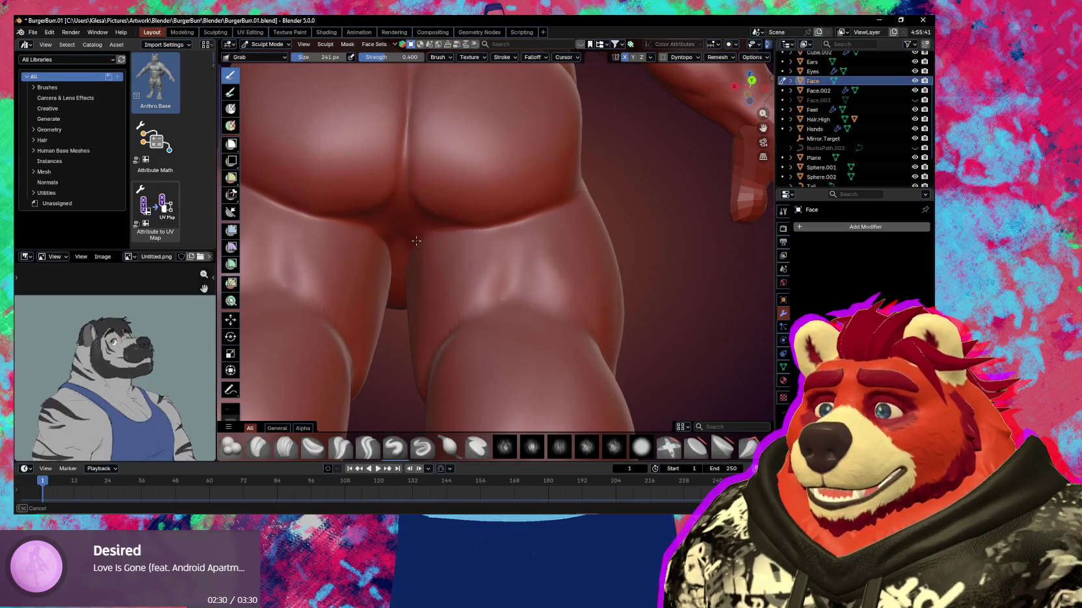
key("shift")
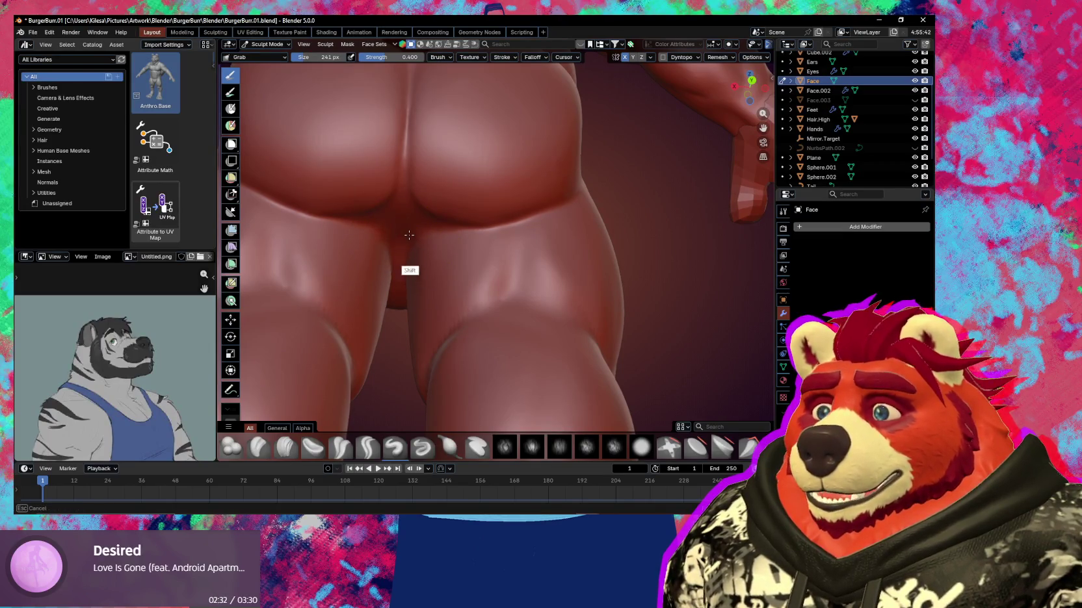
middle_click_drag(410, 249, 442, 250)
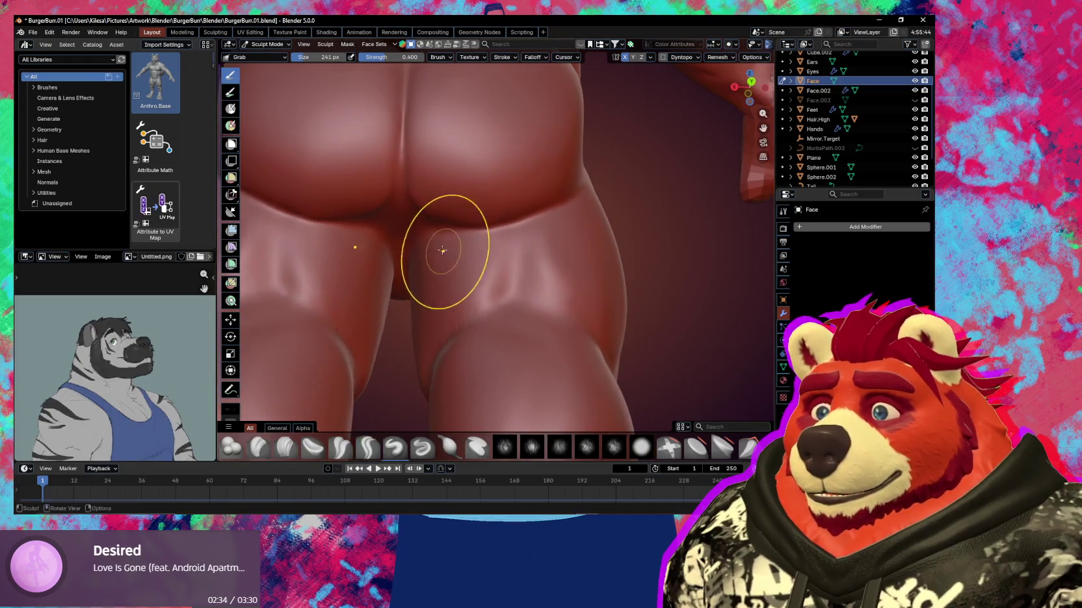
left_click(442, 250)
key("shift+c")
Carve a crease under the buttocks and smooth it along the inner thigh crease
left_click_drag(402, 194, 416, 225)
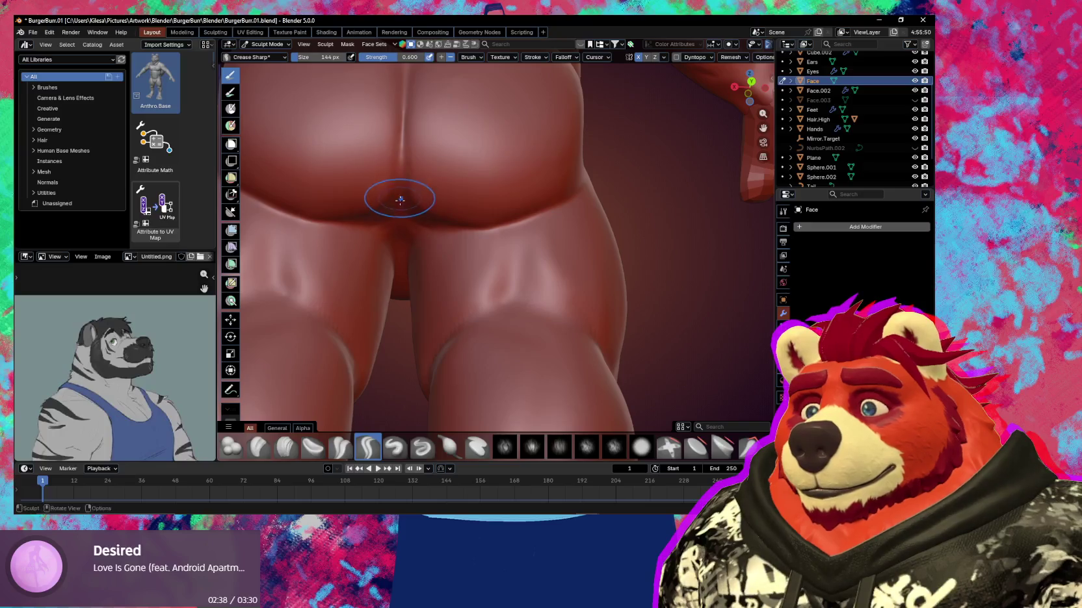
mouse_move(405, 189)
left_mouse_down("shift")
mouse_move(424, 219)
mouse_move(561, 284)
left_mouse_up("shift")
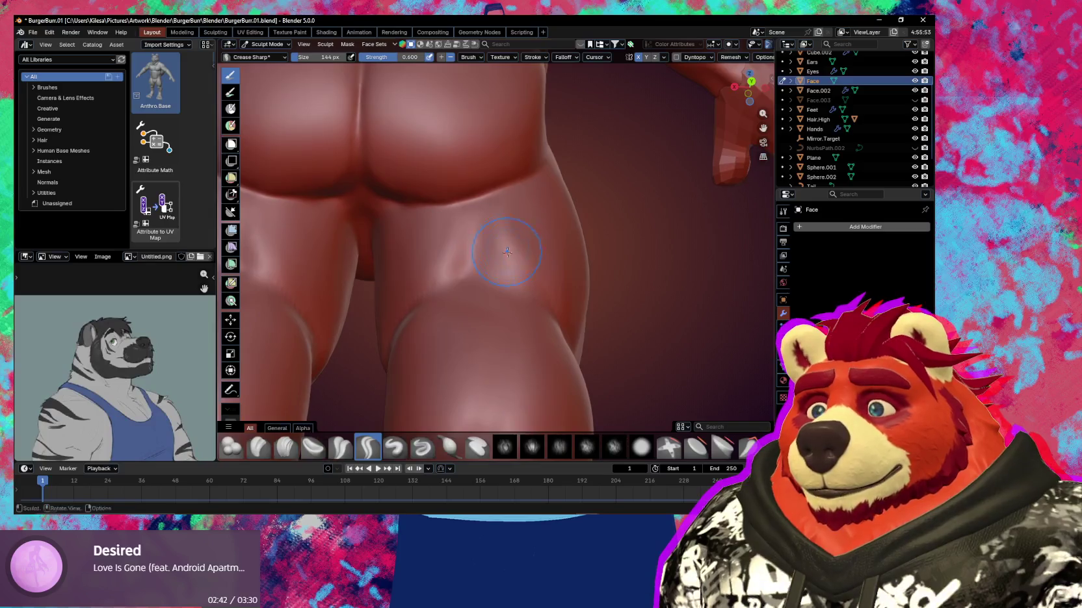
middle_click_drag(561, 285, 394, 201)
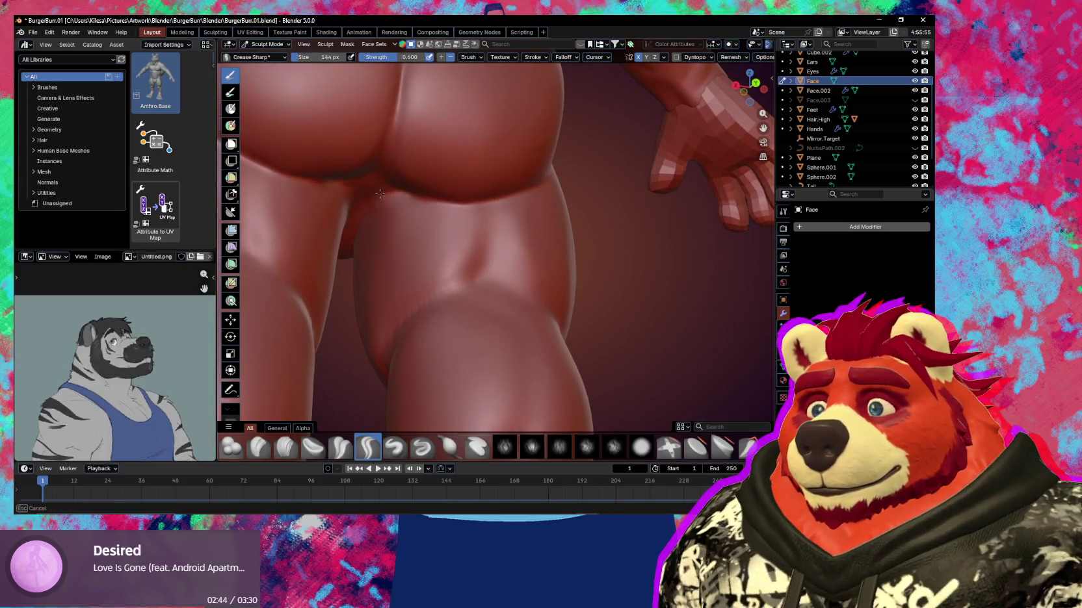
mouse_move(491, 194)
middle_mouse_down()
mouse_move(504, 248)
mouse_move(448, 273)
middle_mouse_up()
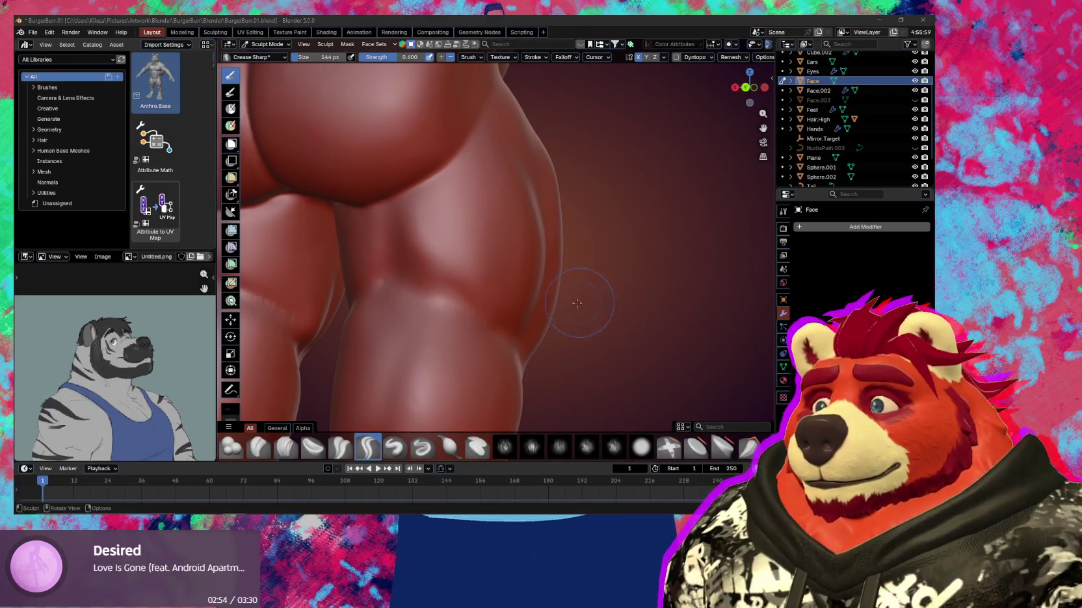
scroll(576, 303, "down", 3)
scroll(541, 309, "down", 3)
mouse_move(540, 309)
middle_mouse_down()
mouse_move(454, 318)
mouse_move(553, 303)
mouse_move(446, 307)
mouse_move(455, 320)
middle_mouse_up()
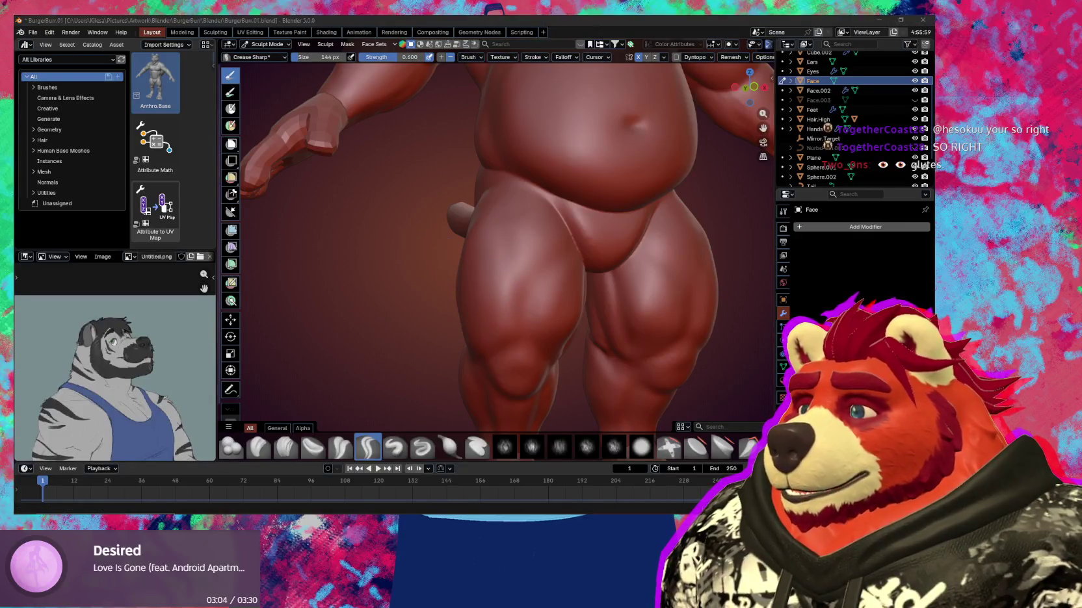
mouse_move(569, 260)
middle_mouse_down()
mouse_move(517, 253)
mouse_move(453, 194)
middle_mouse_up()
Build up the side of the bear's glute with the Draw brush at 109 px
key("x")
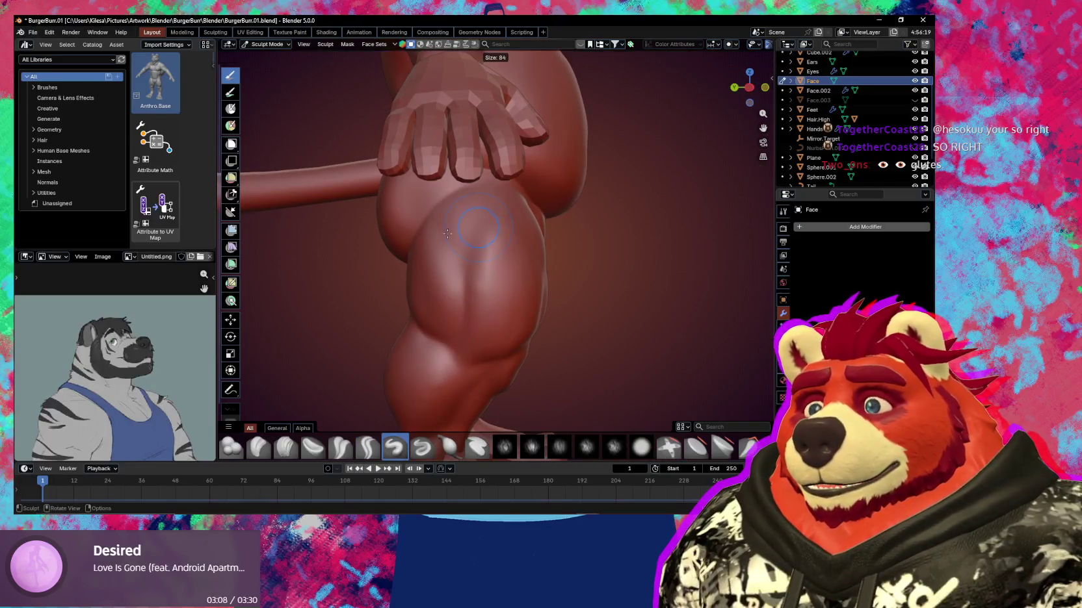
key("f")
left_click(496, 221)
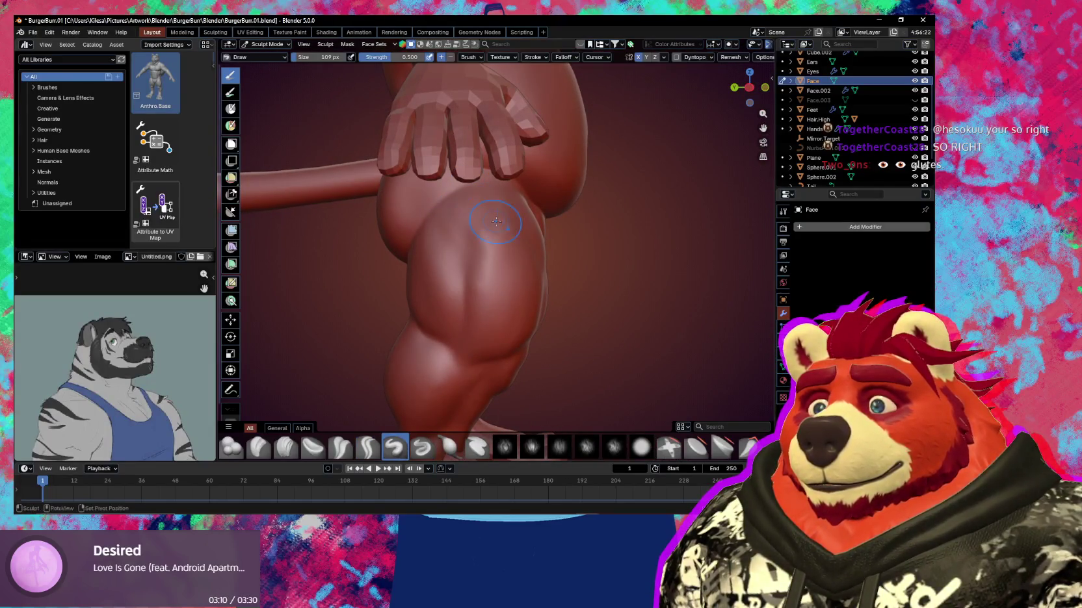
middle_click_drag(487, 205, 485, 224)
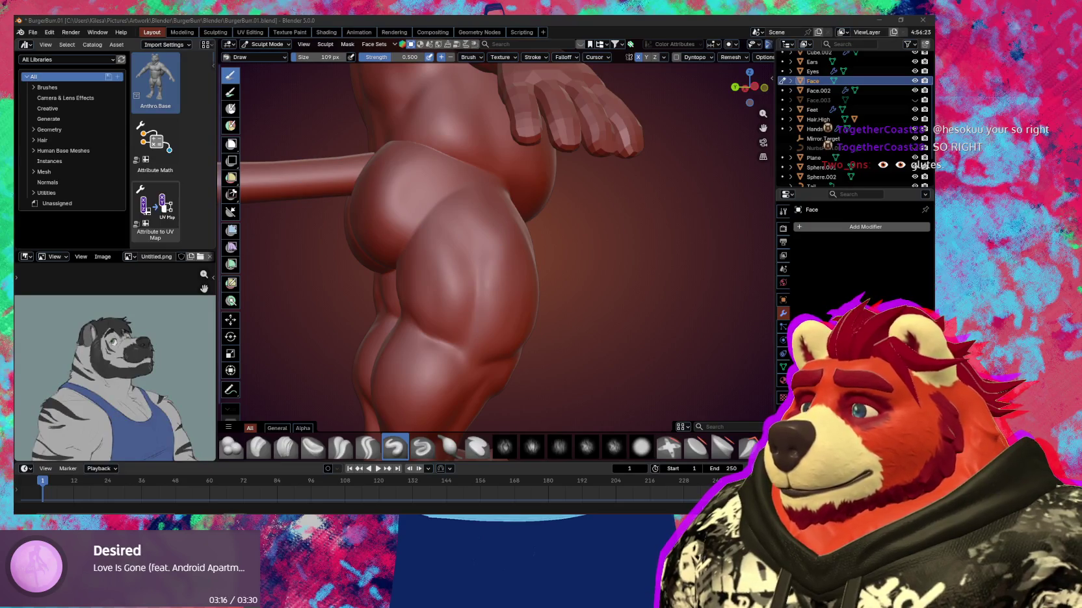
middle_click_drag(442, 208, 455, 202)
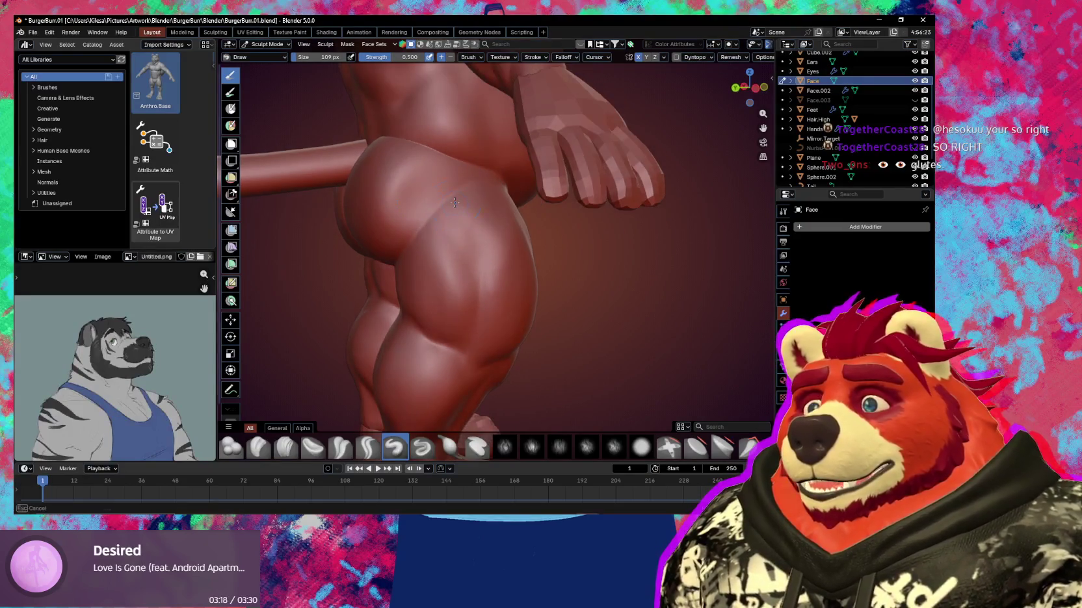
Carve sharp creases along the hip and thigh with Crease Sharp
key("shift+c")
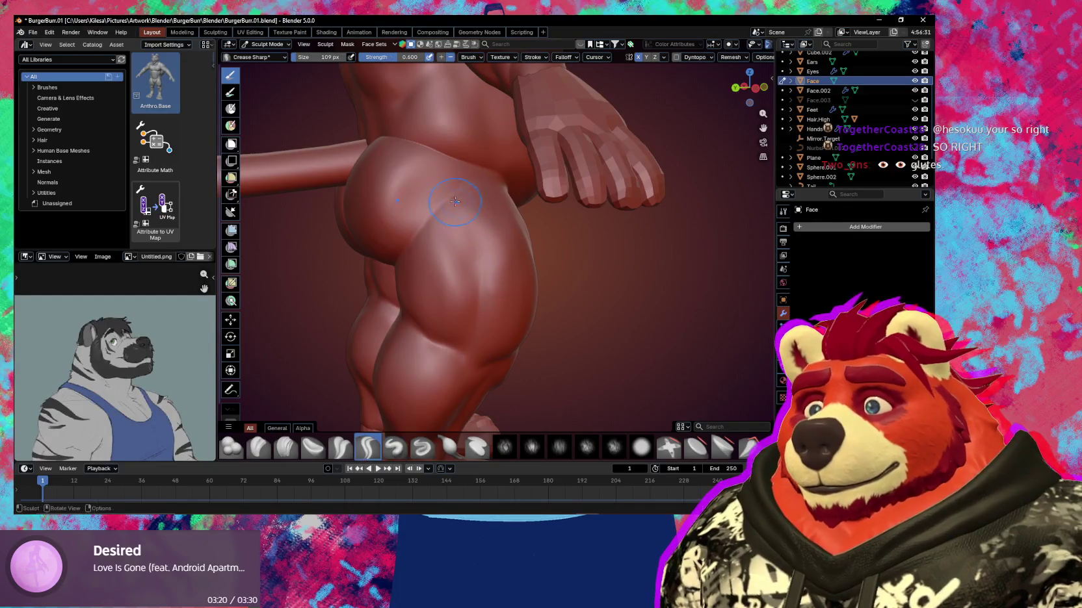
middle_click_drag(485, 286, 463, 209)
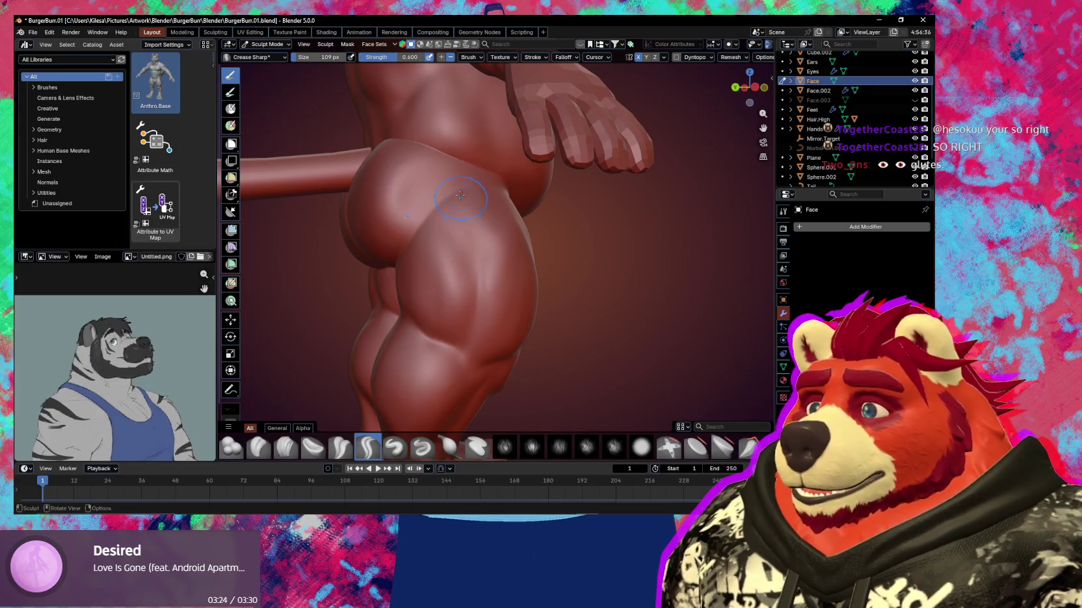
mouse_move(459, 195)
middle_mouse_down()
mouse_move(469, 221)
mouse_move(474, 202)
middle_mouse_up()
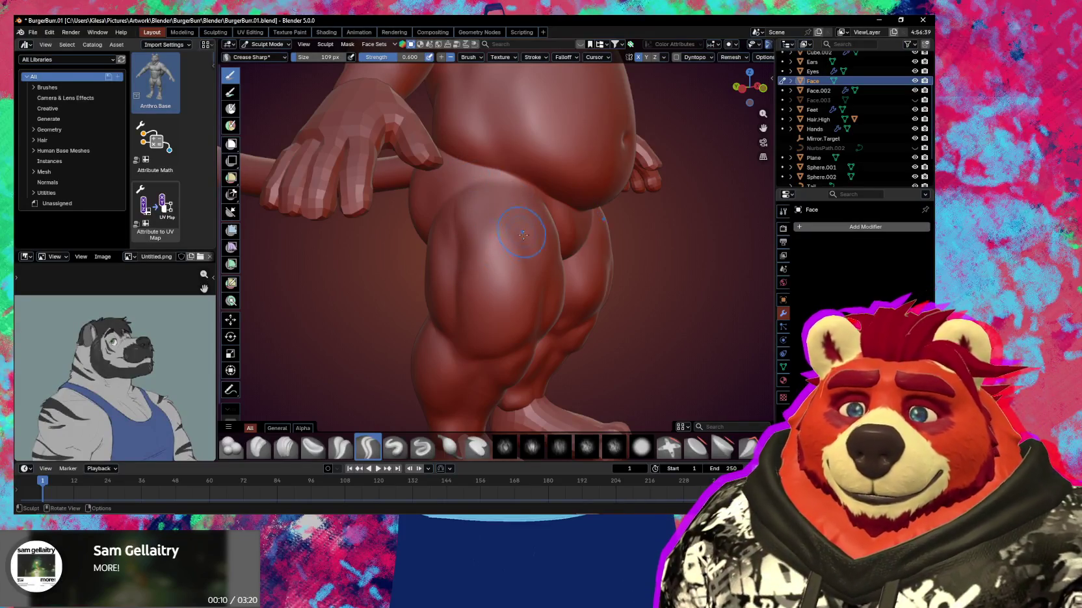
mouse_move(492, 245)
middle_mouse_down()
mouse_move(563, 272)
mouse_move(540, 304)
mouse_move(592, 295)
middle_mouse_up()
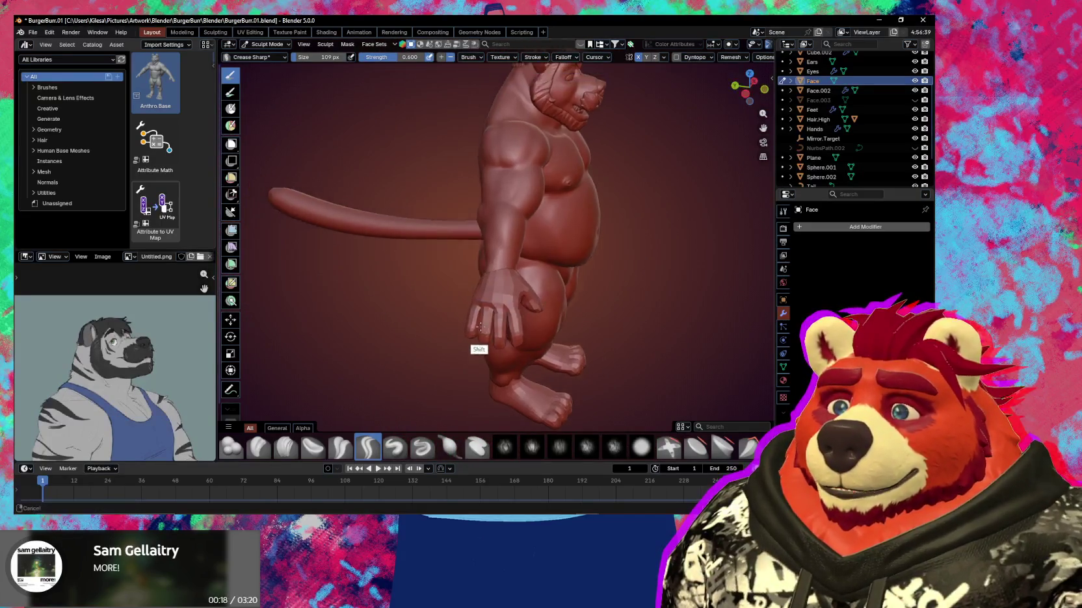
Pinch the calves into sharper muscle forms, then build up the legs with Draw
mouse_move(592, 295)
middle_mouse_down()
mouse_move(495, 307)
mouse_move(550, 286)
mouse_move(522, 281)
middle_mouse_up()
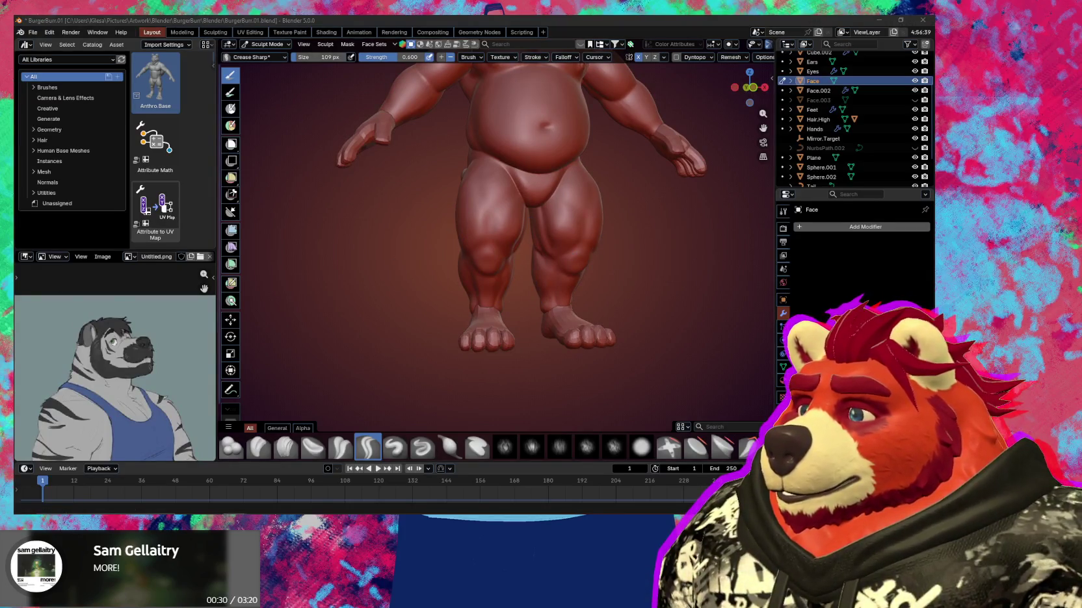
mouse_move(515, 306)
middle_mouse_down("ctrl")
mouse_move(516, 286)
mouse_move(501, 280)
middle_mouse_up("ctrl")
key("p")
left_click_drag(484, 269, 483, 241)
mouse_move(483, 241)
middle_mouse_down()
mouse_move(481, 262)
mouse_move(463, 265)
middle_mouse_up()
key("x")
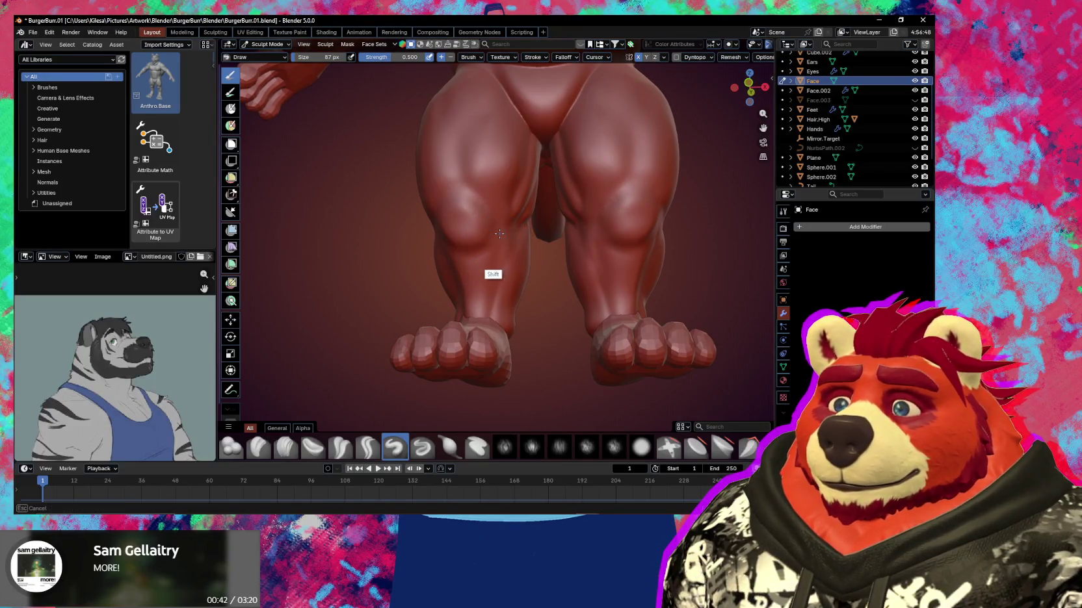
mouse_move(505, 246)
middle_mouse_down()
mouse_move(490, 238)
mouse_move(494, 254)
mouse_move(518, 257)
mouse_move(481, 258)
mouse_move(494, 285)
mouse_move(485, 314)
middle_mouse_up()
Pull the left foot and ankle up and outward with the Grab brush
key("g")
left_click_drag(487, 330, 501, 295)
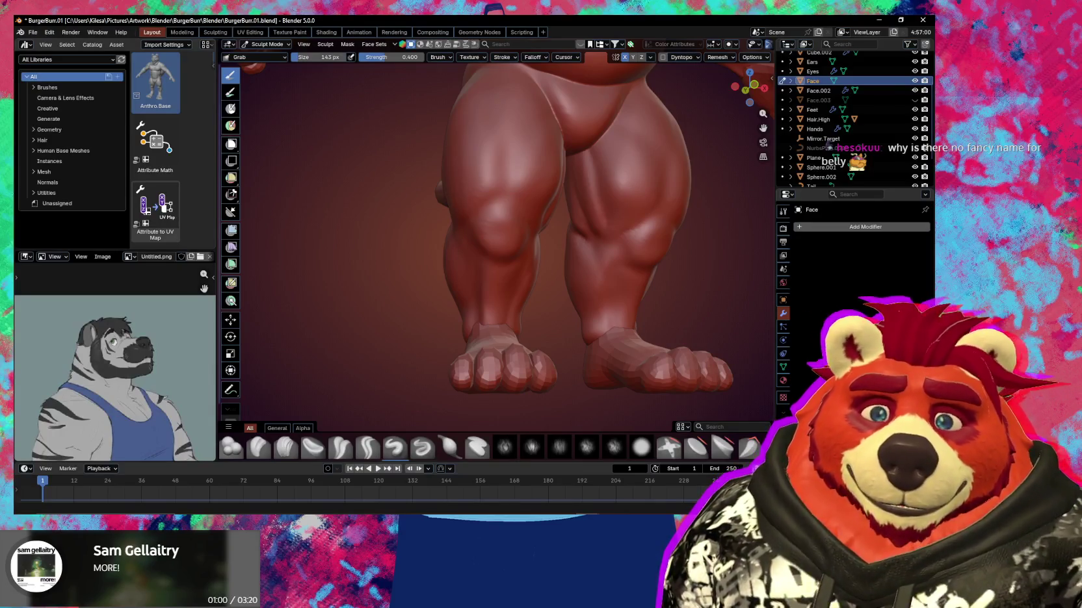
mouse_move(525, 274)
middle_mouse_down()
mouse_move(481, 295)
mouse_move(494, 325)
mouse_move(527, 341)
mouse_move(513, 292)
mouse_move(458, 277)
mouse_move(538, 332)
mouse_move(615, 294)
mouse_move(385, 279)
mouse_move(500, 272)
mouse_move(513, 285)
mouse_move(539, 271)
middle_mouse_up()
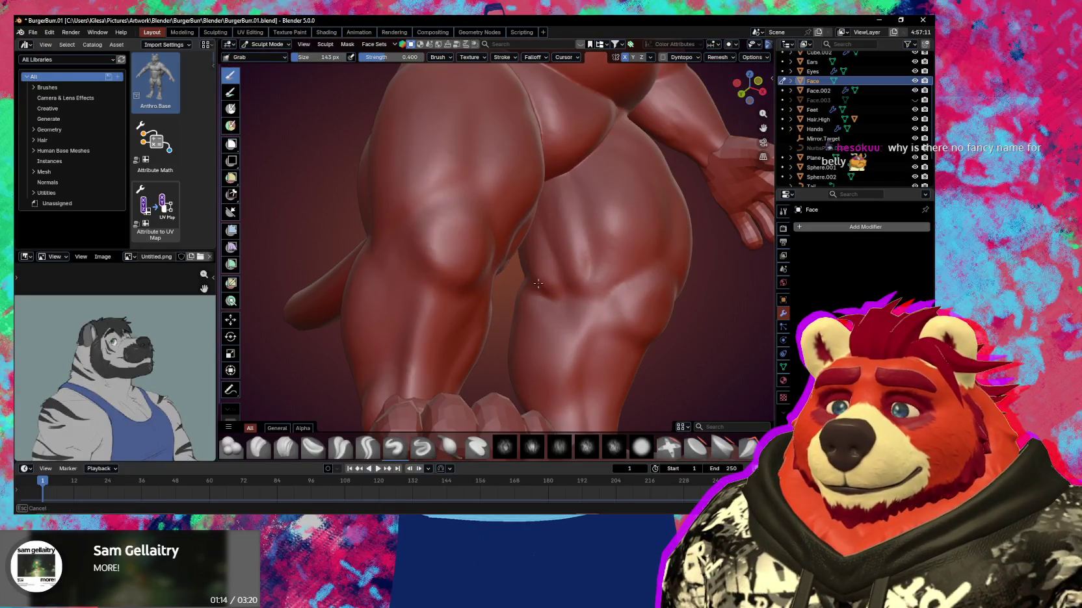
key("alt+Tab")
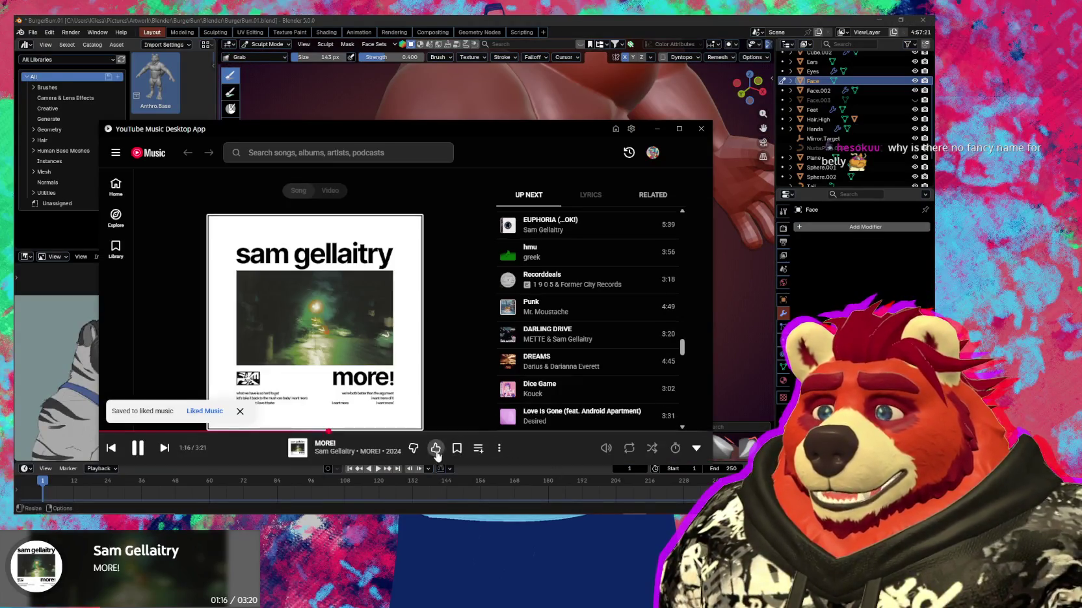
key("alt+Tab")
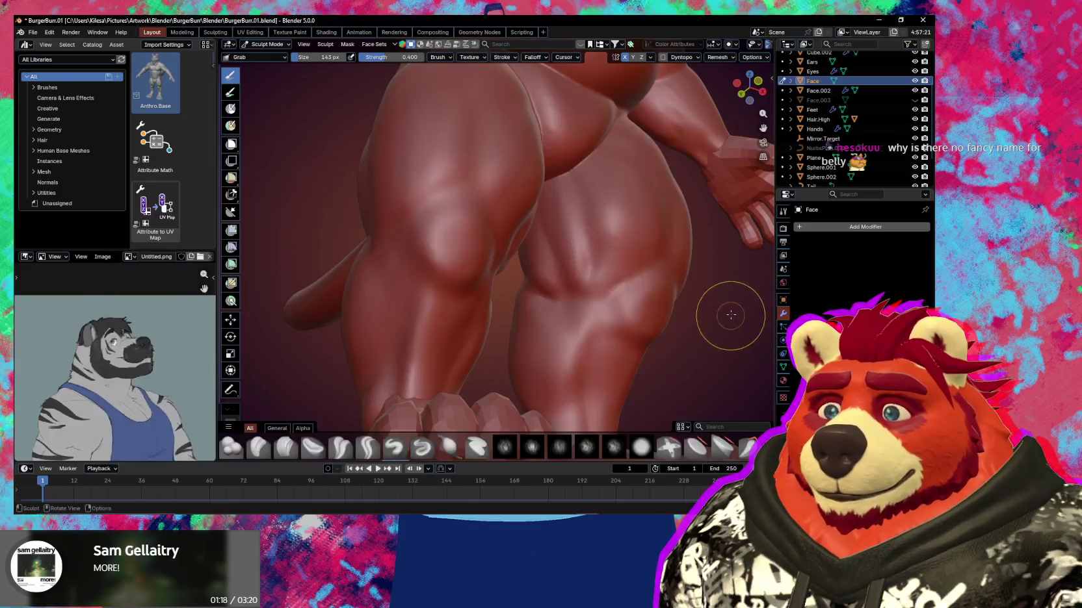
mouse_move(684, 266)
middle_mouse_down()
mouse_move(593, 311)
mouse_move(616, 307)
middle_mouse_up()
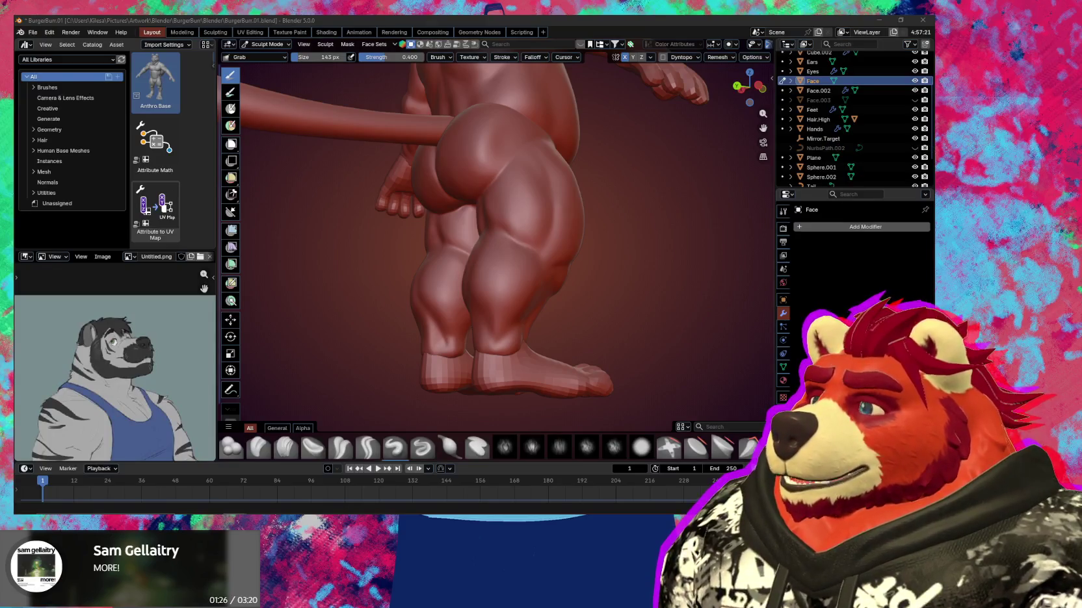
middle_click_drag(377, 273, 387, 278)
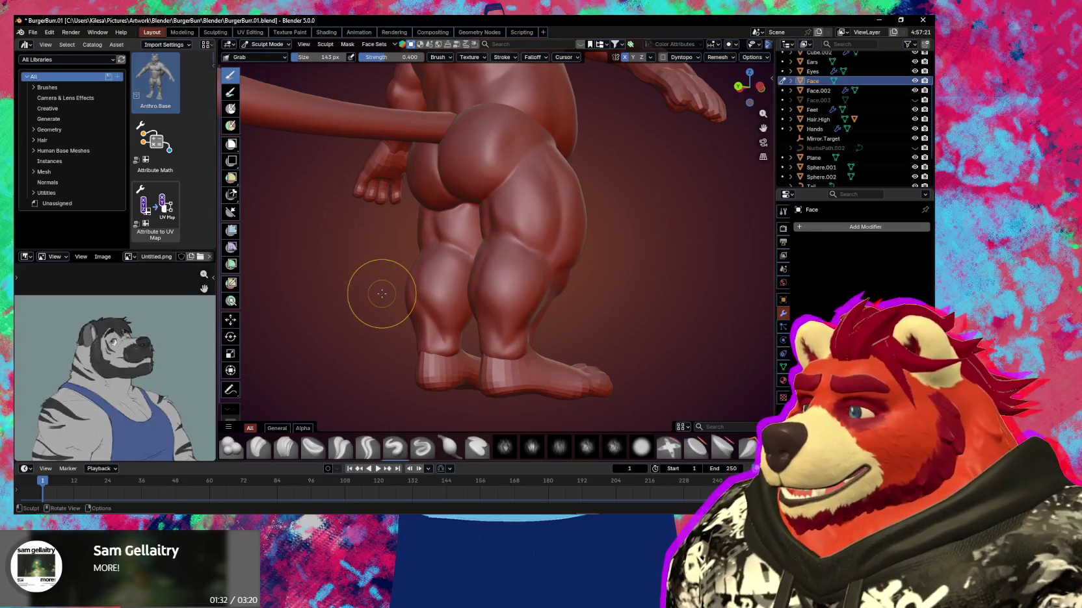
mouse_move(497, 337)
middle_mouse_down()
mouse_move(536, 314)
mouse_move(445, 365)
middle_mouse_up()
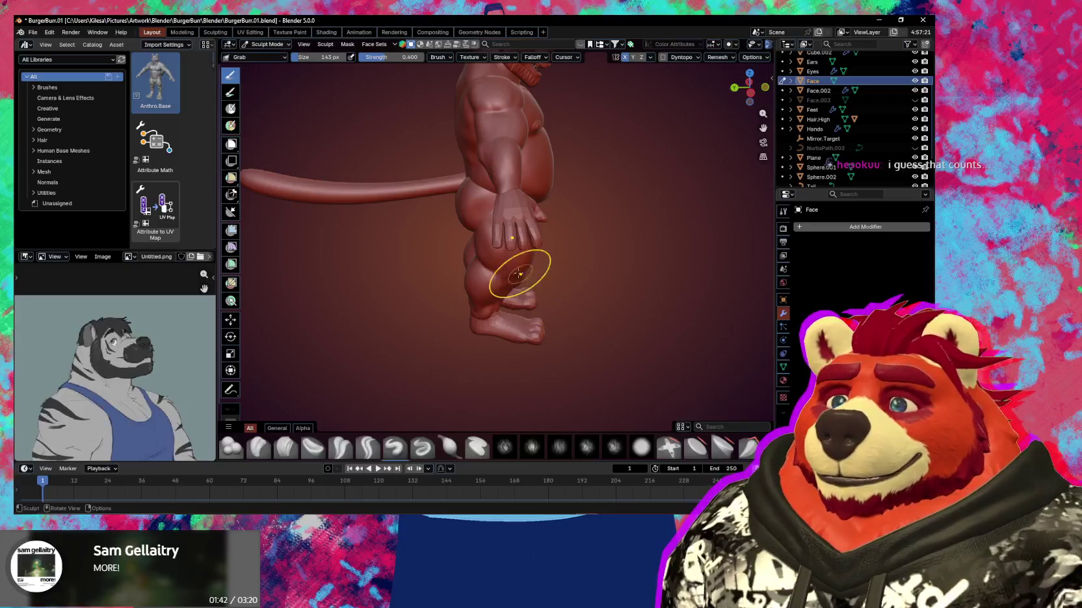
mouse_move(520, 274)
middle_mouse_down()
mouse_move(478, 299)
mouse_move(484, 268)
mouse_move(524, 281)
mouse_move(472, 296)
mouse_move(458, 322)
mouse_move(499, 281)
mouse_move(502, 335)
mouse_move(554, 294)
mouse_move(507, 319)
mouse_move(632, 341)
mouse_move(712, 325)
mouse_move(490, 329)
mouse_move(575, 314)
mouse_move(570, 304)
mouse_move(543, 355)
mouse_move(535, 331)
middle_mouse_up()
scroll(484, 306, "up", 3)
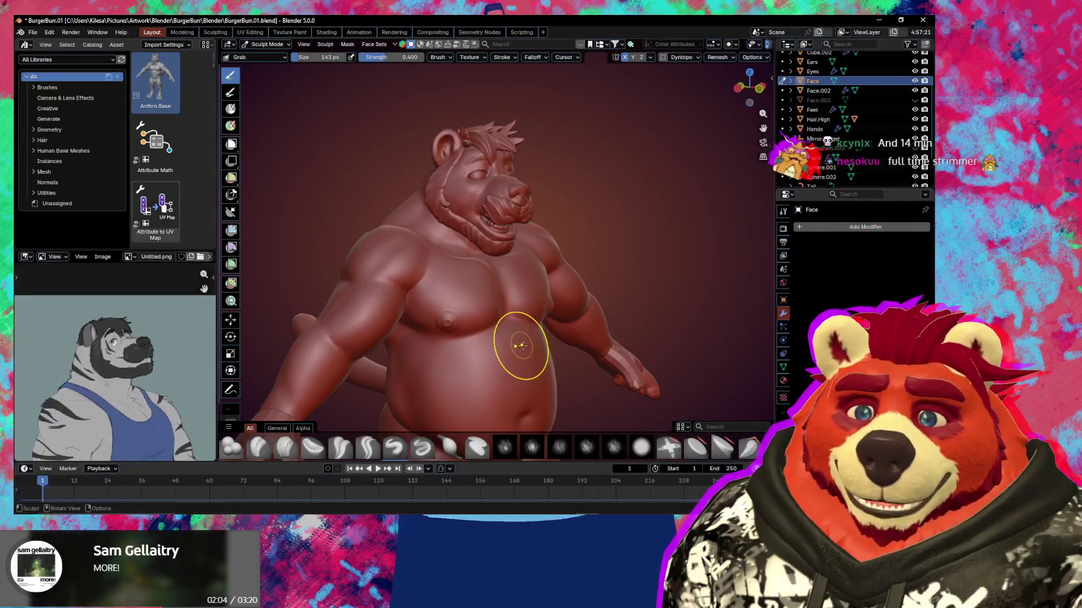
Set the brush size to 227 px and frame the torso in a three-quarter view
mouse_move(514, 290)
middle_mouse_down()
mouse_move(436, 286)
mouse_move(446, 297)
mouse_move(572, 278)
mouse_move(550, 251)
middle_mouse_up()
key("f")
left_click(527, 255)
mouse_move(527, 255)
middle_mouse_down()
mouse_move(490, 270)
mouse_move(563, 249)
mouse_move(536, 244)
mouse_move(471, 338)
mouse_move(421, 330)
mouse_move(430, 314)
mouse_move(466, 367)
middle_mouse_up()
scroll(447, 314, "up", 3)
scroll(506, 300, "up", 2)
mouse_move(506, 300)
middle_mouse_down("shift")
mouse_move(494, 276)
mouse_move(487, 290)
mouse_move(521, 308)
middle_mouse_up("shift")
Sharpen the fold under the pecs with Pinch/Magnify and check the torso from several angles
key("shift+c")
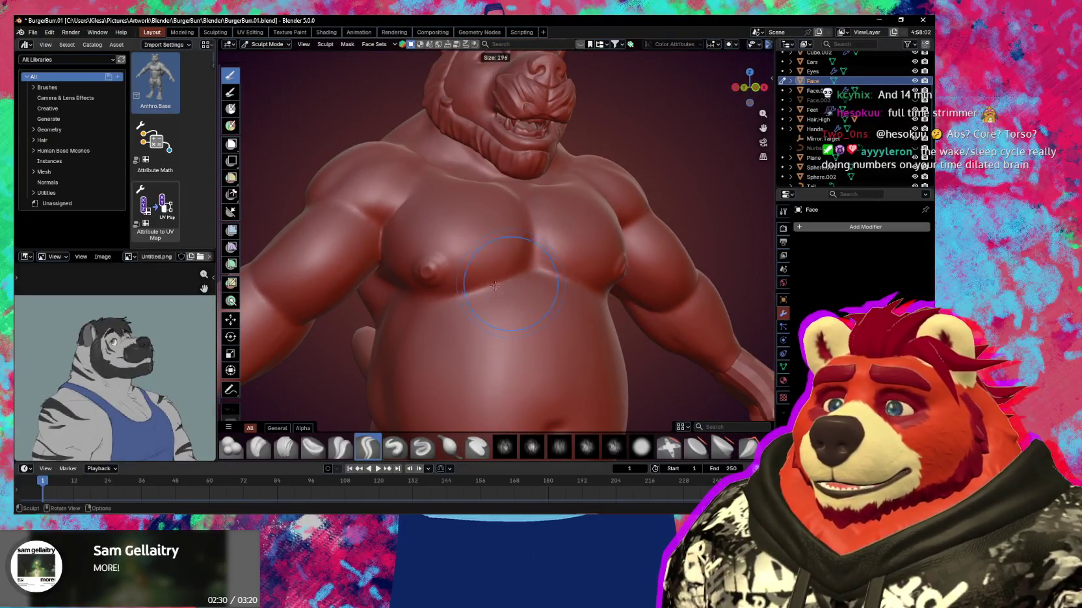
key("p")
mouse_move(520, 286)
middle_mouse_down()
mouse_move(535, 264)
mouse_move(536, 277)
mouse_move(503, 294)
mouse_move(537, 276)
mouse_move(487, 286)
middle_mouse_up()
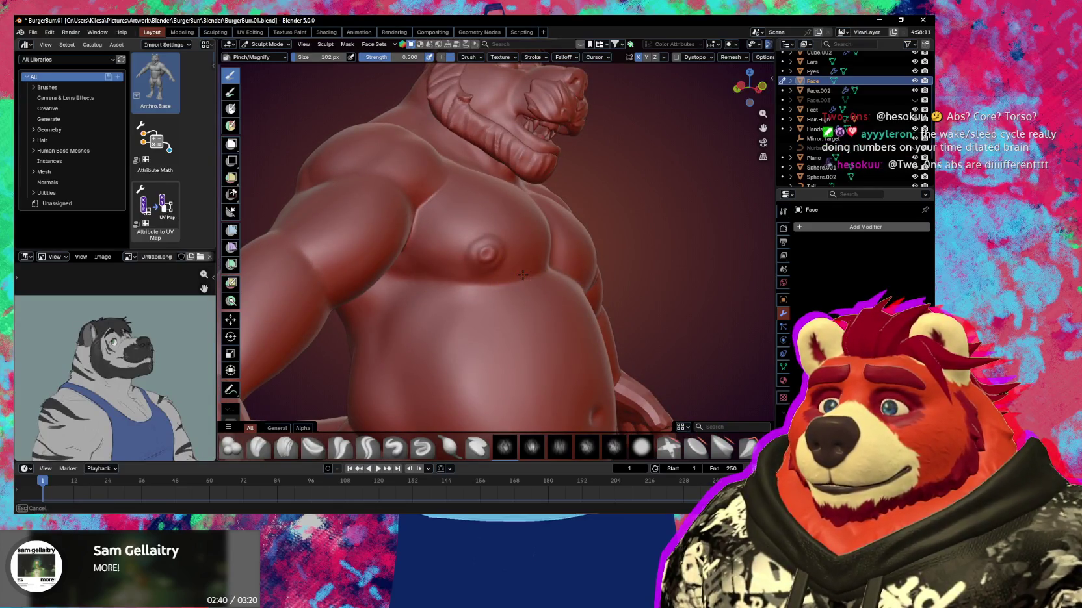
middle_click_drag(519, 279, 435, 284)
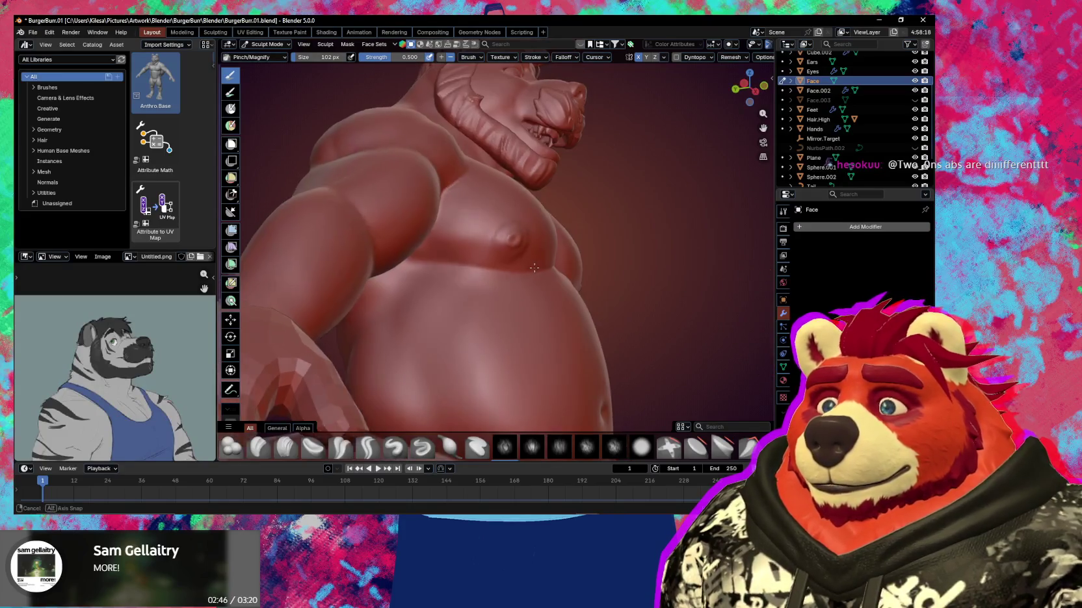
mouse_move(443, 283)
middle_mouse_down()
mouse_move(470, 265)
mouse_move(462, 309)
mouse_move(437, 304)
middle_mouse_up()
scroll(470, 265, "down", 2)
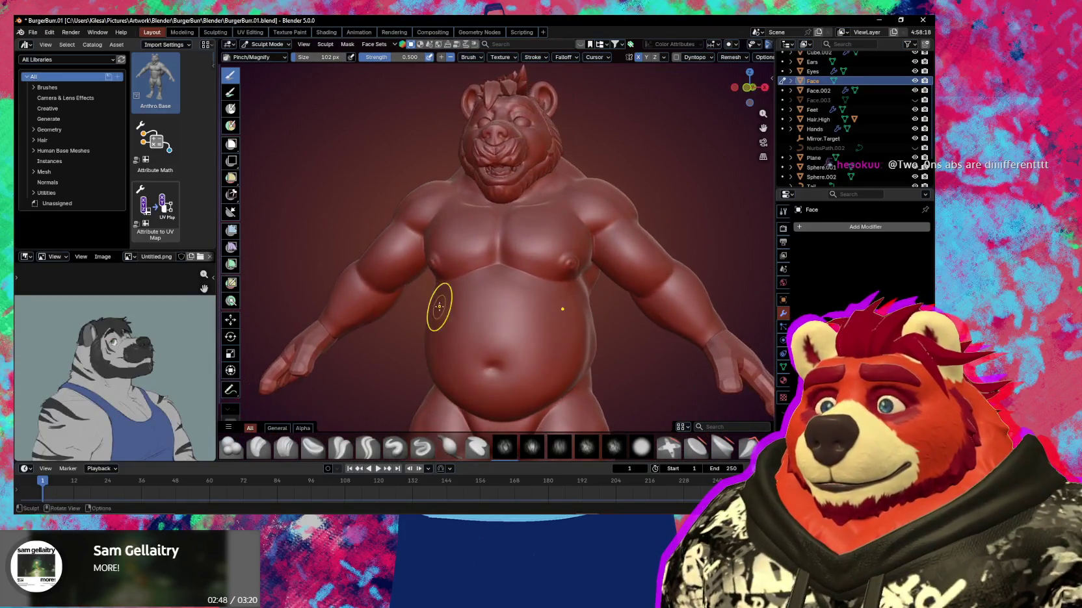
scroll(483, 302, "up", 2)
scroll(495, 259, "up", 2)
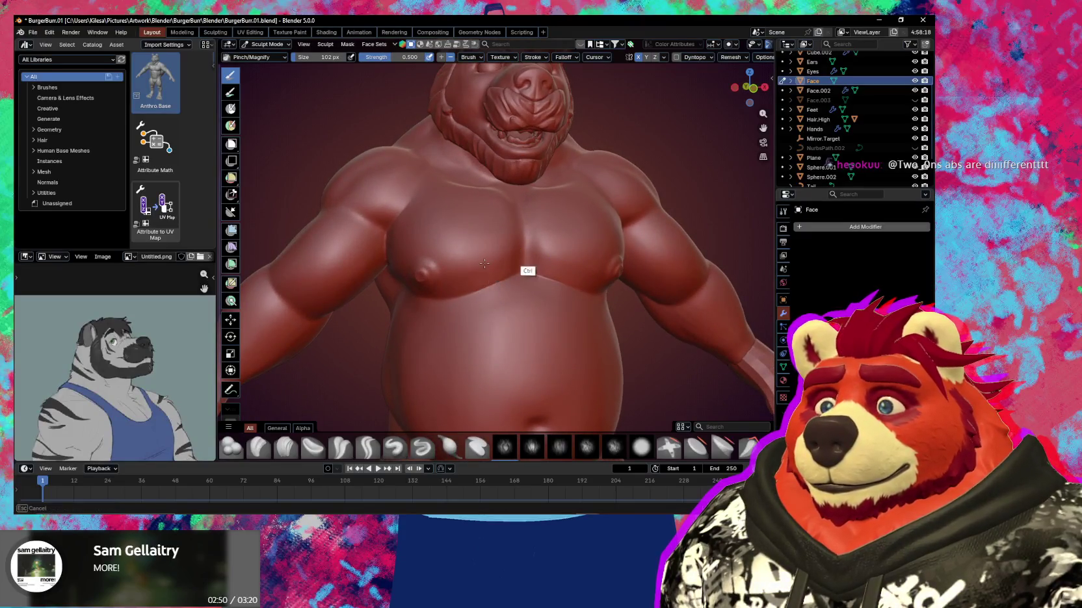
scroll(495, 259, "down", 3)
mouse_move(494, 292)
middle_mouse_down()
mouse_move(466, 307)
mouse_move(513, 300)
mouse_move(502, 283)
middle_mouse_up()
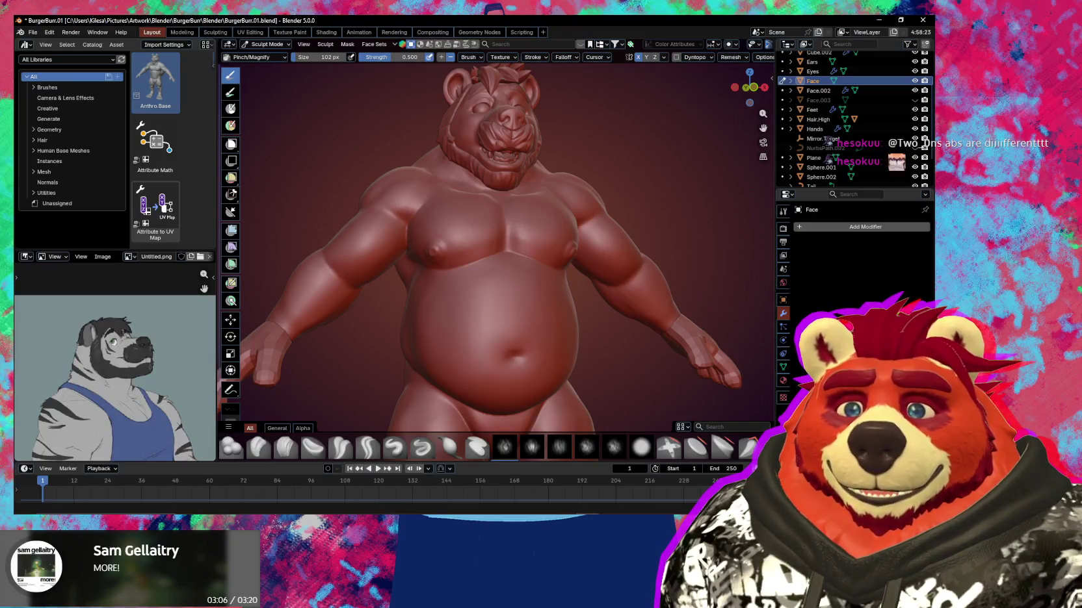
Switch to the Crease Sharp brush and orbit to view the side and back of the head
mouse_move(611, 263)
middle_mouse_down()
mouse_move(549, 305)
mouse_move(507, 306)
mouse_move(552, 254)
mouse_move(512, 272)
mouse_move(490, 248)
middle_mouse_up()
key("shift+c")
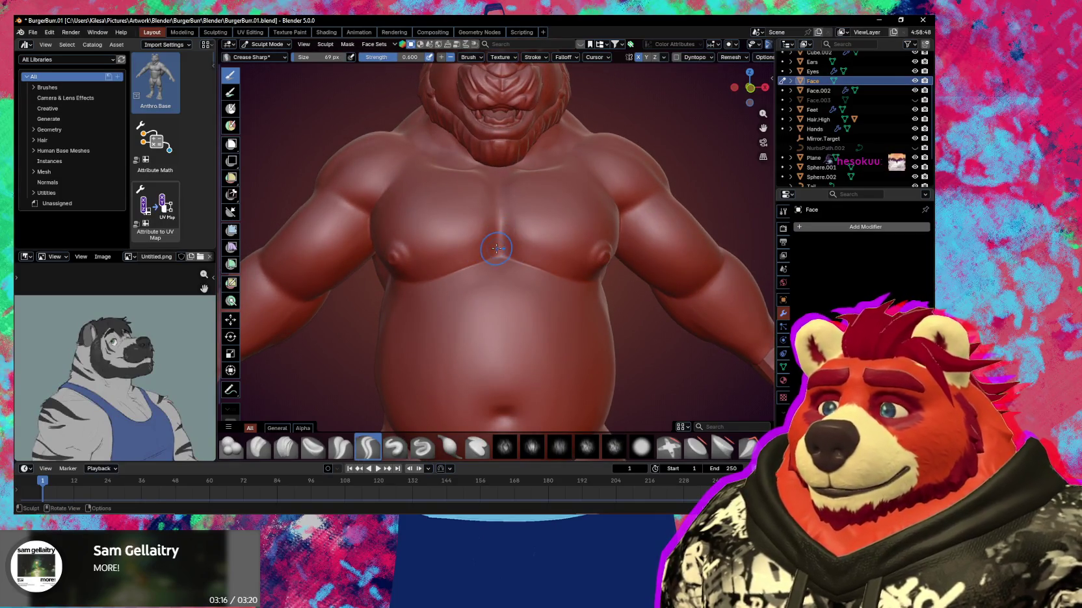
mouse_move(501, 266)
middle_mouse_down()
mouse_move(481, 319)
mouse_move(548, 300)
mouse_move(495, 334)
mouse_move(365, 291)
mouse_move(364, 301)
mouse_move(553, 329)
mouse_move(442, 318)
mouse_move(549, 311)
mouse_move(500, 279)
mouse_move(556, 280)
mouse_move(572, 261)
mouse_move(550, 331)
mouse_move(511, 241)
mouse_move(494, 248)
mouse_move(519, 254)
mouse_move(491, 230)
middle_mouse_up()
mouse_move(473, 275)
middle_mouse_down()
mouse_move(488, 286)
mouse_move(486, 255)
middle_mouse_up()
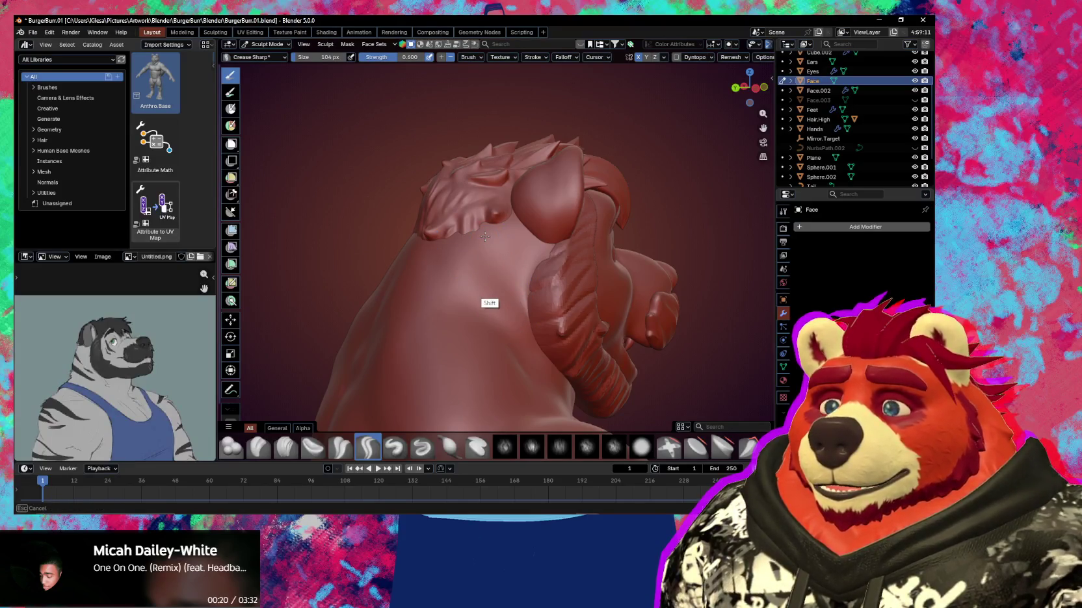
Orbit around the back, nape and side-front of the bear's head
mouse_move(523, 252)
middle_mouse_down()
mouse_move(561, 260)
mouse_move(536, 274)
mouse_move(533, 249)
mouse_move(626, 244)
middle_mouse_up()
mouse_move(536, 248)
middle_mouse_down()
mouse_move(505, 306)
mouse_move(491, 286)
mouse_move(453, 288)
mouse_move(475, 298)
middle_mouse_up()
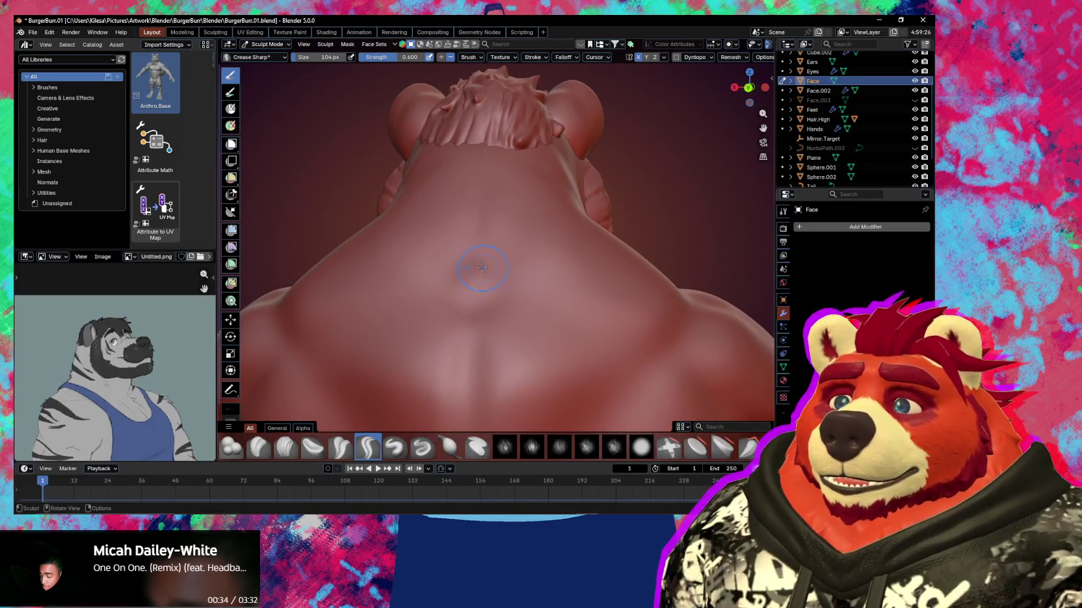
middle_click_drag(501, 258, 515, 269)
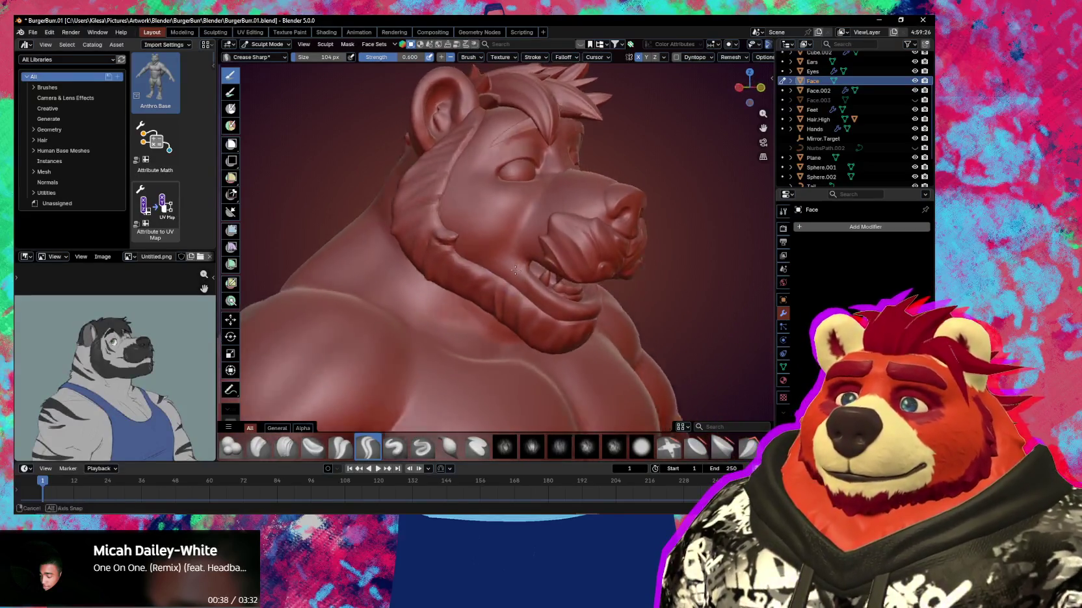
Make the cheek fur Sphere.001 active and set its voxel size to 0.000570 m
key("alt+q")
middle_click_drag(459, 250, 492, 251)
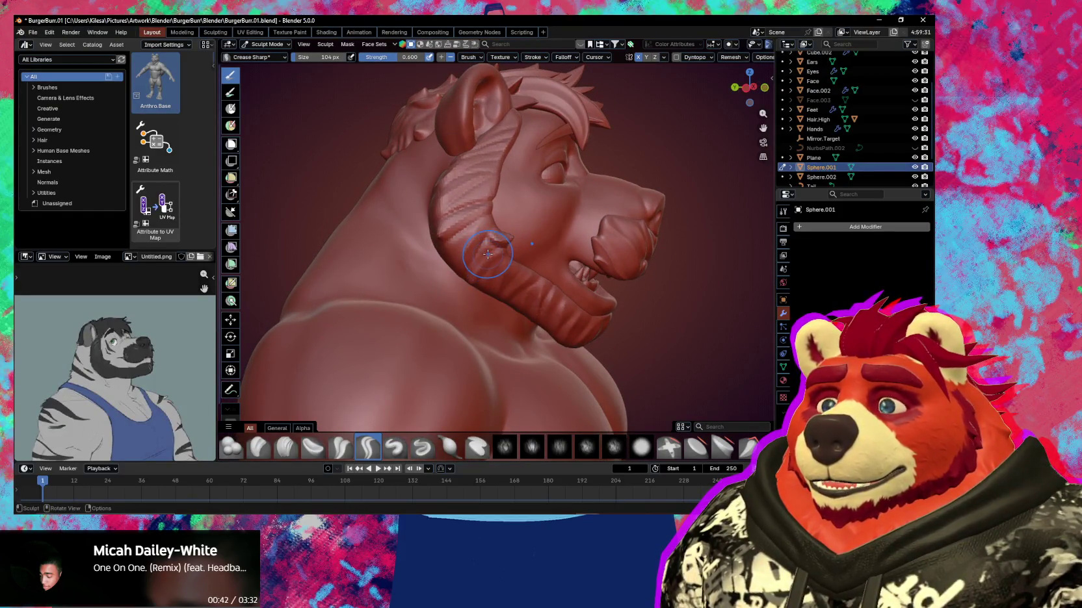
key("r")
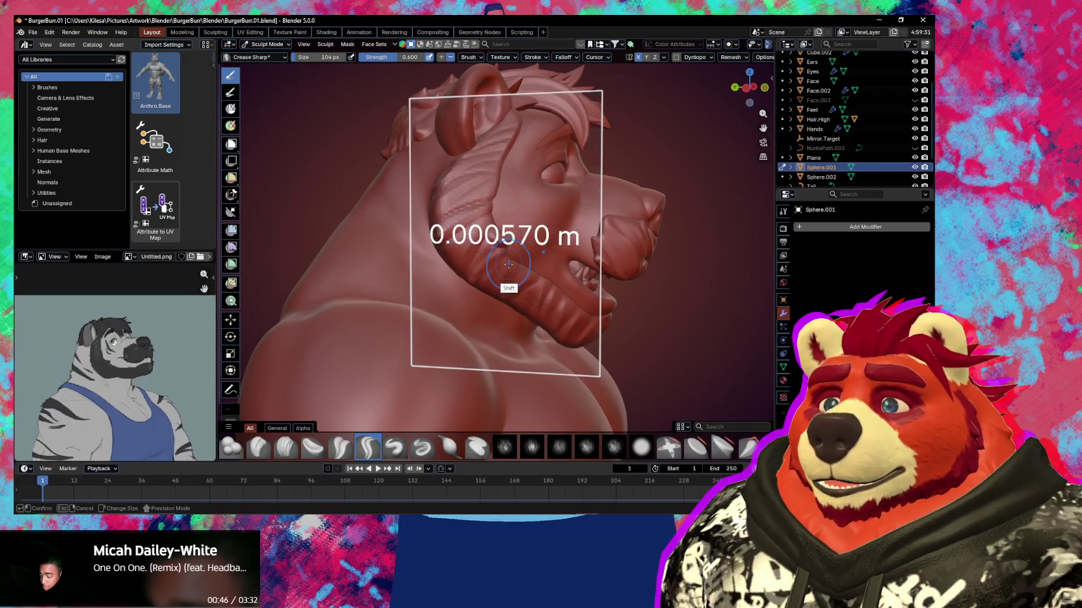
left_click(508, 262)
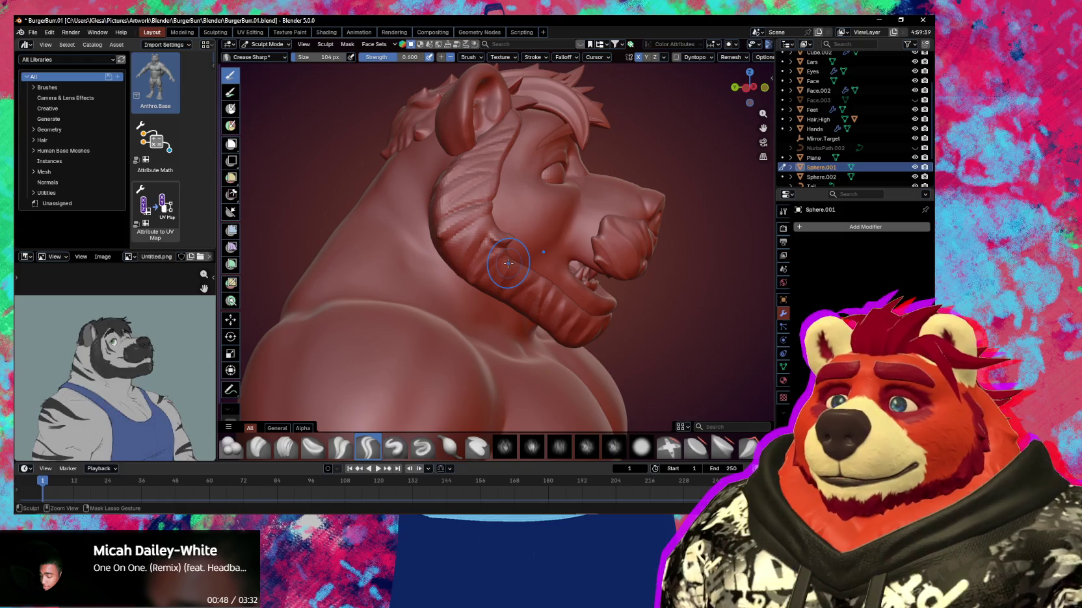
Carve a Crease Sharp groove where the cheek fur meets the ear
mouse_move(544, 265)
middle_mouse_down()
mouse_move(522, 255)
mouse_move(527, 292)
mouse_move(553, 207)
mouse_move(543, 234)
middle_mouse_up()
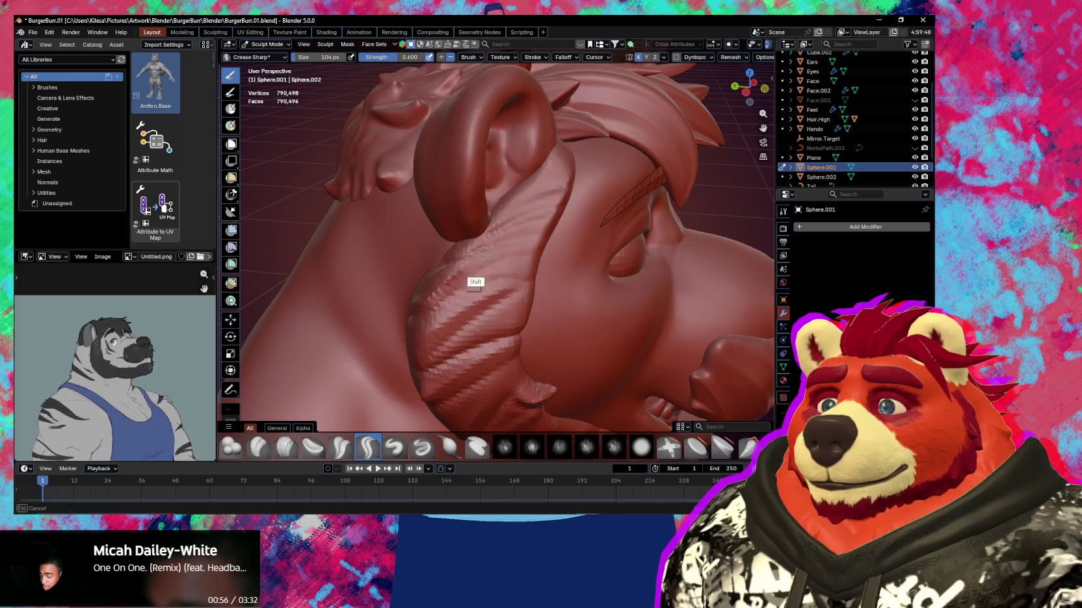
middle_click_drag(561, 196, 552, 180, "shift")
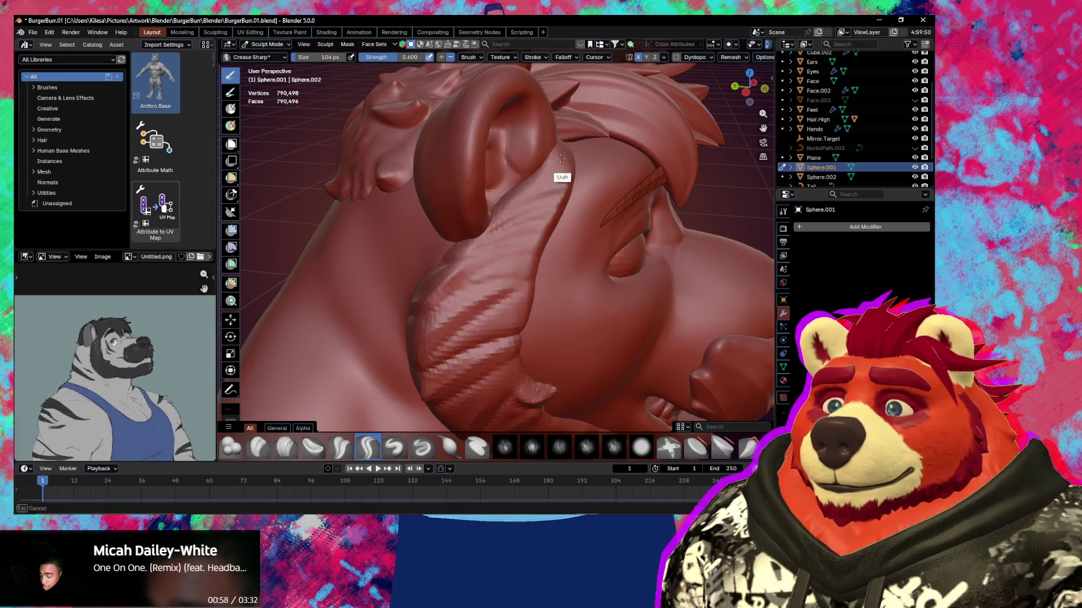
middle_click_drag(485, 299, 531, 243, "shift")
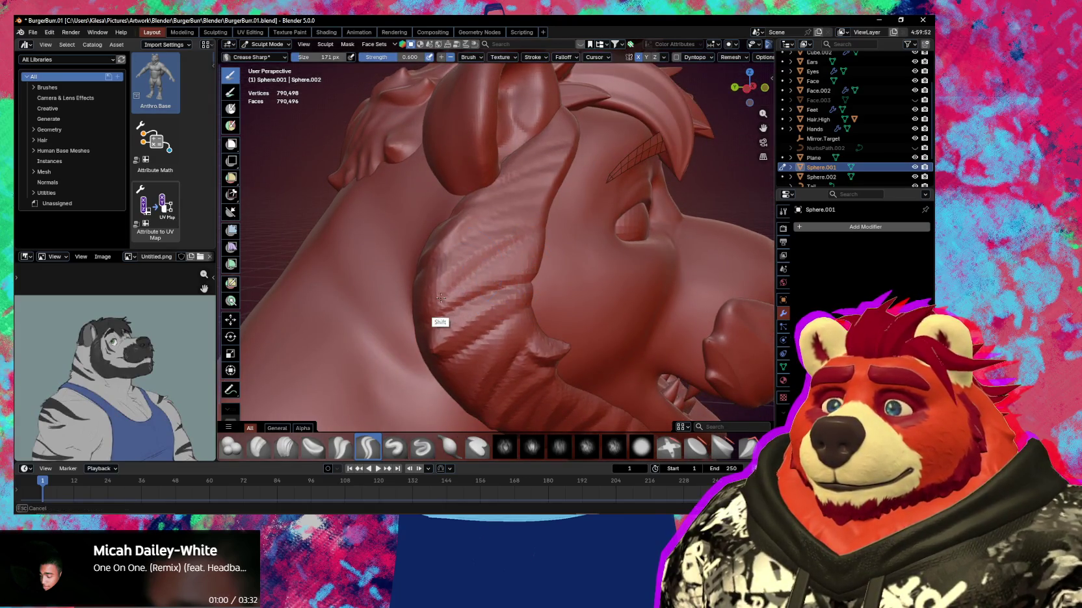
middle_click_drag(455, 332, 490, 293)
mouse_move(513, 246)
middle_mouse_down()
mouse_move(492, 232)
mouse_move(526, 224)
mouse_move(503, 211)
middle_mouse_up()
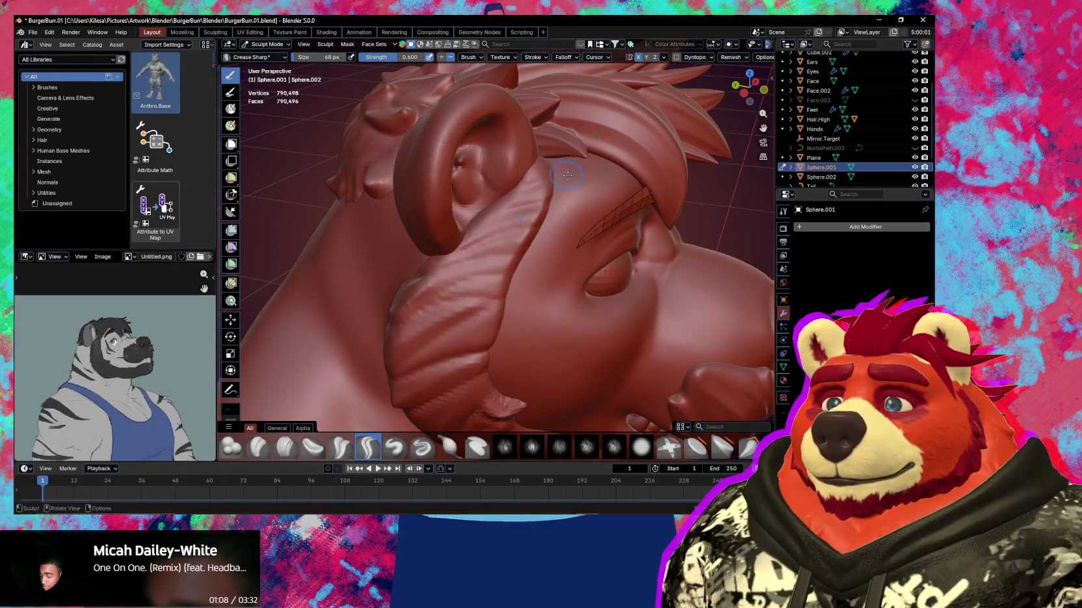
middle_click_drag(568, 175, 550, 216)
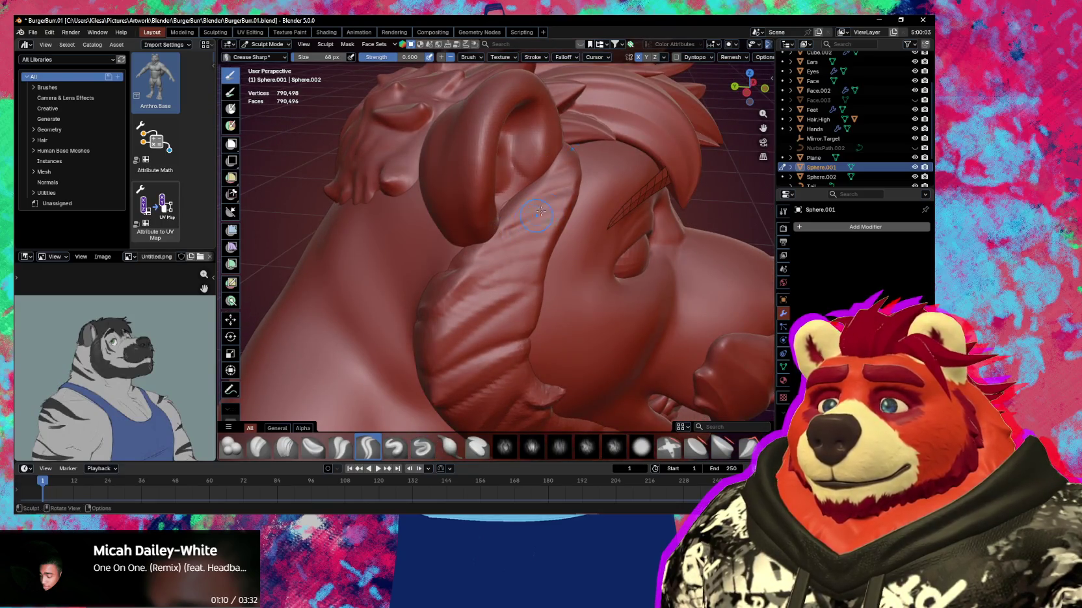
mouse_move(521, 207)
middle_mouse_down()
mouse_move(502, 271)
mouse_move(536, 221)
mouse_move(536, 246)
middle_mouse_up()
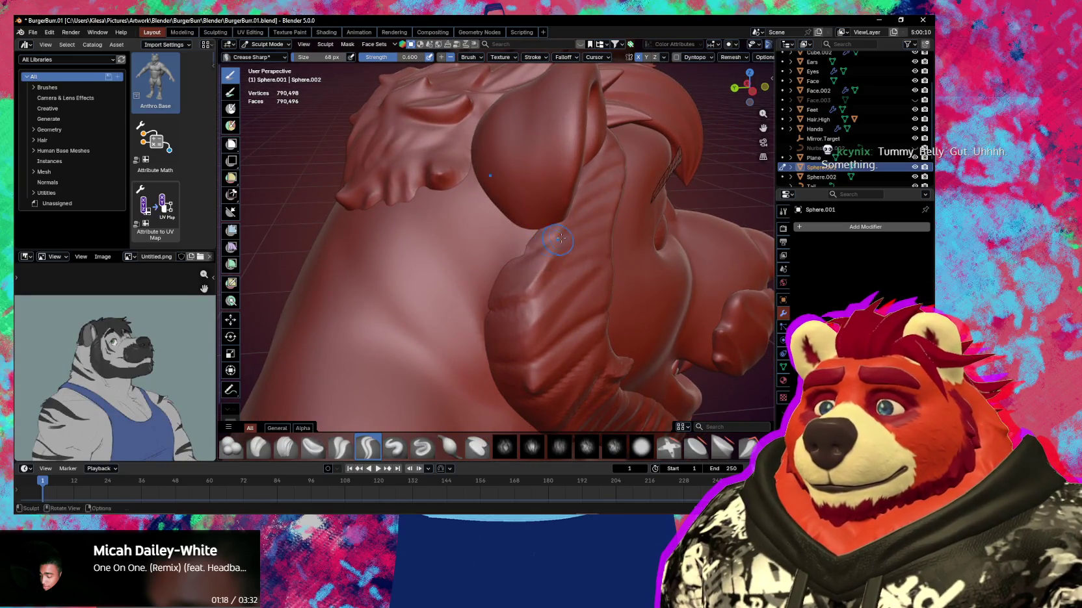
middle_click_drag(522, 258, 484, 255)
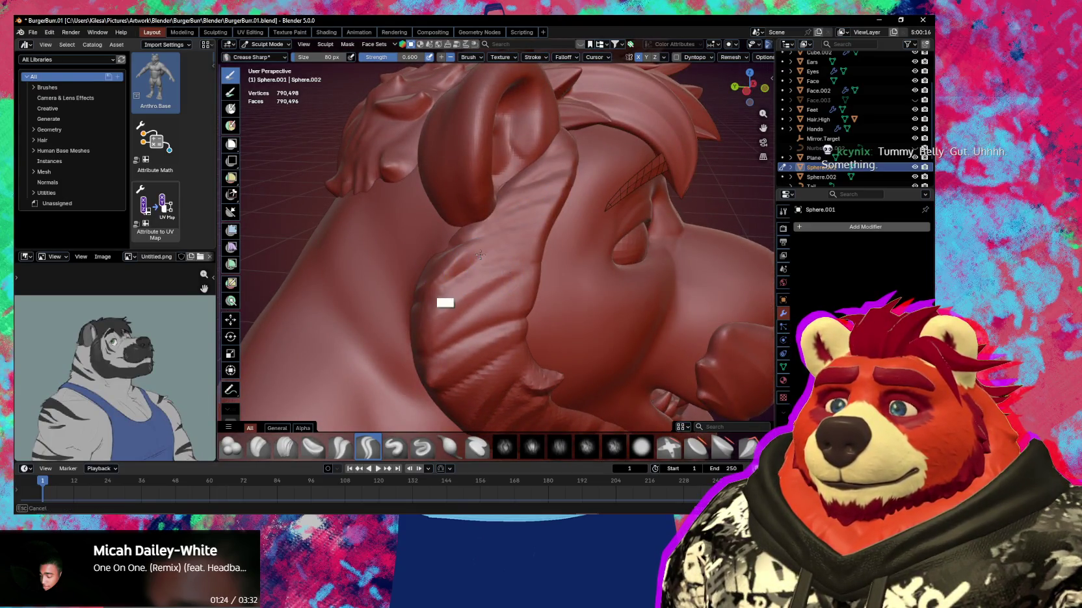
middle_click_drag(480, 255, 543, 253, "shift")
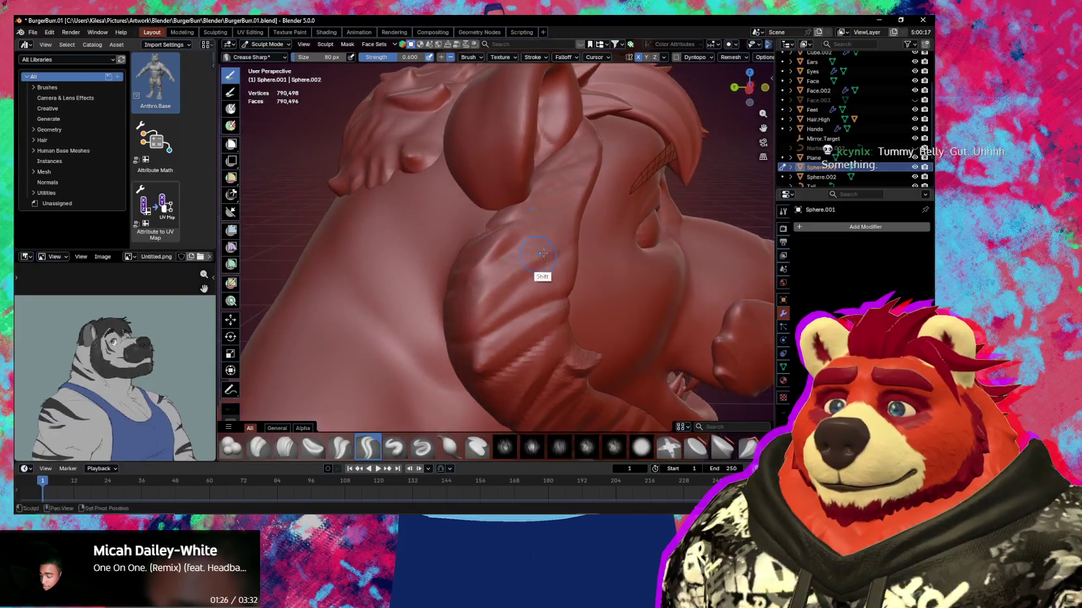
middle_click_drag(494, 306, 524, 294)
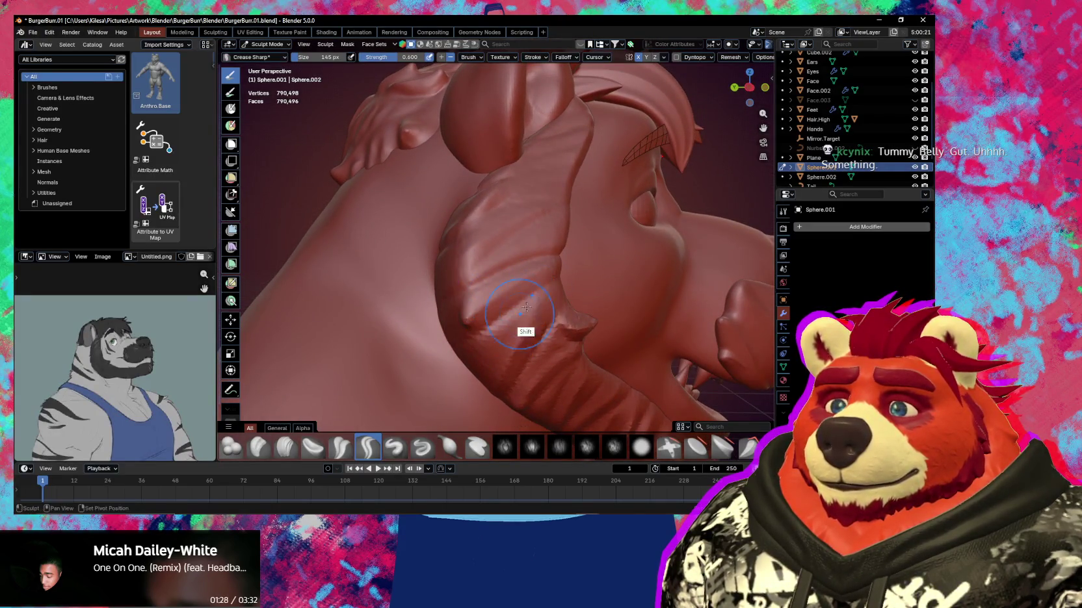
middle_click_drag(483, 338, 463, 311)
mouse_move(544, 297)
middle_mouse_down("shift")
mouse_move(507, 229)
mouse_move(561, 301)
middle_mouse_up("shift")
mouse_move(569, 277)
left_mouse_down()
mouse_move(579, 273)
mouse_move(574, 231)
left_mouse_up()
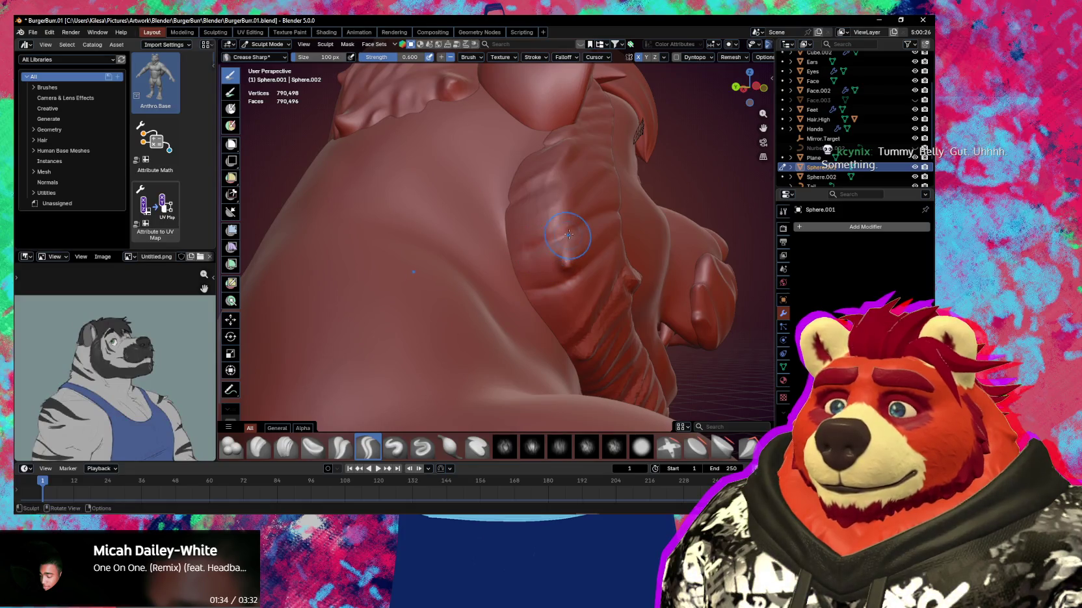
mouse_move(573, 231)
middle_mouse_down()
mouse_move(536, 254)
mouse_move(492, 244)
mouse_move(449, 280)
middle_mouse_up()
Zoom in close on the cheek fur ridge beside the head
left_click_drag(455, 260, 456, 220, "shift")
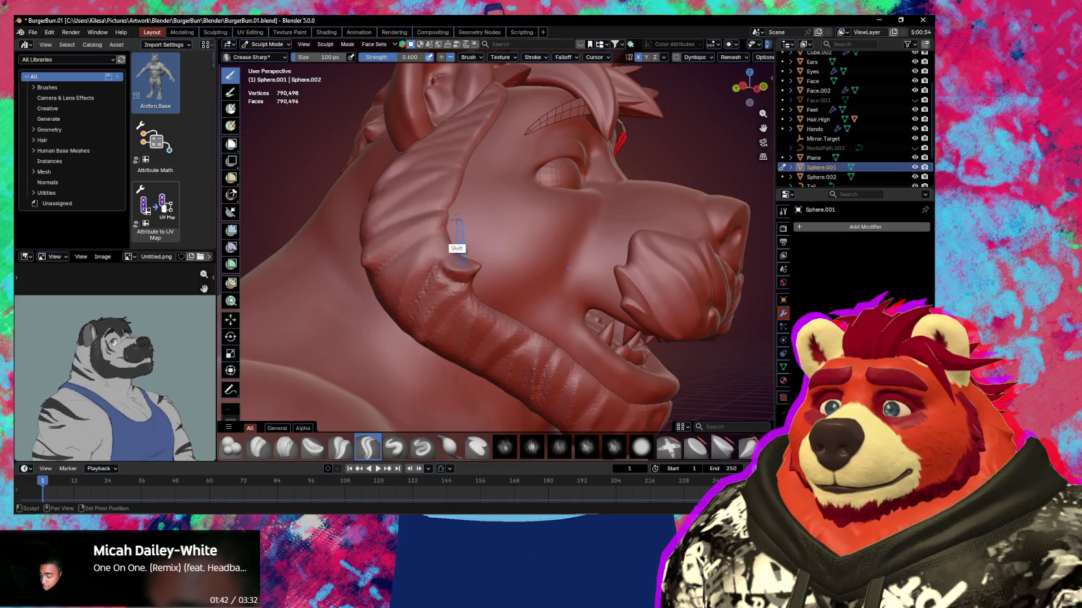
mouse_move(442, 334)
middle_mouse_down("shift")
mouse_move(452, 331)
mouse_move(448, 286)
middle_mouse_up("shift")
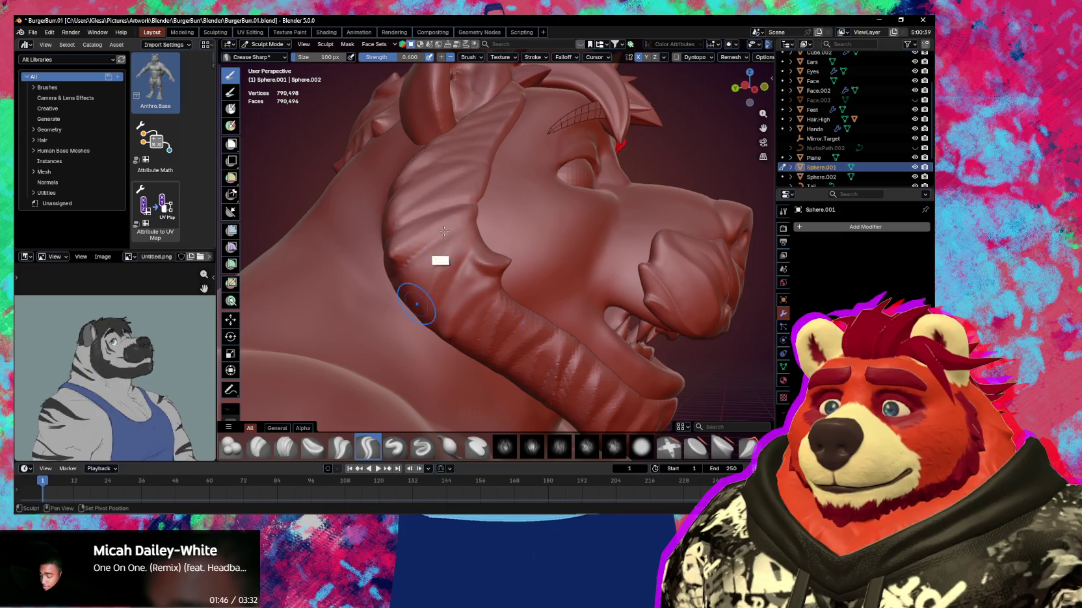
middle_click_drag(456, 367, 464, 285)
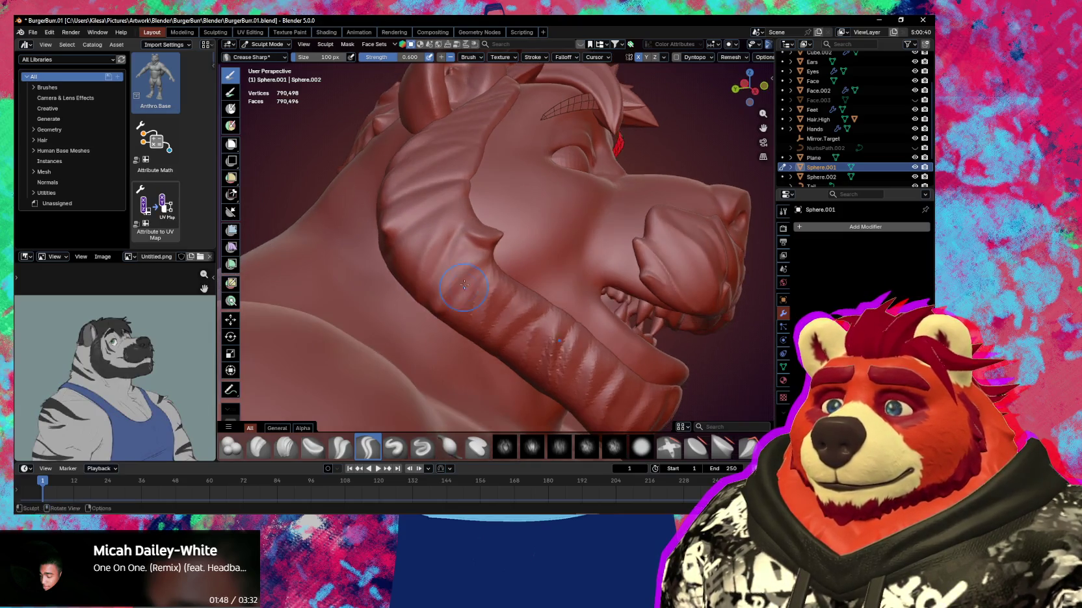
left_click_drag(485, 267, 505, 341, "shift")
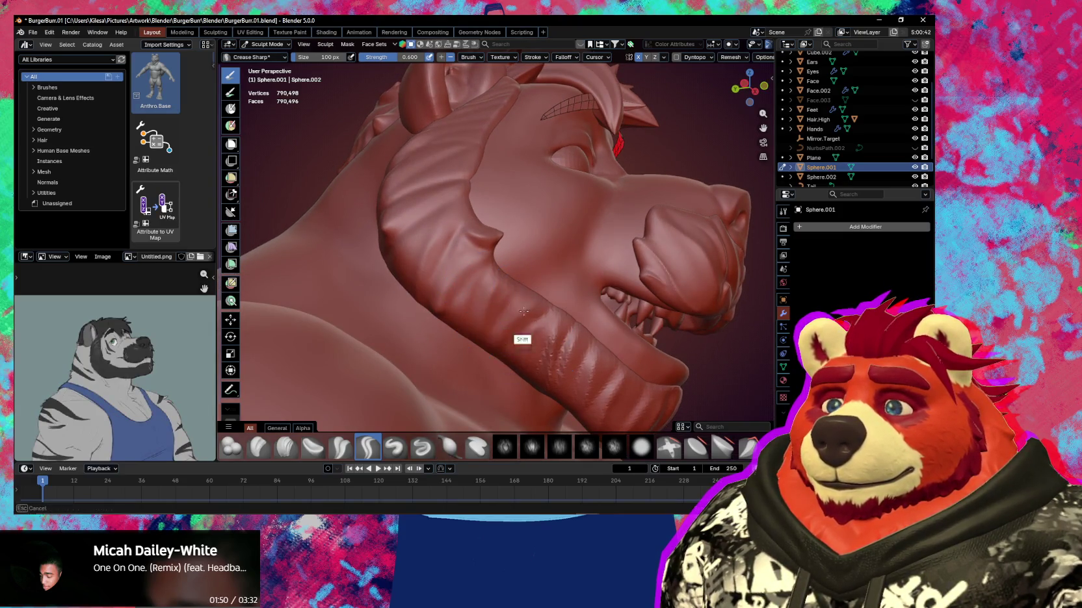
middle_click_drag(550, 310, 472, 294, "shift")
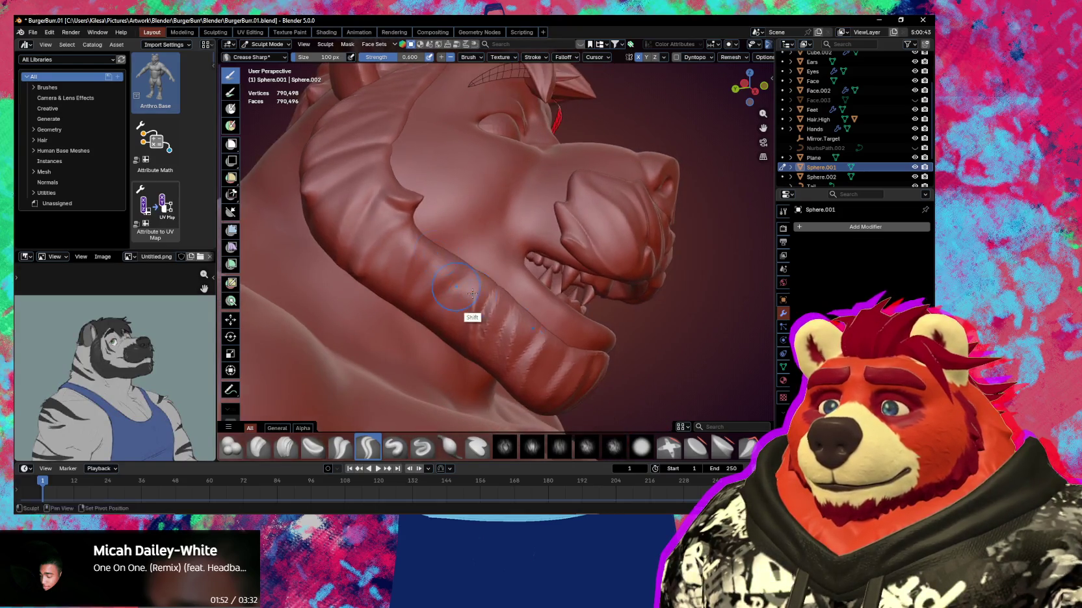
mouse_move(505, 396)
middle_mouse_down()
mouse_move(495, 266)
mouse_move(514, 312)
mouse_move(492, 356)
middle_mouse_up()
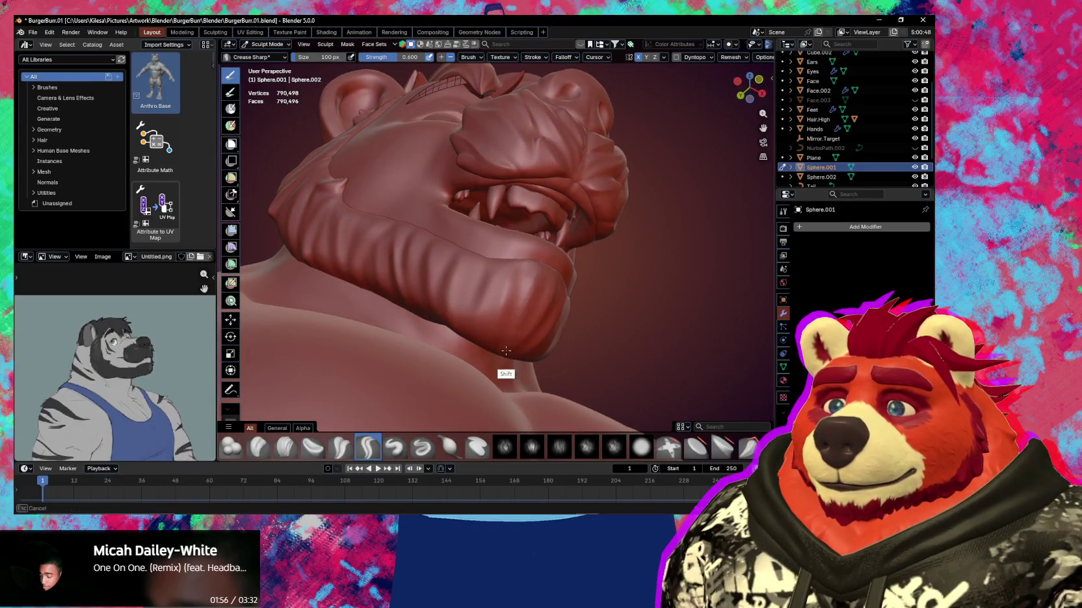
mouse_move(535, 287)
middle_mouse_down()
mouse_move(548, 341)
mouse_move(487, 285)
mouse_move(509, 289)
middle_mouse_up()
scroll(509, 290, "up", 3)
scroll(525, 283, "up", 3)
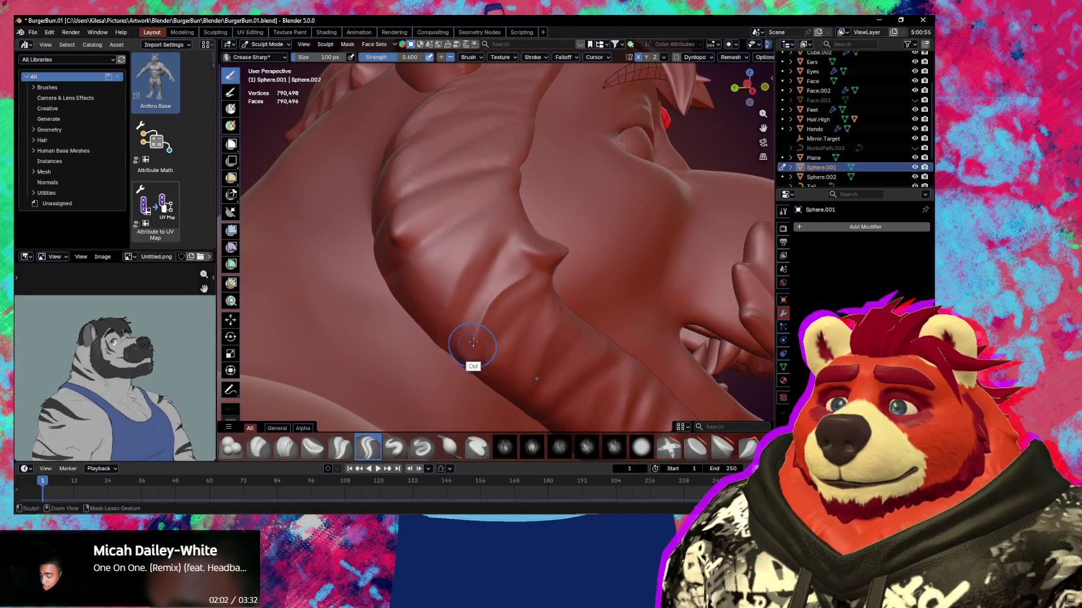
Resize the Crease Sharp brush to 142 px, then down to 98 px
key("f")
left_click(534, 286)
mouse_move(534, 286)
middle_mouse_down()
mouse_move(543, 280)
mouse_move(489, 251)
middle_mouse_up()
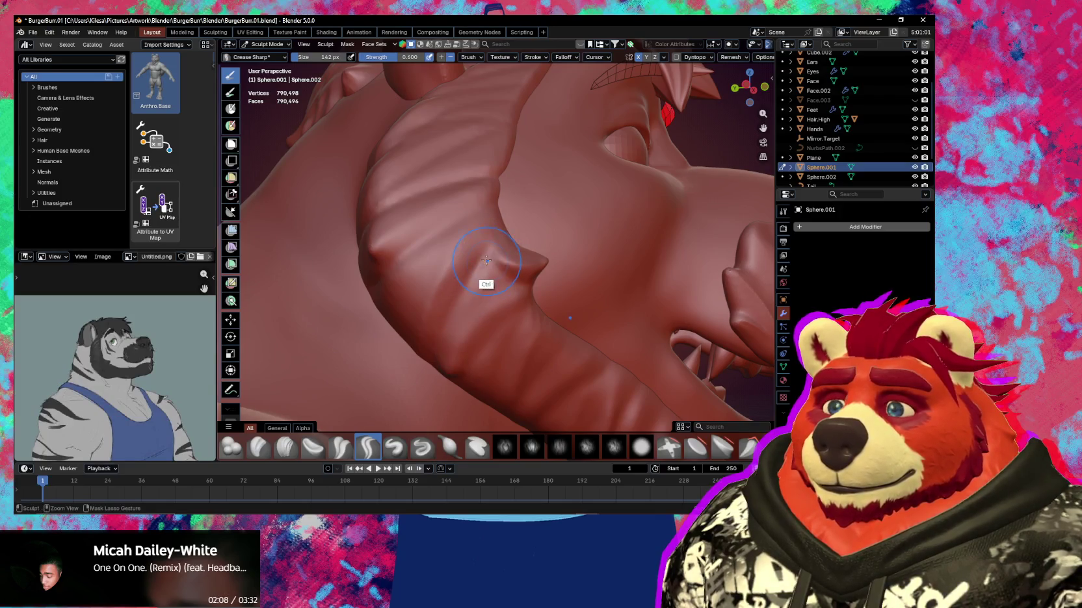
key("f")
left_click(482, 263)
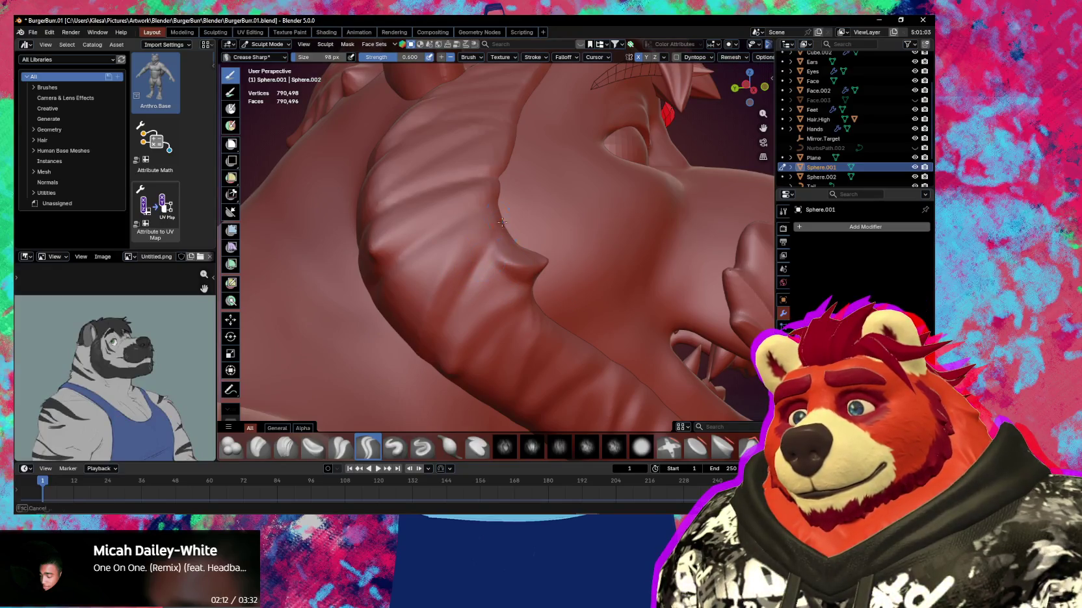
Carve a new crease groove along the cheek fur ridge next to the eye
middle_click_drag(485, 245, 448, 291)
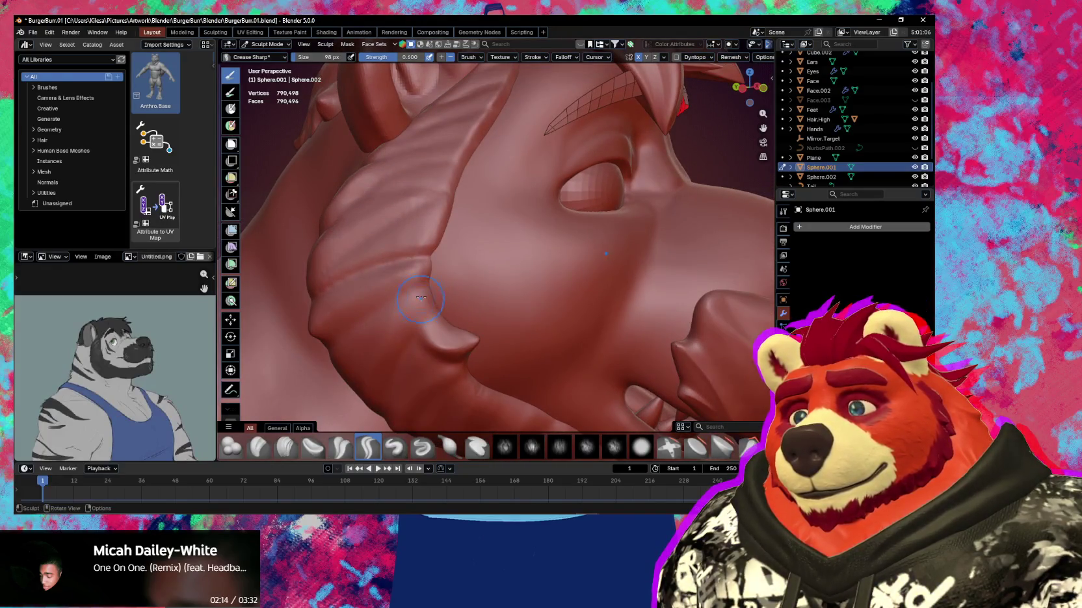
middle_click_drag(448, 347, 500, 274)
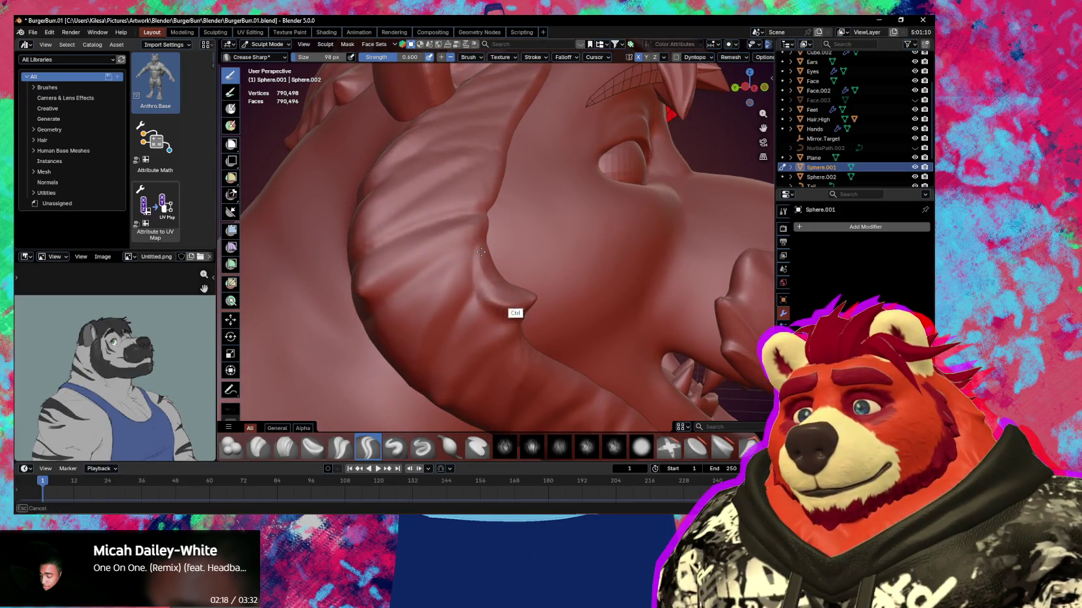
mouse_move(481, 249)
middle_mouse_down()
mouse_move(377, 303)
mouse_move(408, 293)
mouse_move(476, 231)
middle_mouse_up()
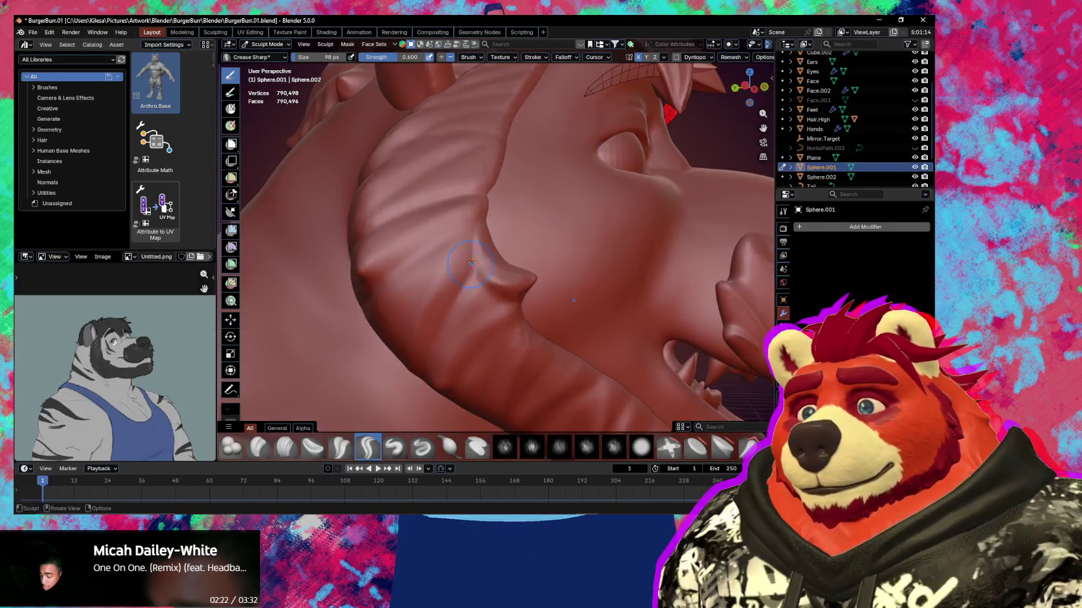
mouse_move(433, 345)
middle_mouse_down()
mouse_move(555, 214)
mouse_move(425, 266)
mouse_move(498, 224)
middle_mouse_up()
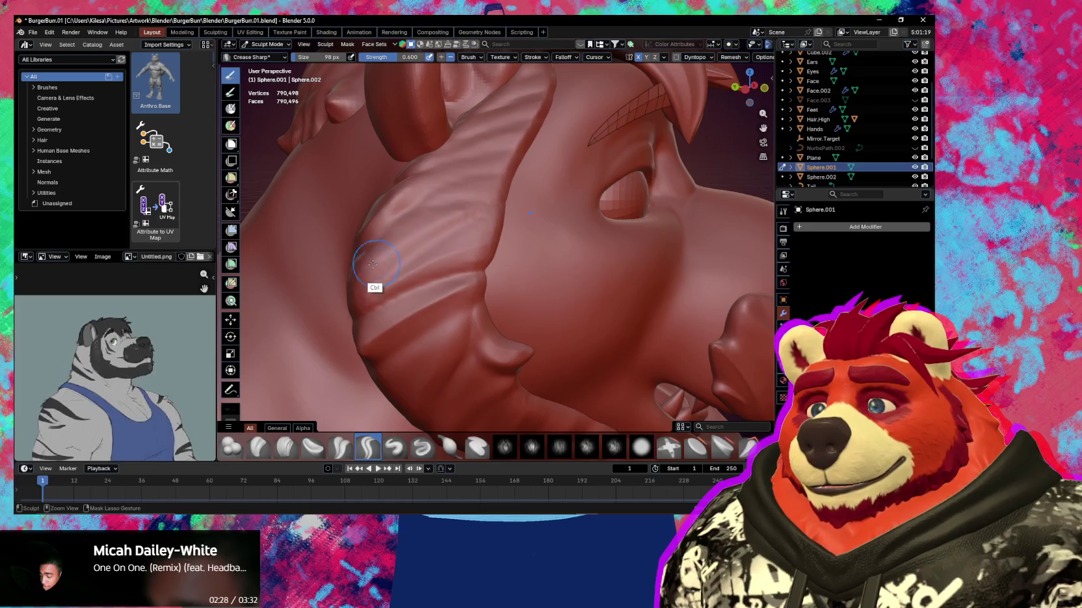
left_click_drag(373, 264, 474, 212, "ctrl")
middle_click_drag(404, 273, 514, 230)
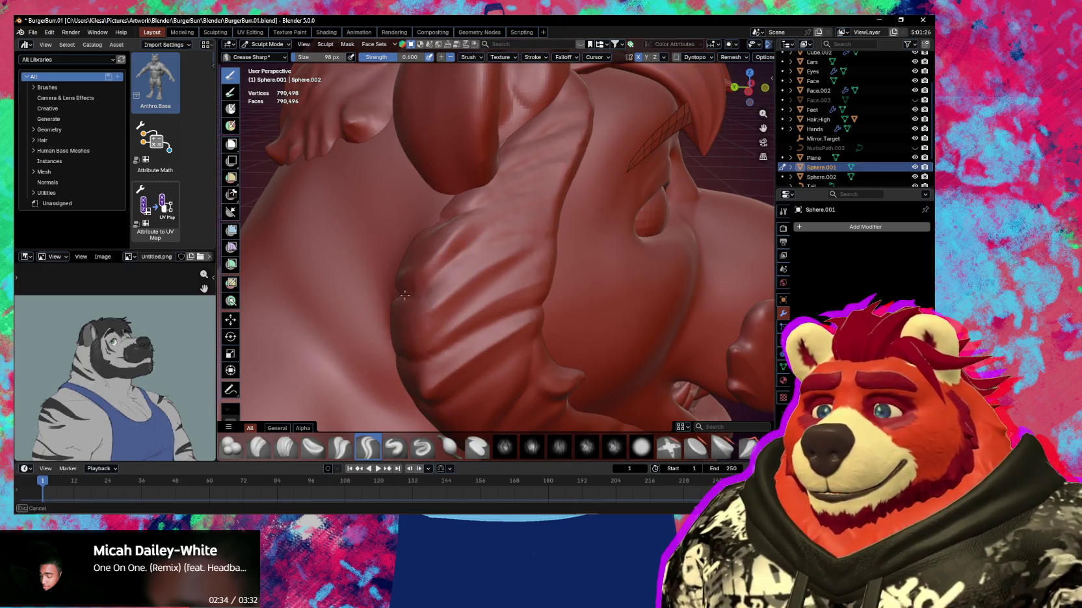
middle_click_drag(405, 295, 433, 253)
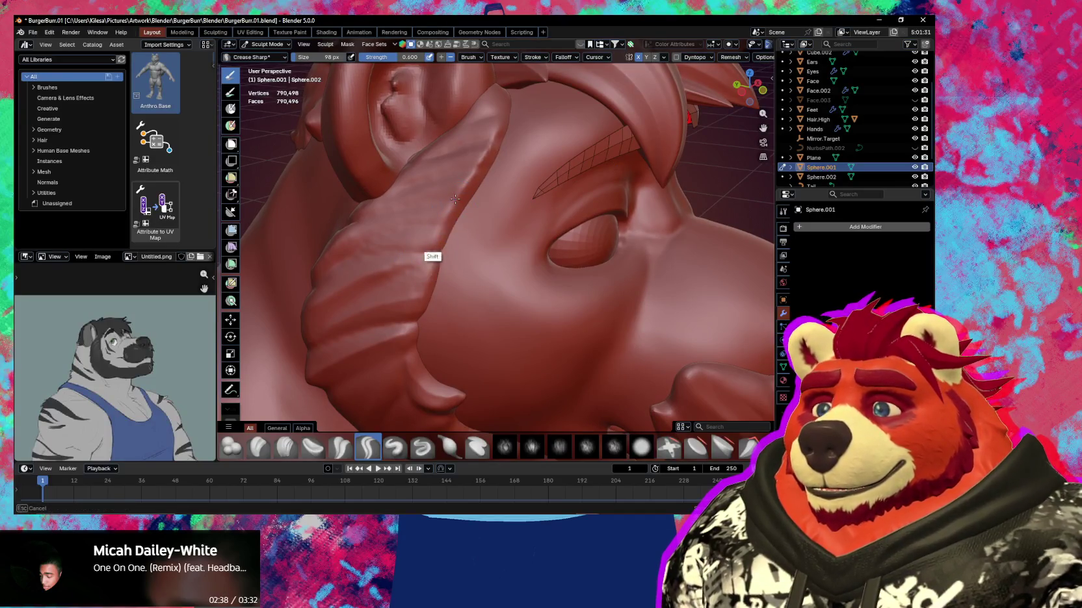
middle_click_drag(483, 191, 470, 241)
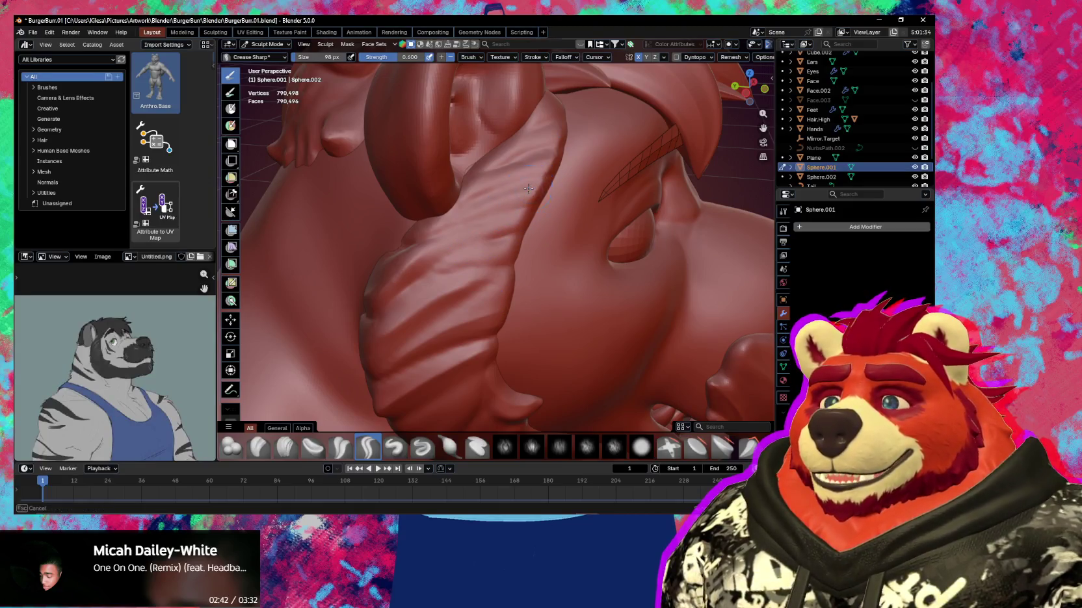
middle_click_drag(540, 185, 452, 185)
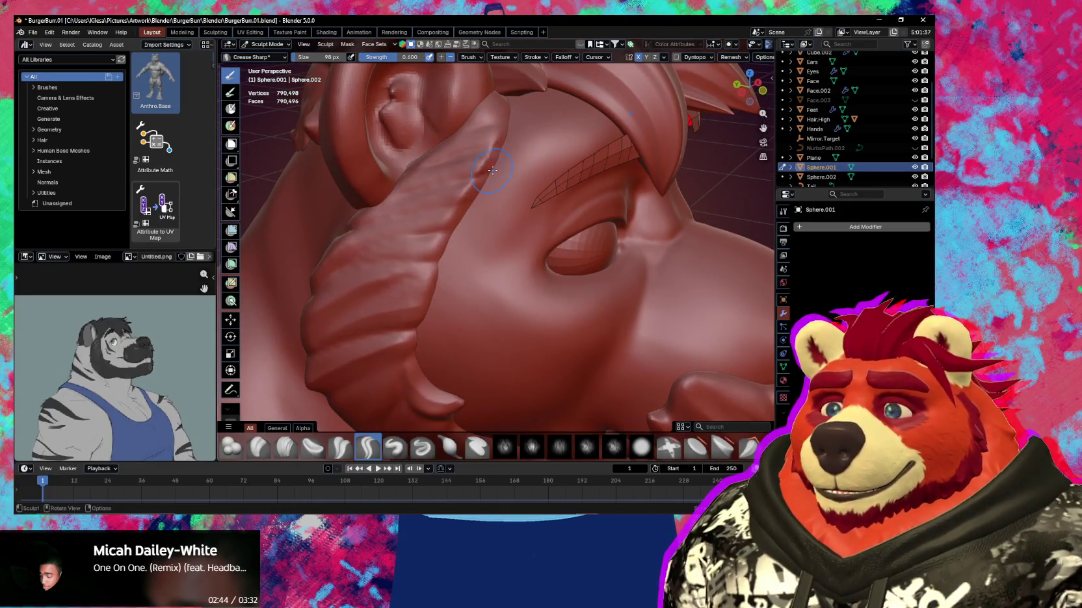
Zoom out to the whole bear head and switch to the Grab brush at 77 px
scroll(471, 200, "down", 5)
mouse_move(470, 263)
middle_mouse_down()
mouse_move(453, 260)
mouse_move(527, 260)
mouse_move(490, 258)
middle_mouse_up()
scroll(504, 266, "up", 3)
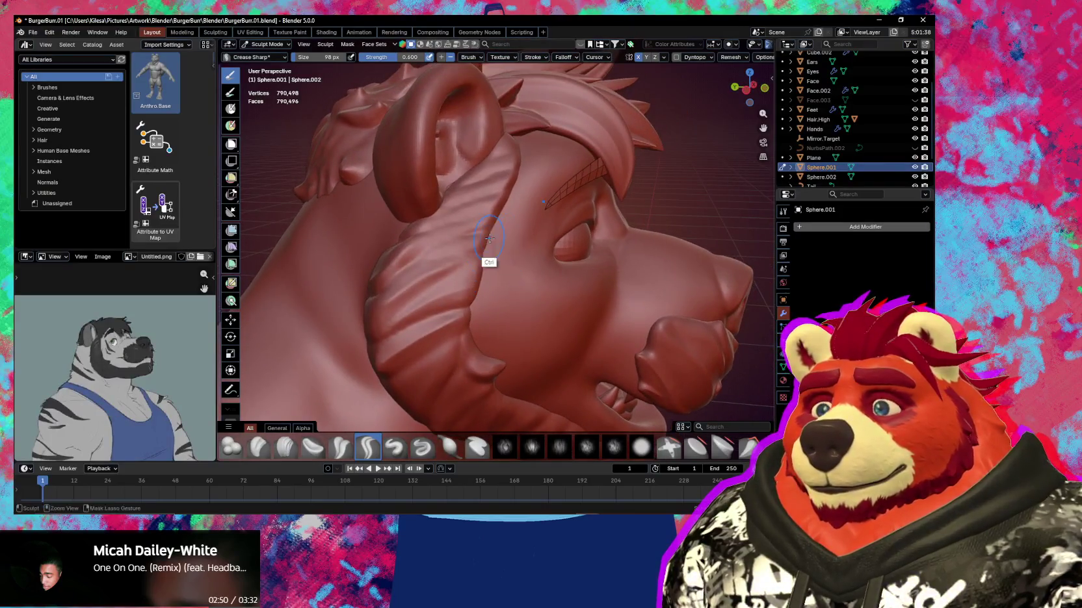
scroll(483, 243, "up", 4)
key("g")
key("f")
left_click(478, 237)
Pull the cheek edge into a small bump with Grab, trying Pinch and Snake Hook
left_click_drag(485, 234, 518, 215)
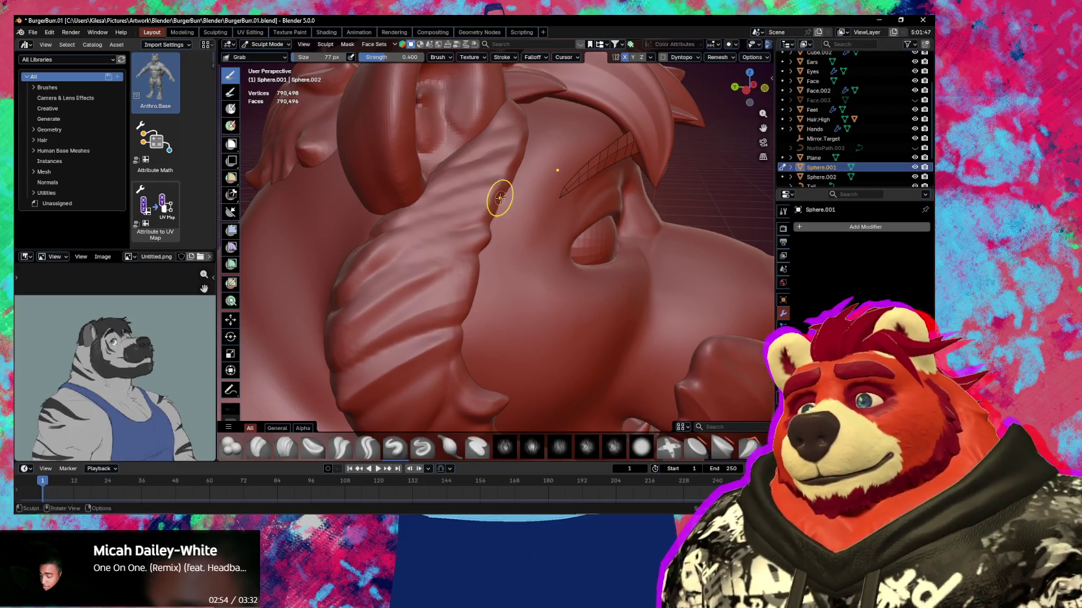
mouse_move(521, 184)
middle_mouse_down()
mouse_move(442, 214)
mouse_move(485, 243)
middle_mouse_up()
key("p")
key("g")
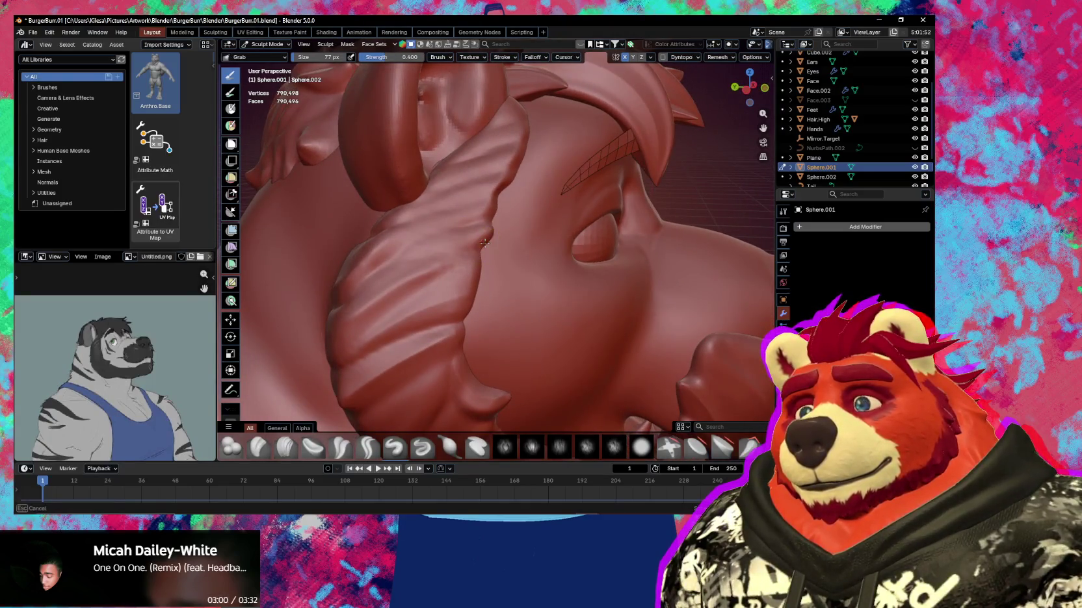
key("k")
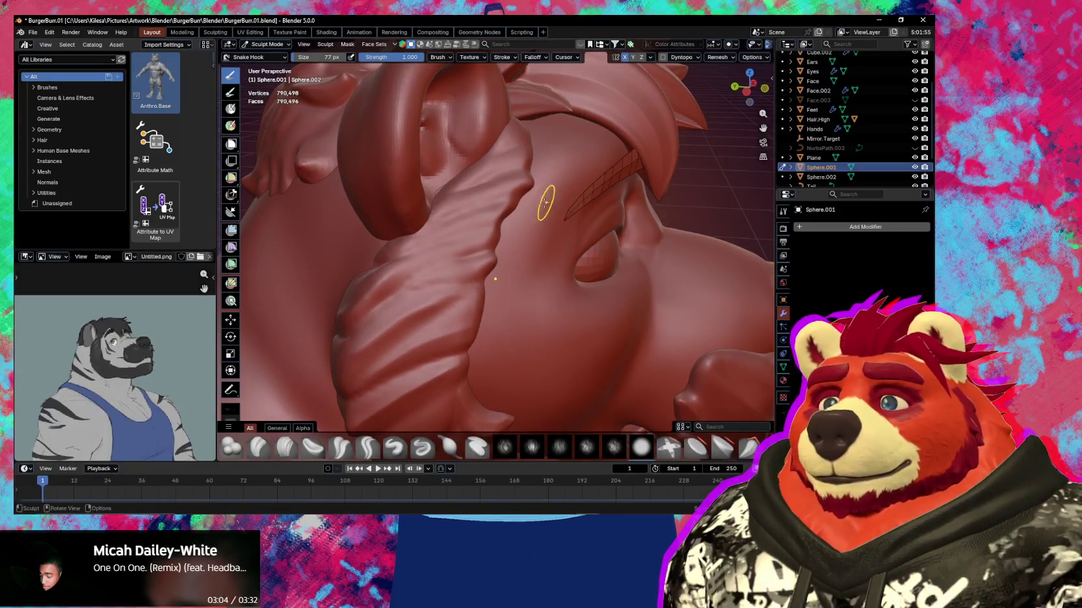
middle_click_drag(514, 181, 505, 232)
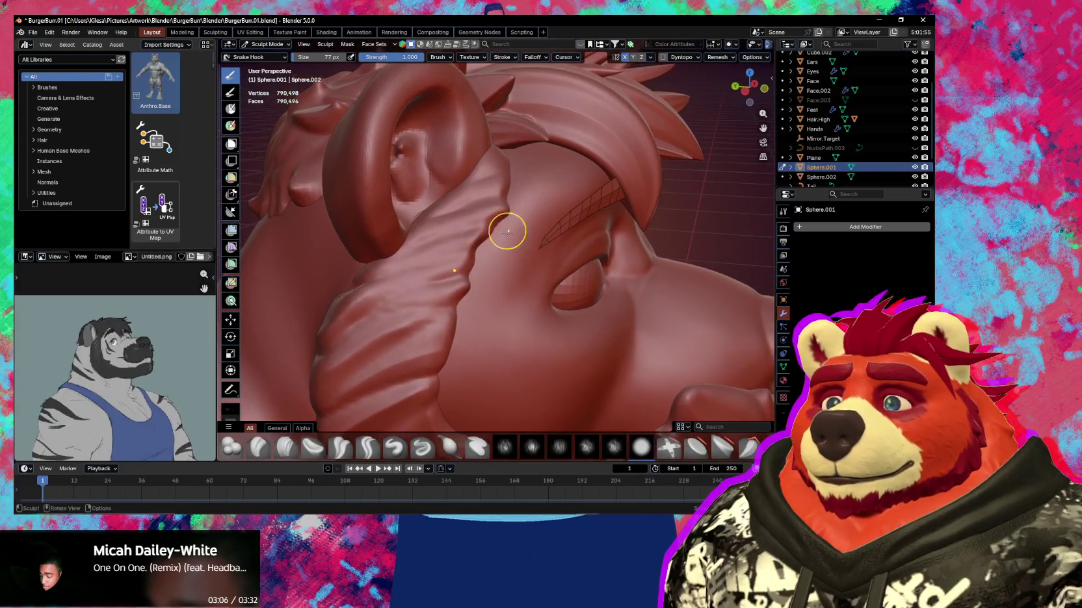
Blend the top of the cheek fur tuft into the ear with Crease Sharp
key("shift+c")
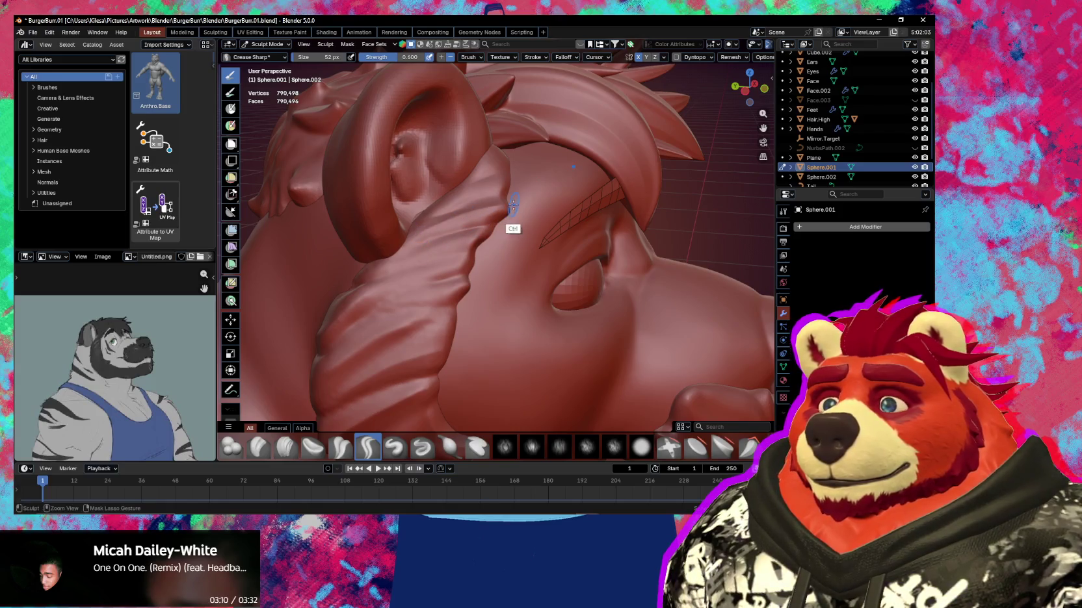
mouse_move(500, 211)
middle_mouse_down()
mouse_move(501, 231)
mouse_move(455, 283)
mouse_move(396, 268)
mouse_move(406, 257)
middle_mouse_up()
scroll(420, 238, "up", 5)
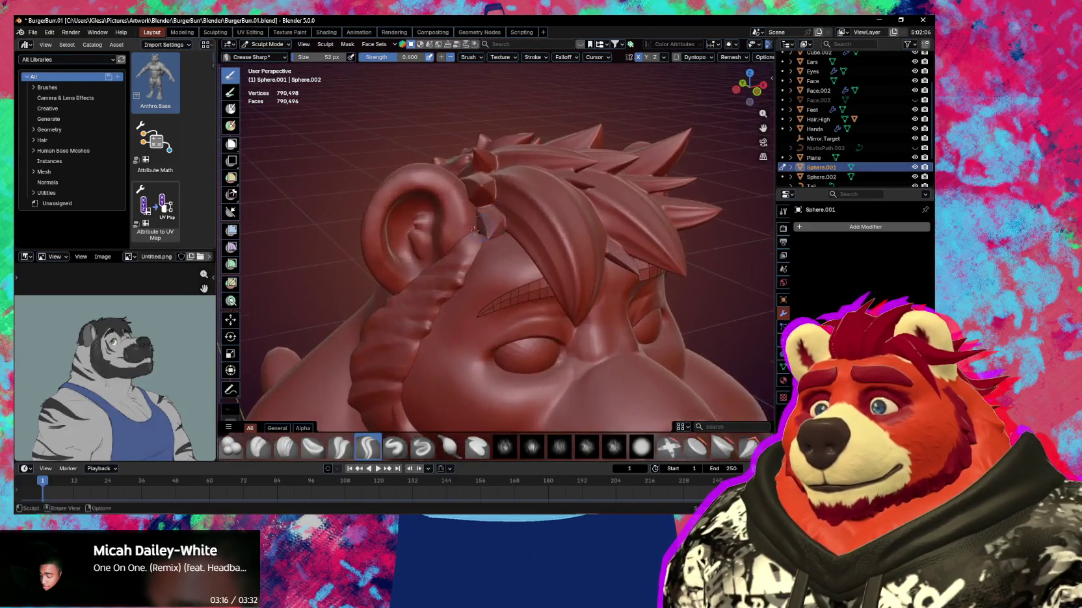
key("g")
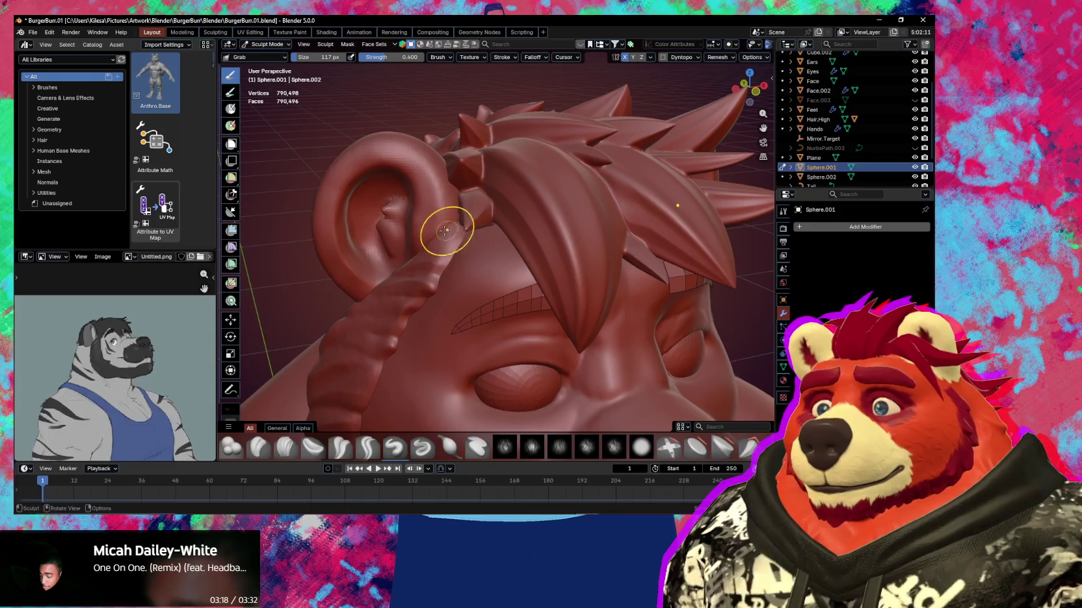
middle_click_drag(459, 229, 520, 242)
key("shift+c")
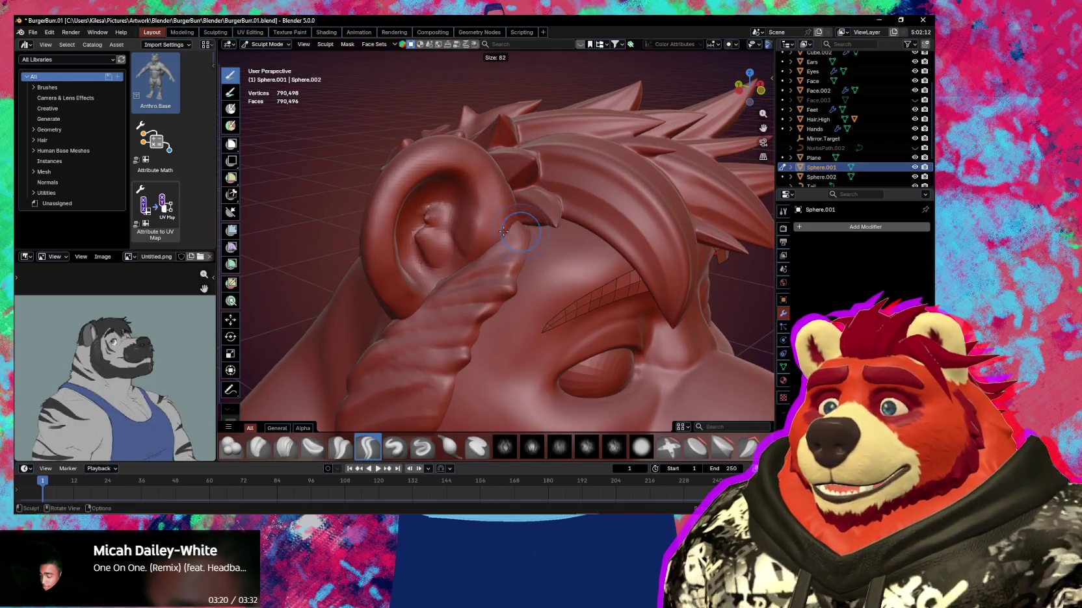
mouse_move(542, 247)
middle_mouse_down()
mouse_move(463, 246)
mouse_move(506, 226)
middle_mouse_up()
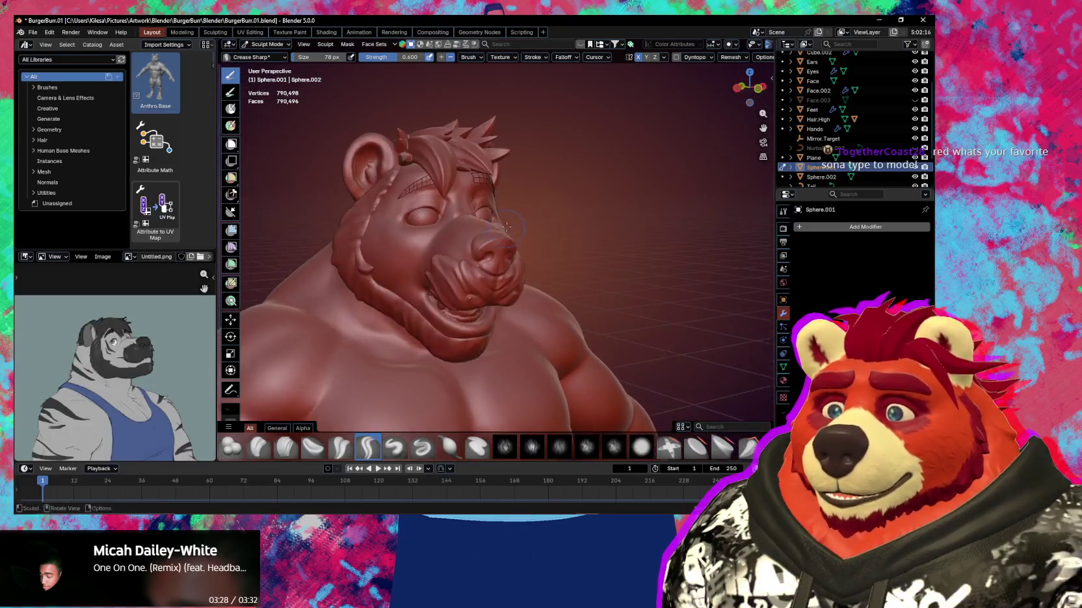
scroll(507, 227, "down", 6)
mouse_move(513, 234)
middle_mouse_down()
mouse_move(529, 247)
mouse_move(481, 283)
middle_mouse_up()
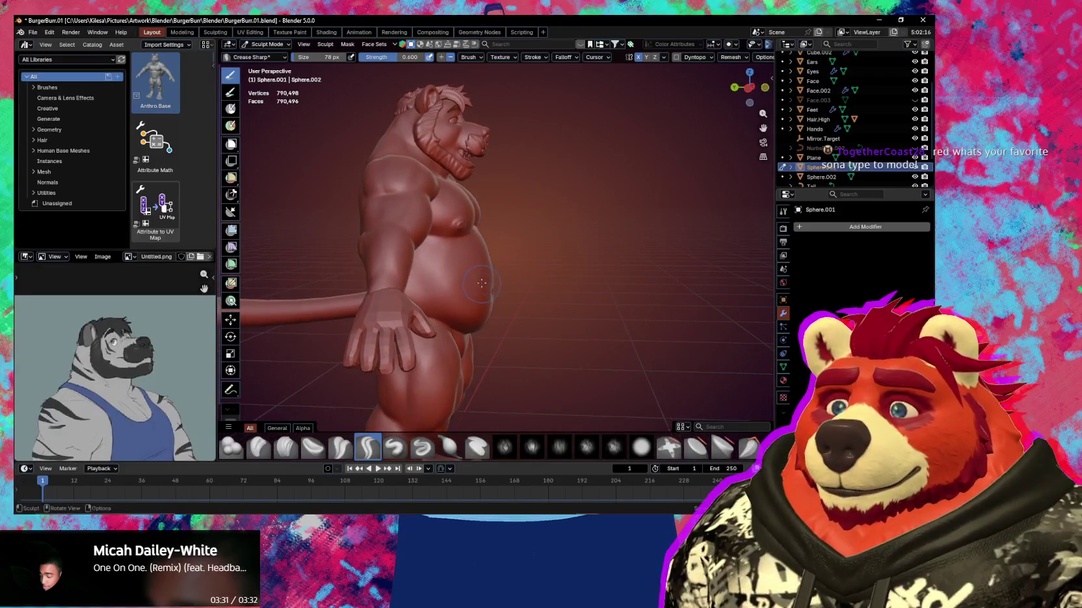
On the Face body mesh, pull the belly lower and rounder with a 297 px Grab brush
key("alt+q")
middle_click_drag(480, 275, 500, 266)
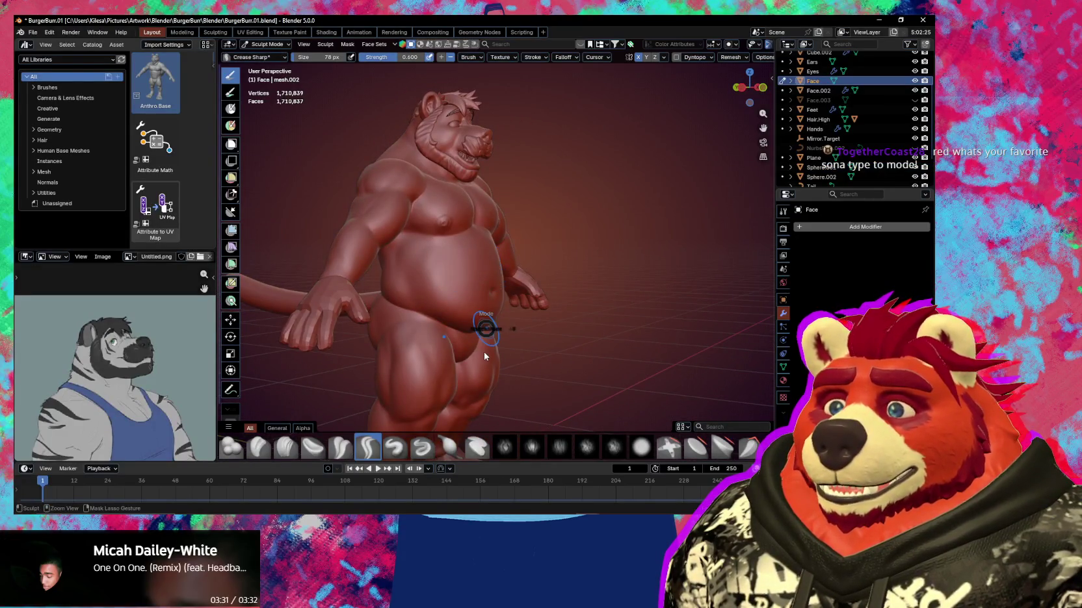
mouse_move(497, 293)
middle_mouse_down()
mouse_move(512, 274)
mouse_move(497, 291)
middle_mouse_up()
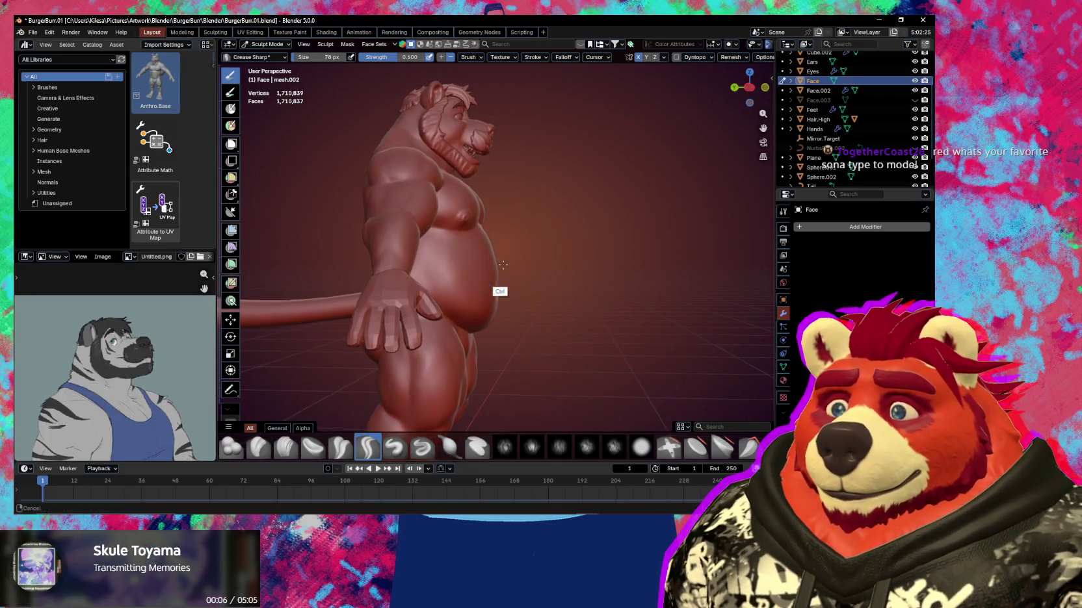
scroll(504, 254, "up", 2)
key("f")
left_click(594, 274)
mouse_move(489, 263)
left_mouse_down()
mouse_move(498, 287)
mouse_move(491, 241)
left_mouse_up()
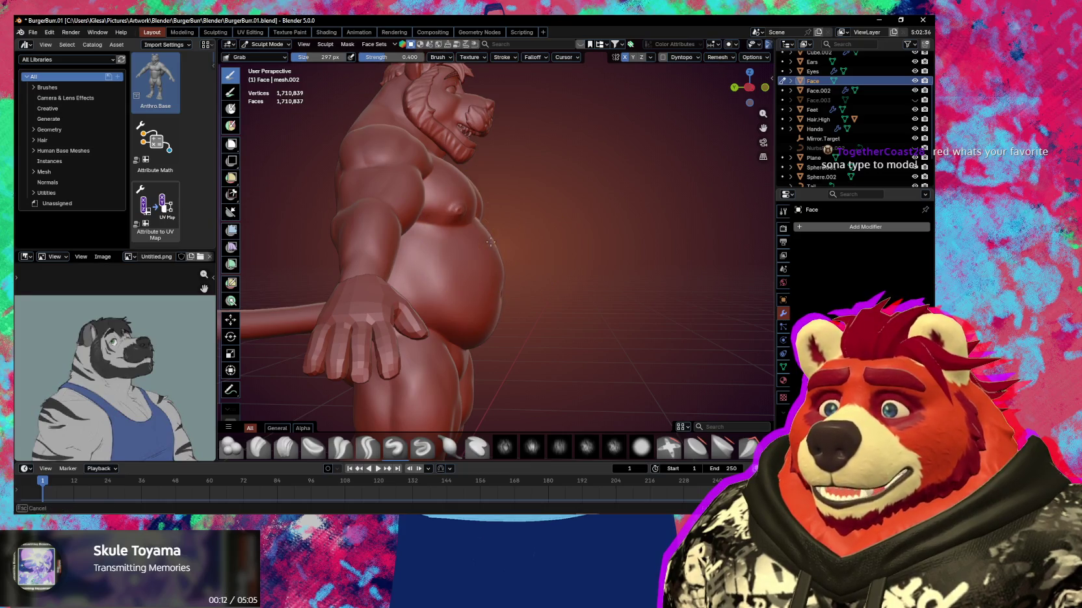
left_click_drag(505, 266, 498, 288)
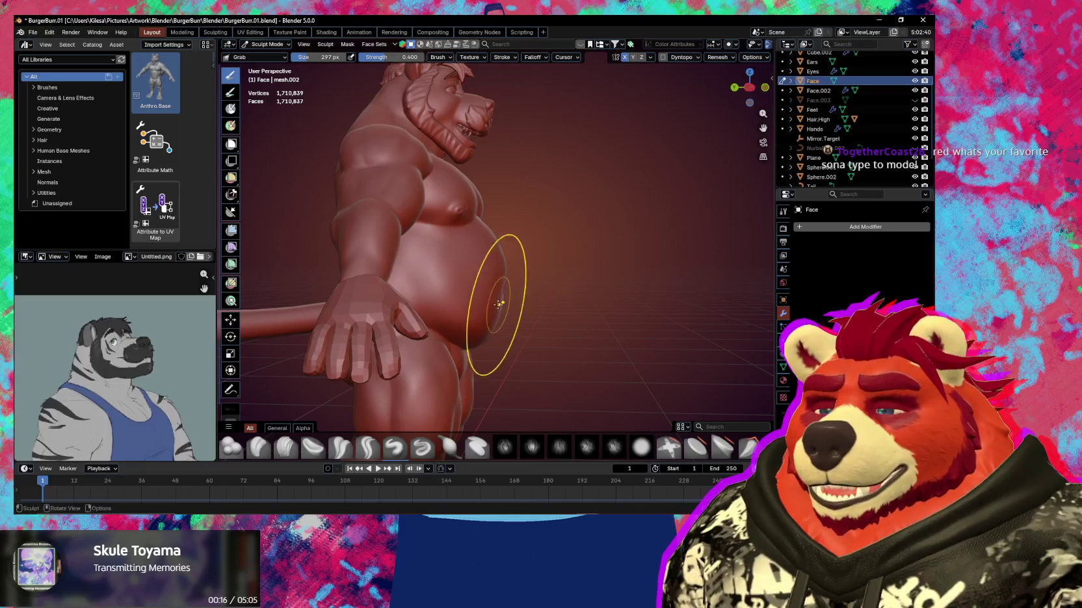
Push out the left side of the belly from the front and check it
middle_click_drag(502, 284, 457, 294)
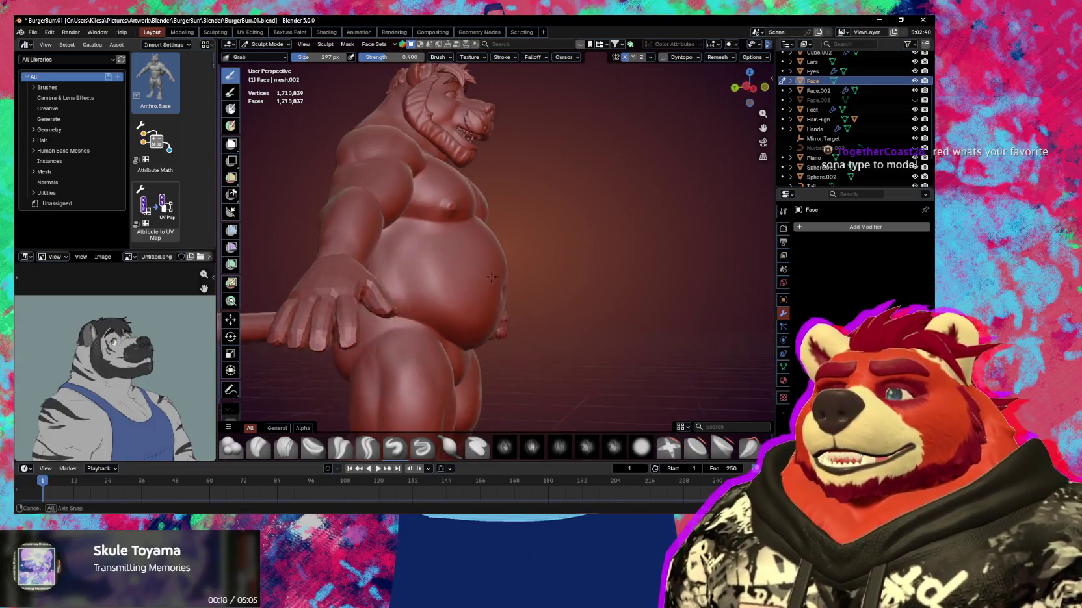
scroll(457, 294, "up", 4)
left_click_drag(429, 270, 442, 266)
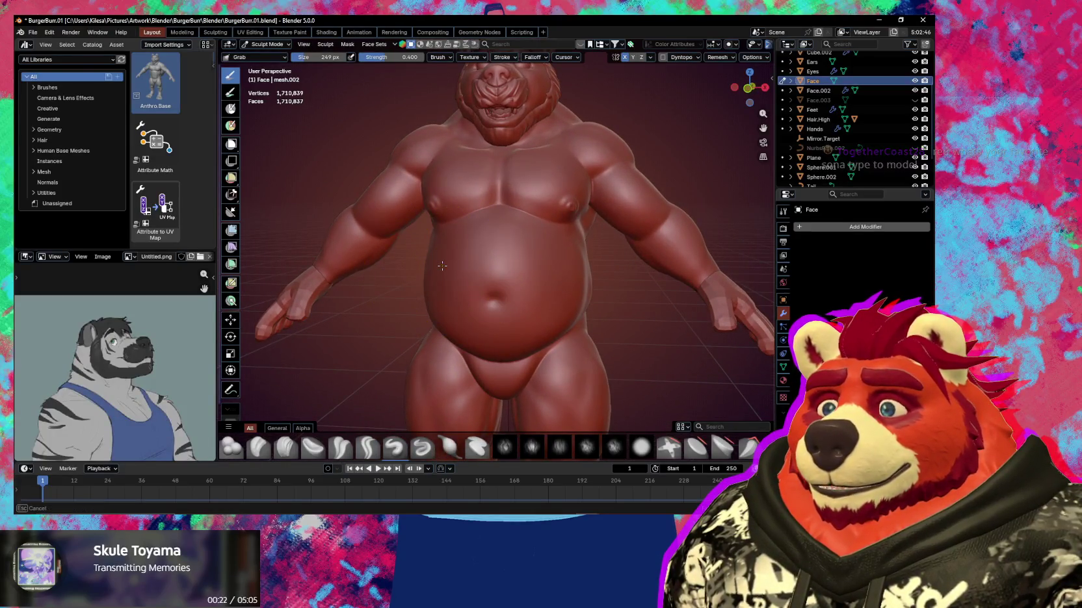
mouse_move(437, 265)
middle_mouse_down()
mouse_move(434, 297)
mouse_move(466, 302)
mouse_move(476, 290)
middle_mouse_up()
scroll(468, 281, "down", 3)
scroll(466, 302, "up", 2)
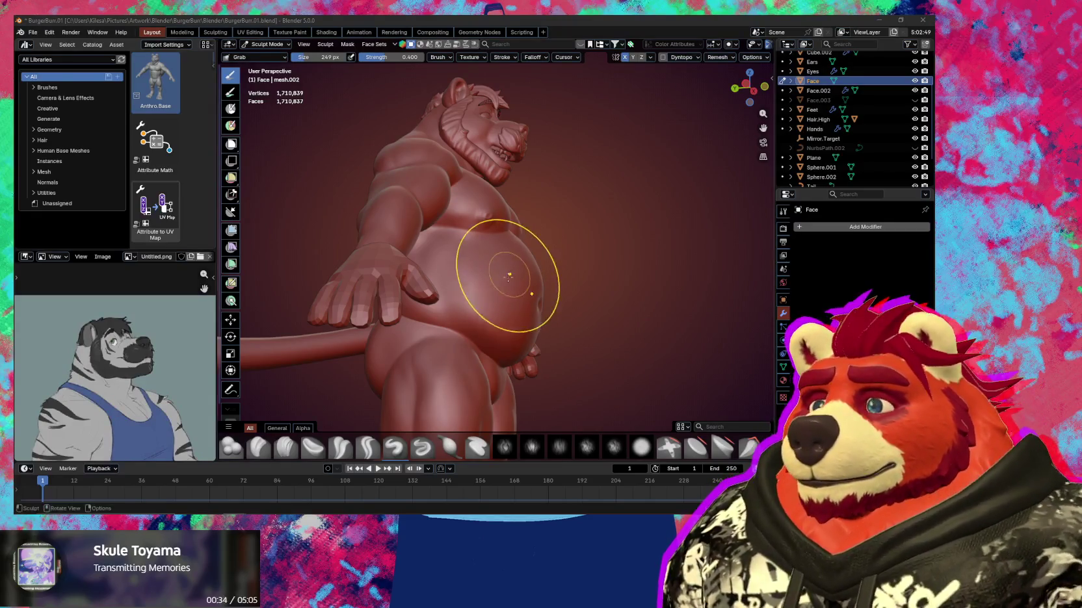
middle_click_drag(507, 283, 476, 283)
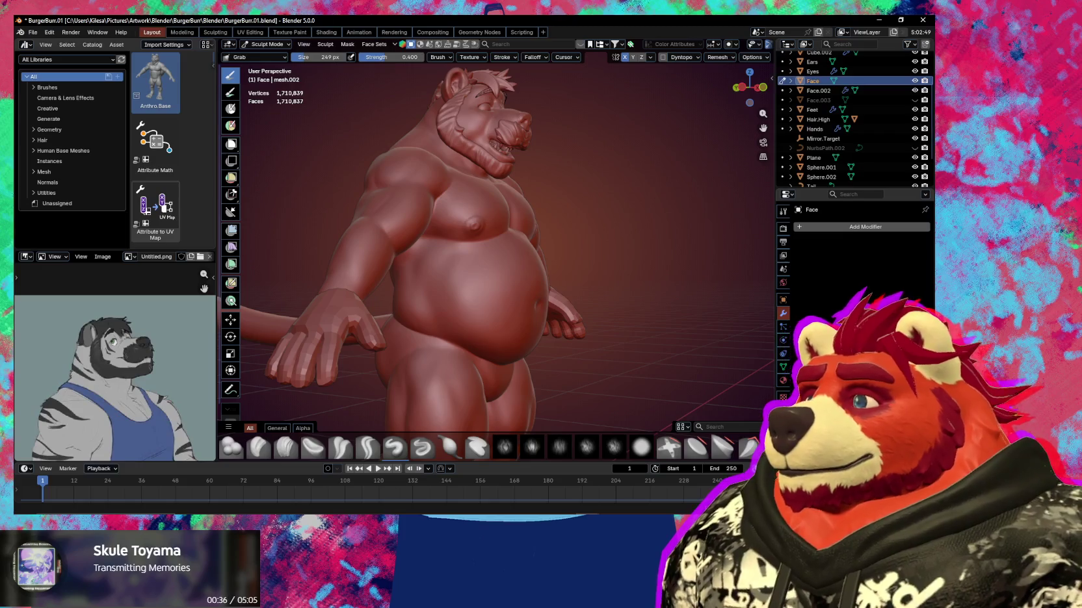
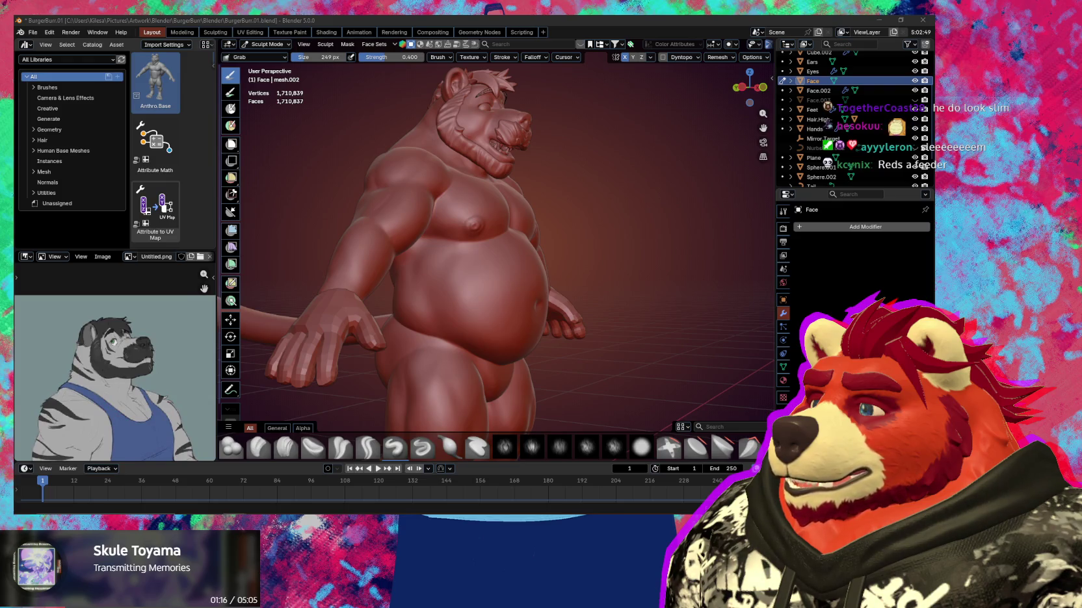
Set the brush radius to 178 px and sculpt the side of the chest beside the arm
mouse_move(567, 241)
middle_mouse_down()
mouse_move(490, 217)
mouse_move(478, 231)
middle_mouse_up()
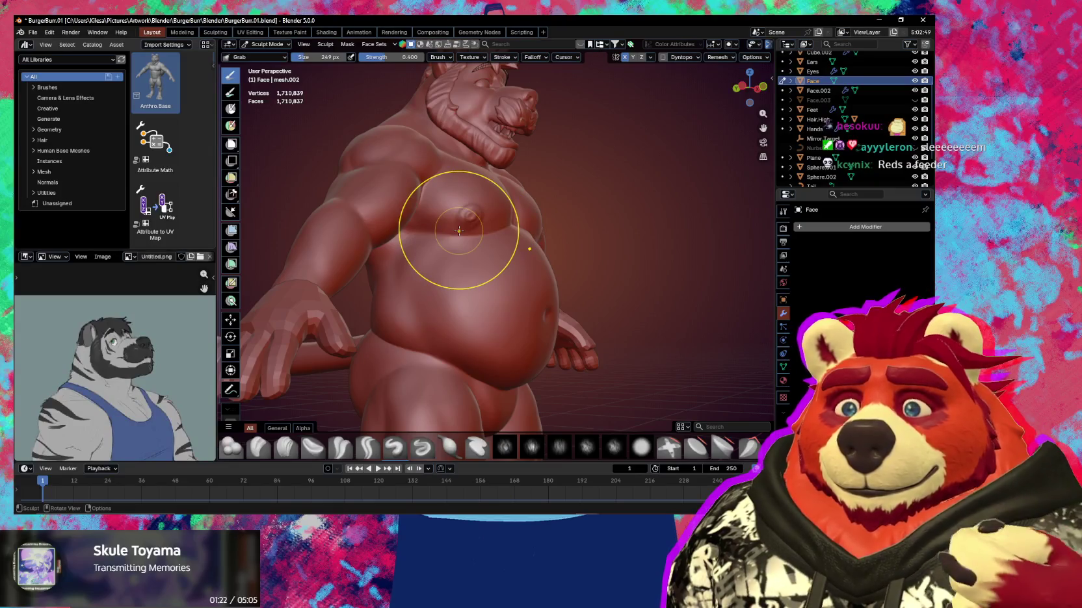
mouse_move(410, 294)
middle_mouse_down()
mouse_move(447, 270)
mouse_move(465, 280)
mouse_move(422, 302)
middle_mouse_up()
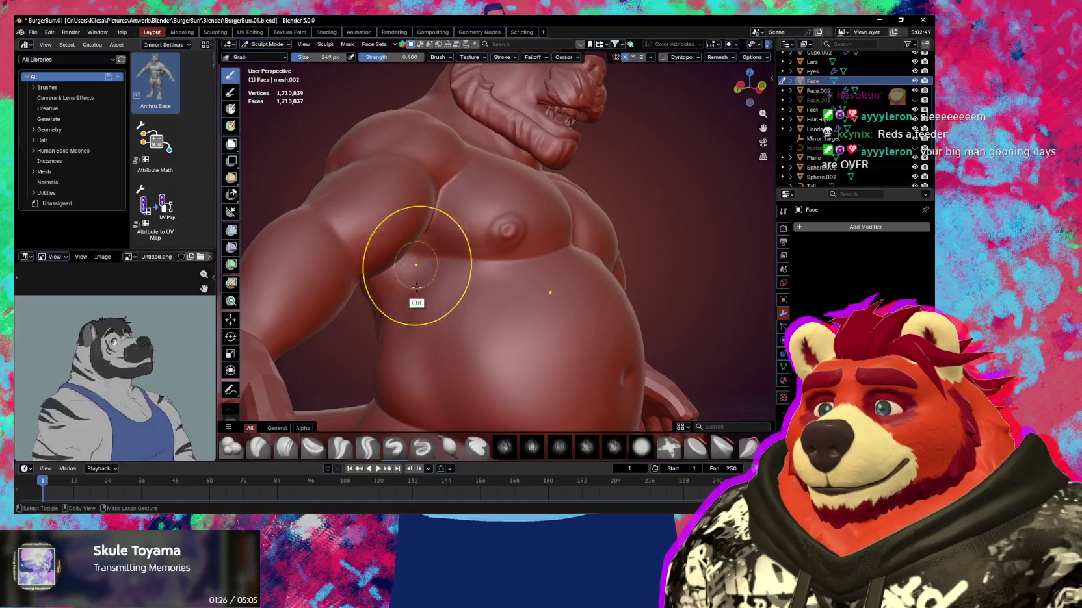
key("f")
left_click(375, 345)
left_click_drag(390, 338, 424, 353)
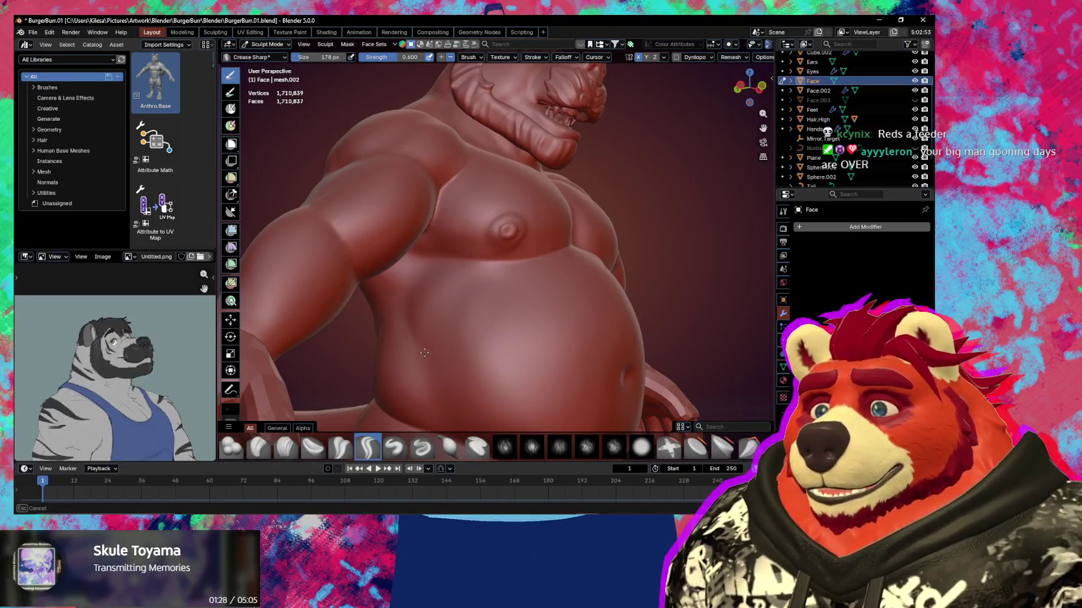
Move to a low side view framing the crease between arm and torso
mouse_move(425, 348)
middle_mouse_down()
mouse_move(364, 338)
mouse_move(393, 306)
mouse_move(392, 321)
mouse_move(457, 272)
mouse_move(488, 312)
mouse_move(490, 279)
mouse_move(519, 234)
middle_mouse_up()
scroll(392, 306, "down", 5)
scroll(457, 271, "up", 4)
scroll(490, 296, "up", 4)
scroll(483, 307, "up", 3)
mouse_move(483, 307)
middle_mouse_down("shift")
mouse_move(457, 266)
mouse_move(477, 284)
mouse_move(476, 341)
mouse_move(457, 356)
mouse_move(493, 270)
middle_mouse_up("shift")
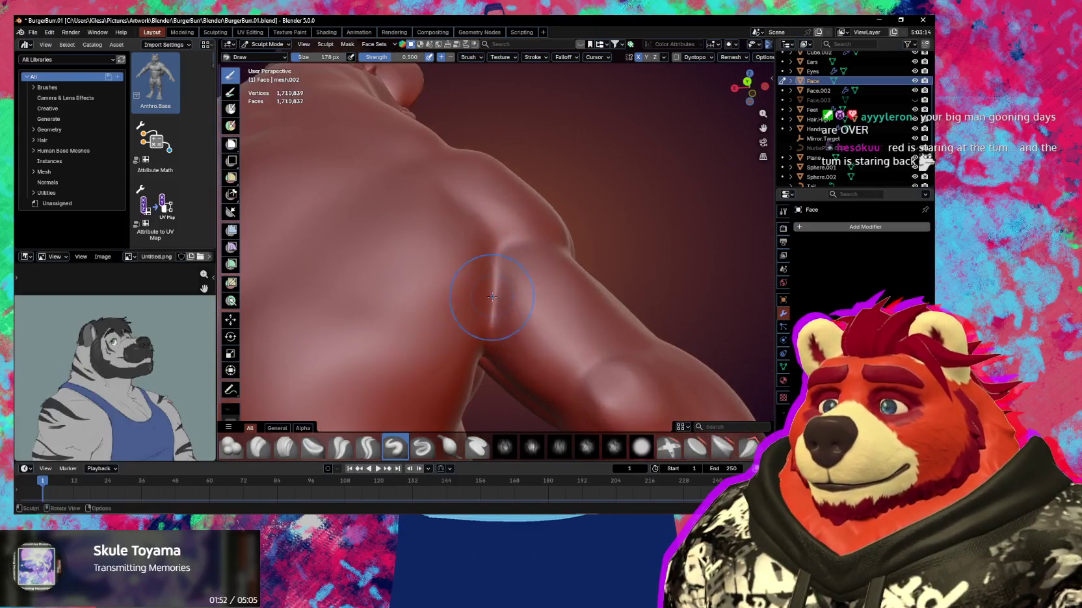
Deepen the armpit crease with Crease Sharp, then return to the Draw brush
key("shift+c")
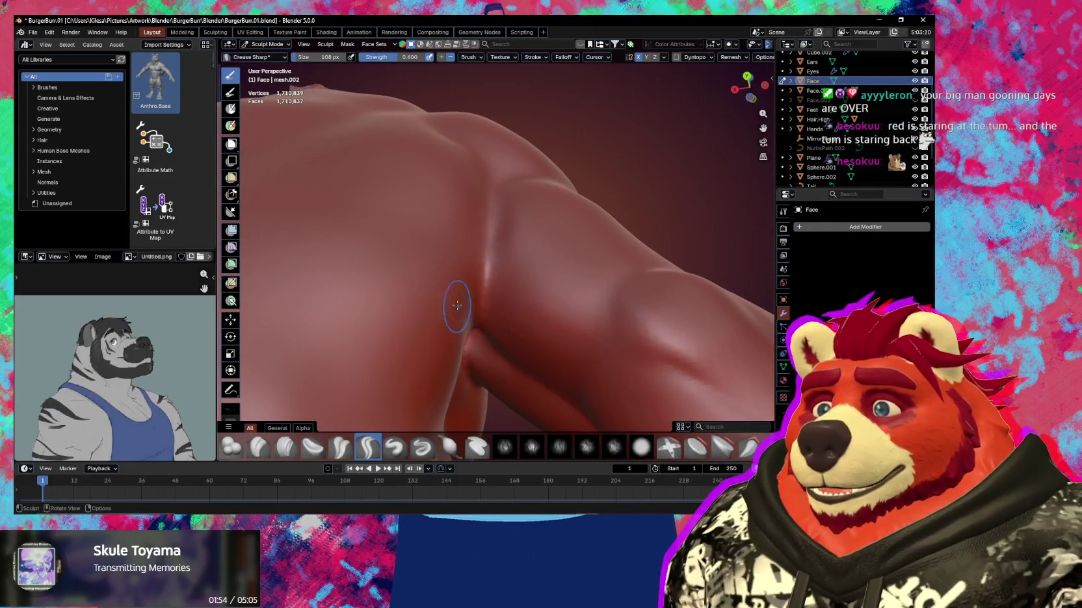
mouse_move(494, 234)
left_mouse_down()
mouse_move(477, 241)
mouse_move(476, 210)
left_mouse_up()
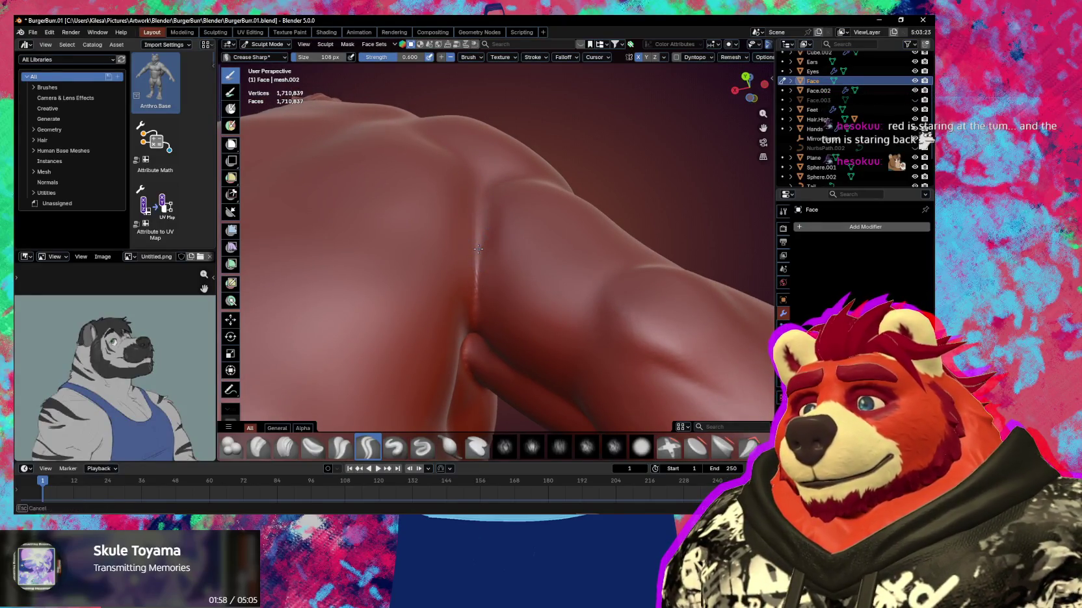
middle_click_drag(478, 249, 457, 283)
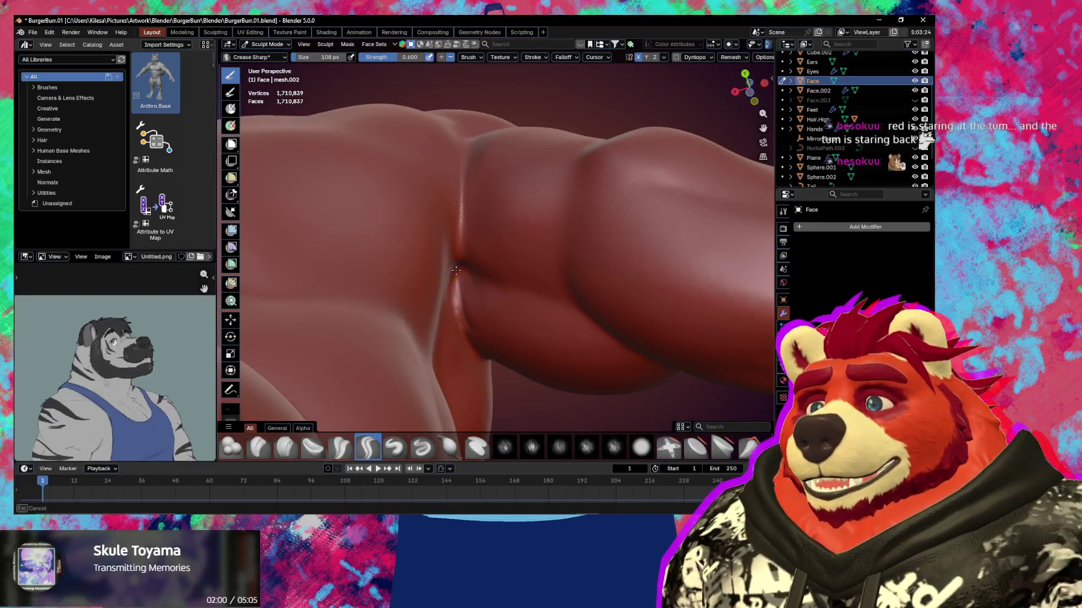
mouse_move(457, 270)
middle_mouse_down()
mouse_move(443, 264)
mouse_move(580, 306)
mouse_move(525, 318)
middle_mouse_up()
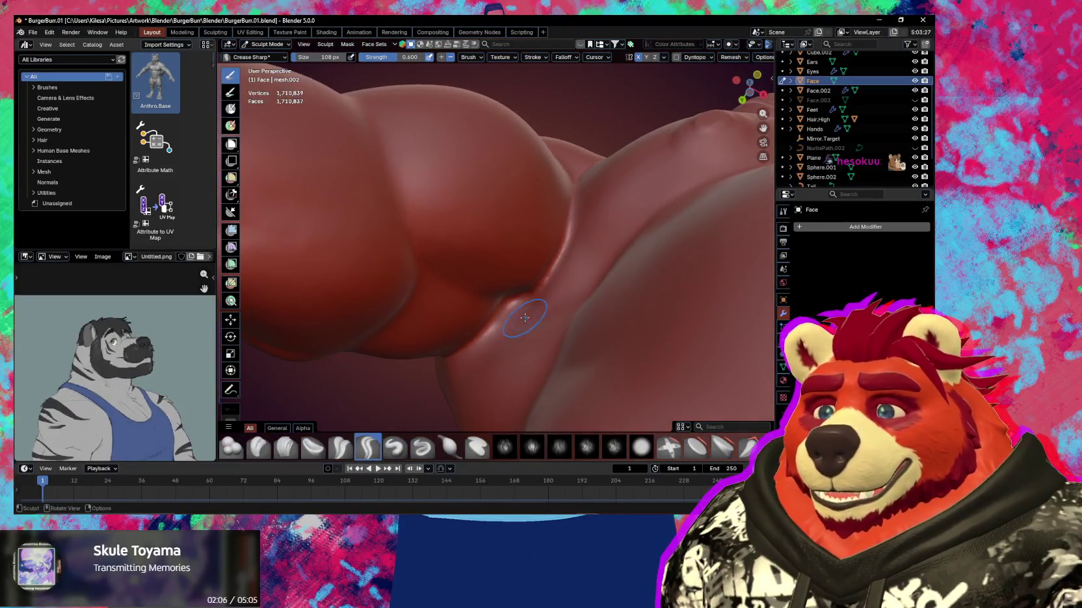
key("x")
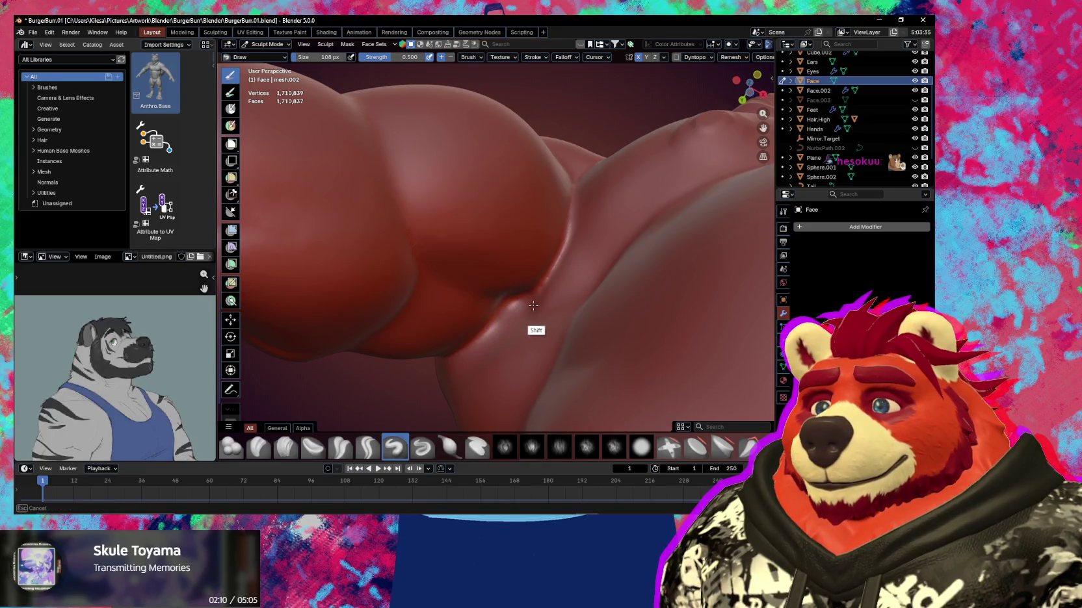
mouse_move(533, 305)
middle_mouse_down("shift")
mouse_move(499, 275)
mouse_move(471, 302)
mouse_move(535, 241)
mouse_move(621, 234)
mouse_move(578, 273)
mouse_move(642, 277)
middle_mouse_up("shift")
Sharpen and smooth the folds around the thigh and hip with Crease Sharp
key("shift+c")
key("x")
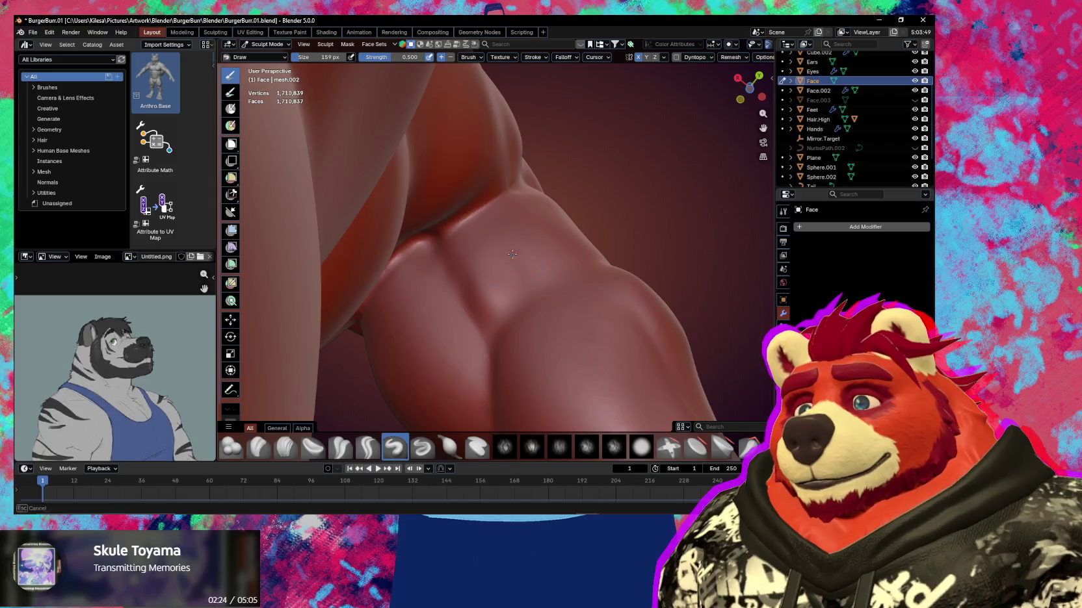
middle_click_drag(478, 227, 461, 299)
key("shift+c")
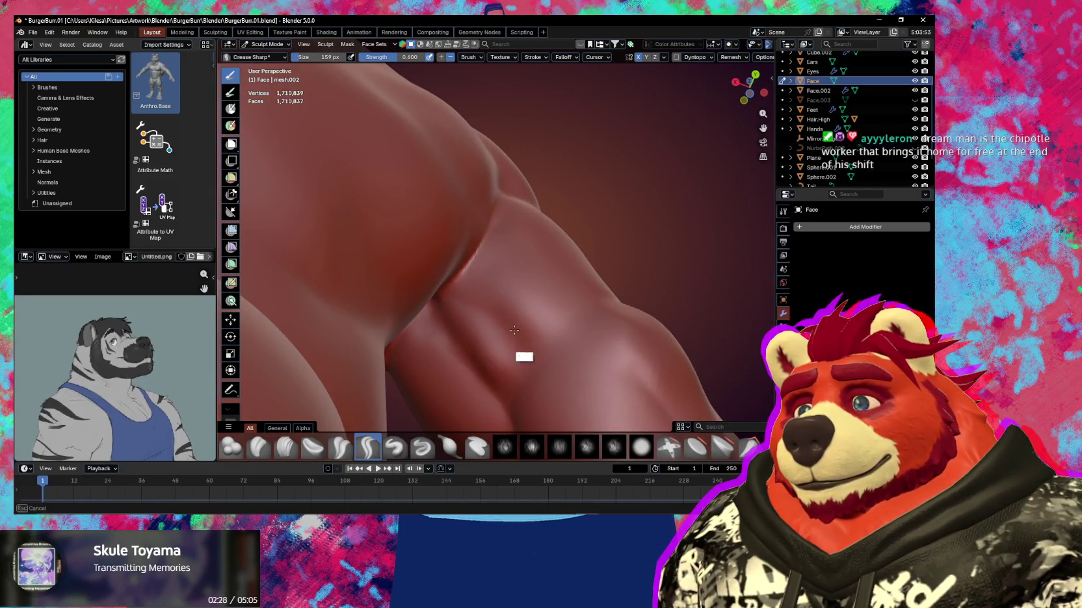
middle_click_drag(501, 304, 496, 304)
left_click_drag(491, 300, 494, 326, "shift")
mouse_move(493, 326)
middle_mouse_down()
mouse_move(500, 291)
mouse_move(479, 281)
mouse_move(519, 254)
mouse_move(553, 323)
mouse_move(569, 323)
middle_mouse_up()
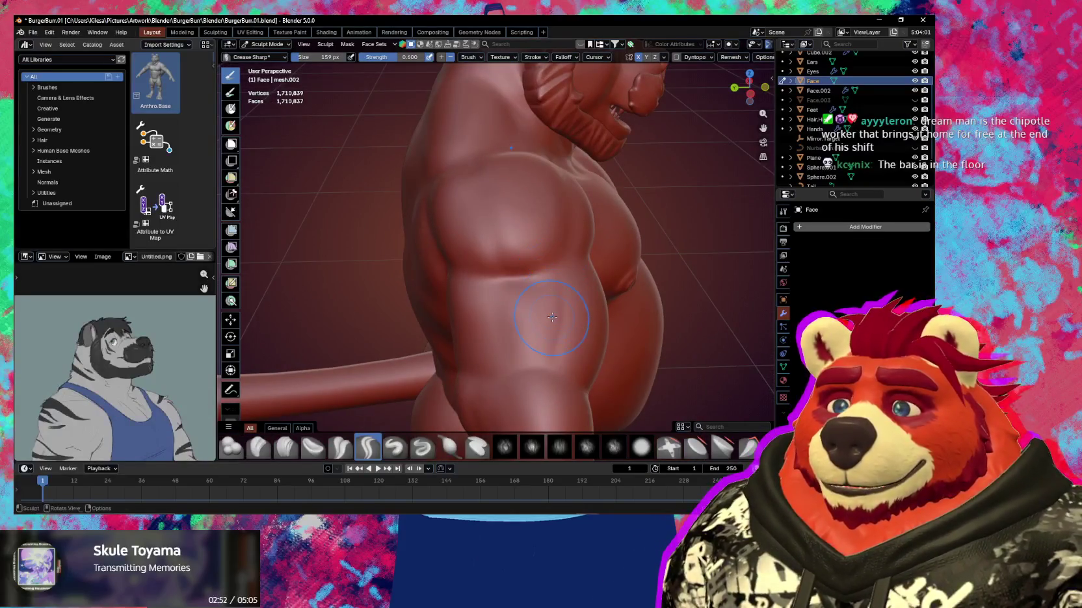
Carve sharper muscle separations on the upper arm and armpit with Crease Sharp, ending on Draw
mouse_move(552, 317)
middle_mouse_down()
mouse_move(508, 284)
mouse_move(540, 291)
mouse_move(527, 303)
mouse_move(420, 301)
mouse_move(494, 293)
middle_mouse_up()
key("x")
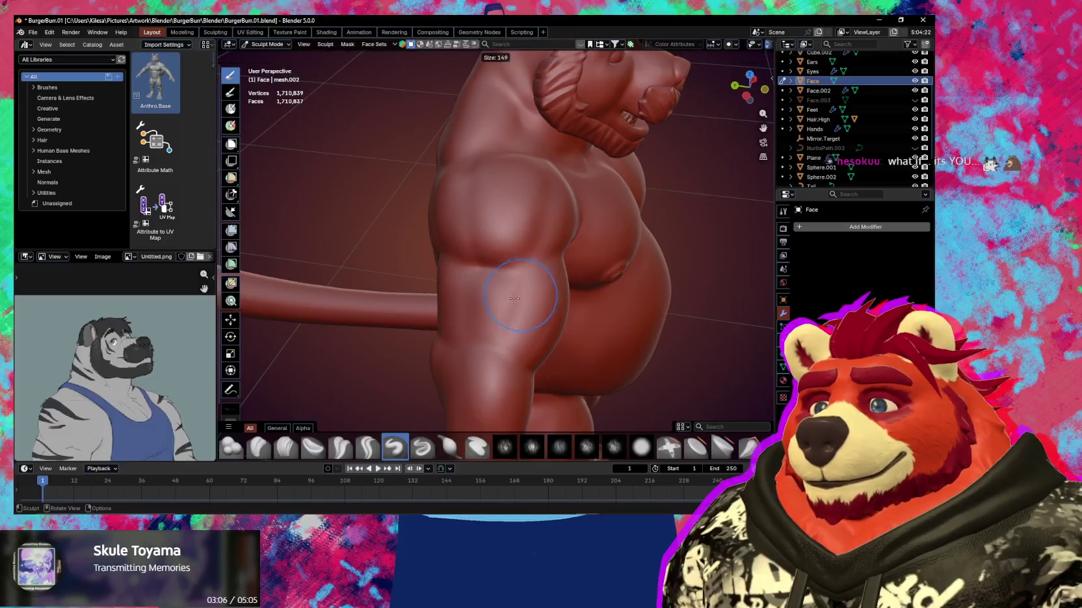
mouse_move(513, 282)
middle_mouse_down()
mouse_move(517, 301)
mouse_move(519, 291)
middle_mouse_up()
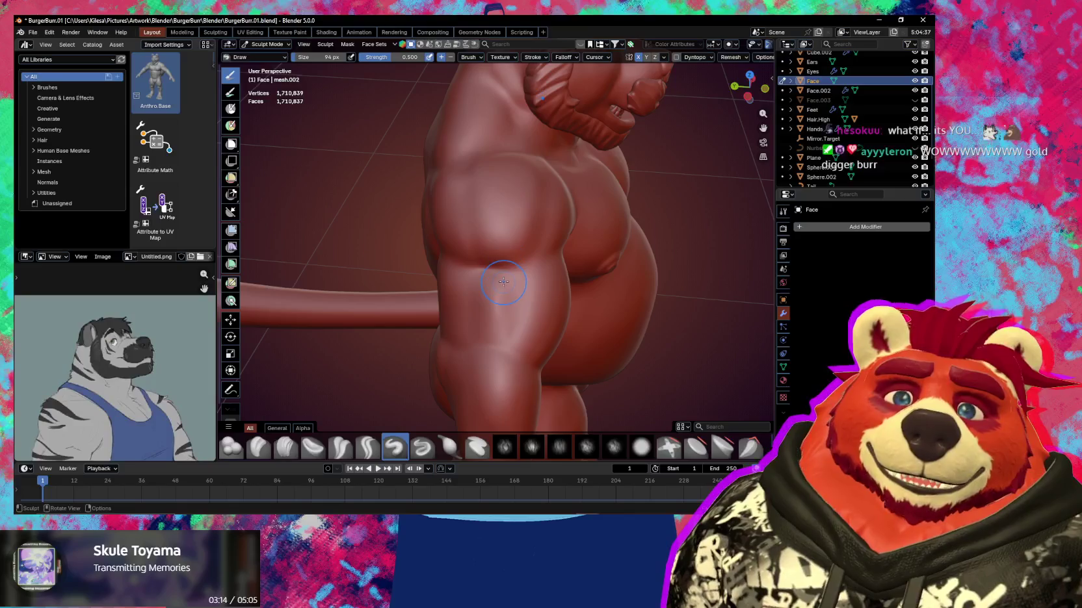
mouse_move(513, 310)
middle_mouse_down("shift")
mouse_move(490, 304)
mouse_move(483, 324)
mouse_move(490, 312)
middle_mouse_up("shift")
key("shift+c")
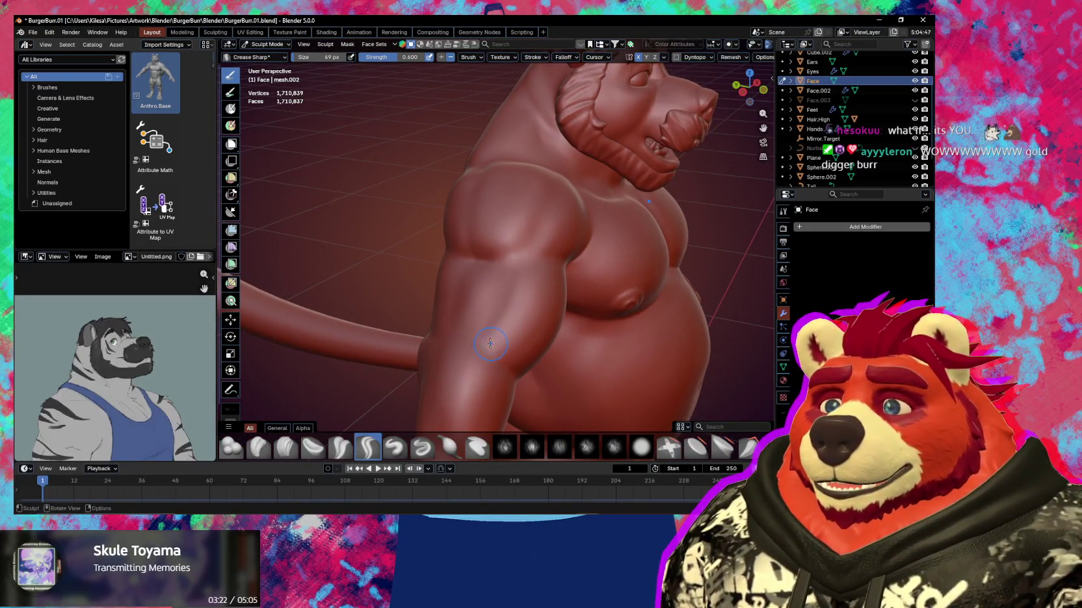
middle_click_drag(490, 343, 488, 337)
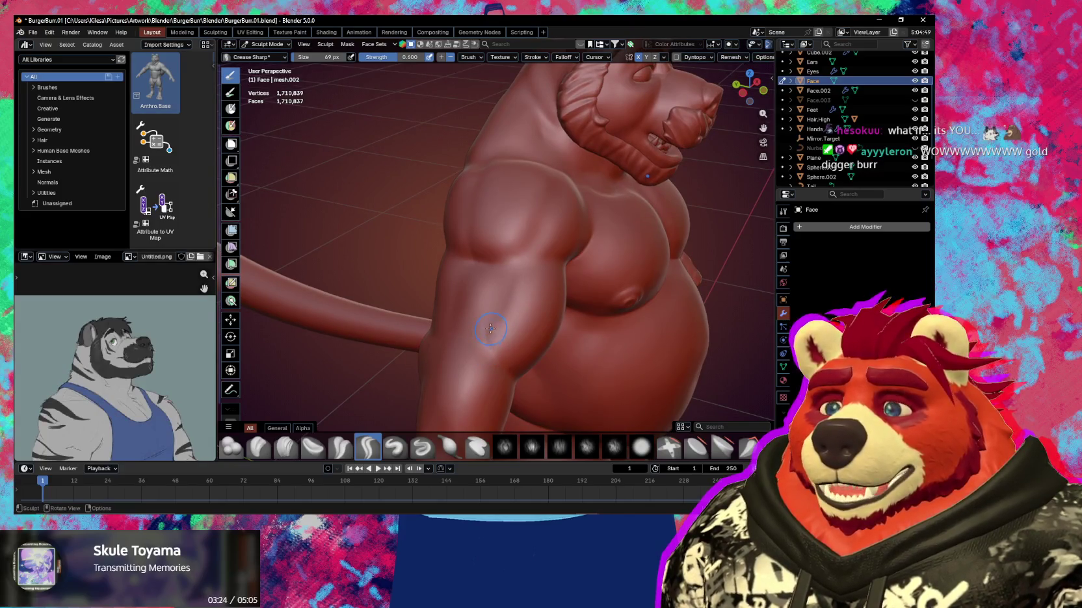
mouse_move(497, 344)
middle_mouse_down()
mouse_move(490, 309)
mouse_move(532, 316)
middle_mouse_up()
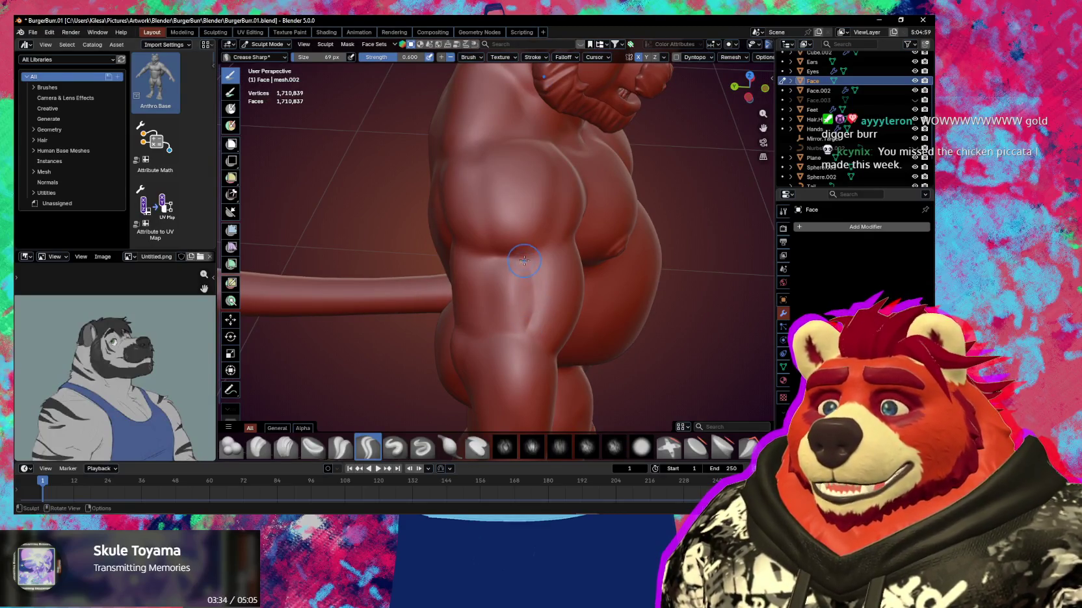
middle_click_drag(501, 259, 533, 290, "shift")
mouse_move(530, 346)
middle_mouse_down()
mouse_move(488, 318)
mouse_move(536, 280)
mouse_move(492, 279)
mouse_move(506, 266)
mouse_move(403, 214)
middle_mouse_up()
key("x")
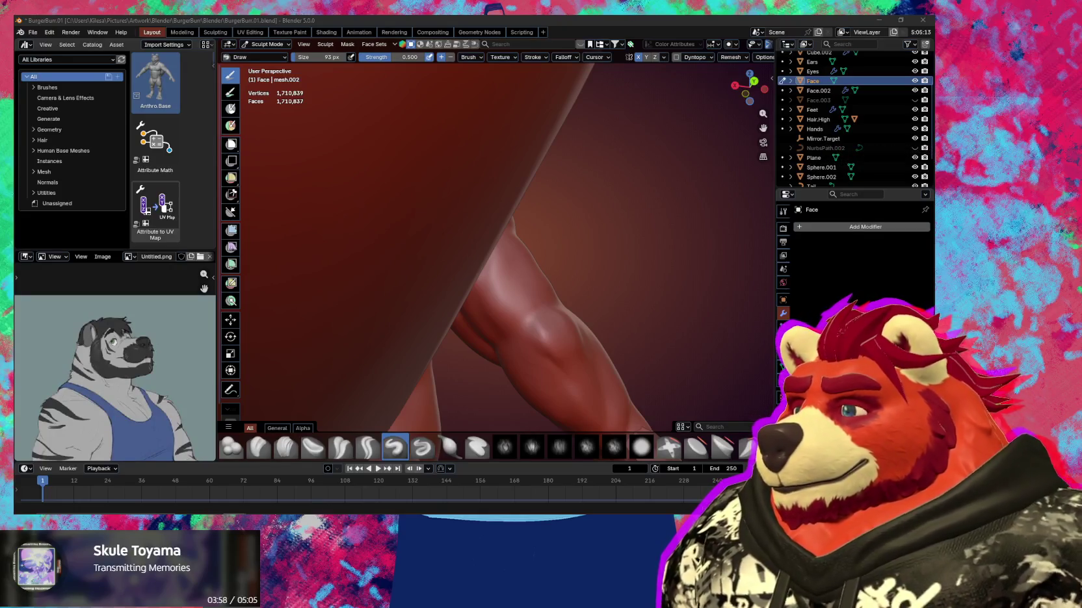
Sculpt and Shift-smooth the inner upper arm where it meets the chest
scroll(517, 300, "down", 5)
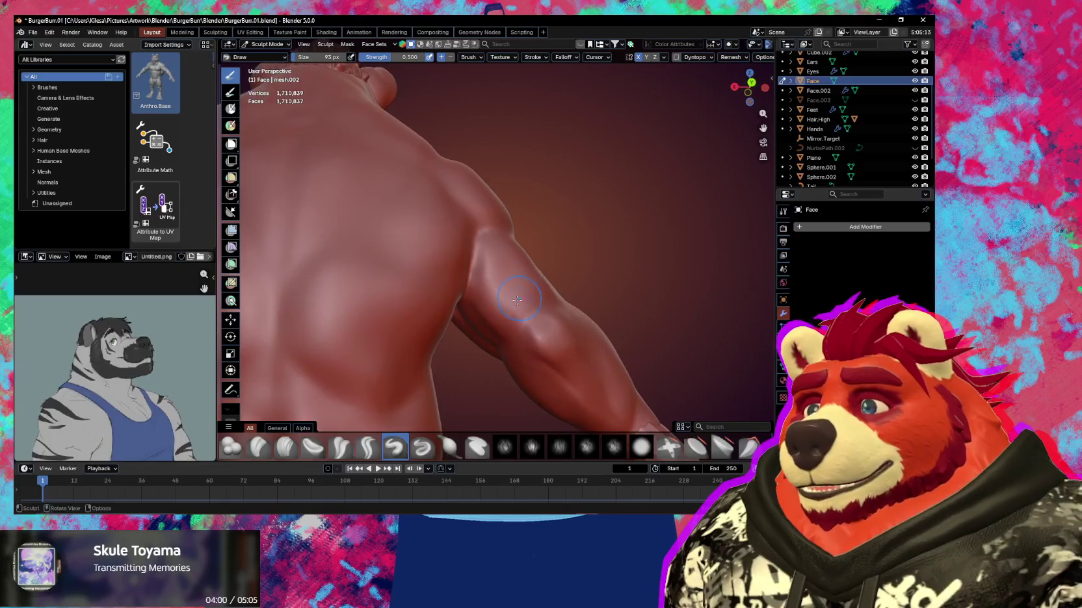
scroll(517, 299, "down", 2)
mouse_move(519, 262)
middle_mouse_down()
mouse_move(483, 291)
mouse_move(513, 267)
mouse_move(505, 261)
middle_mouse_up()
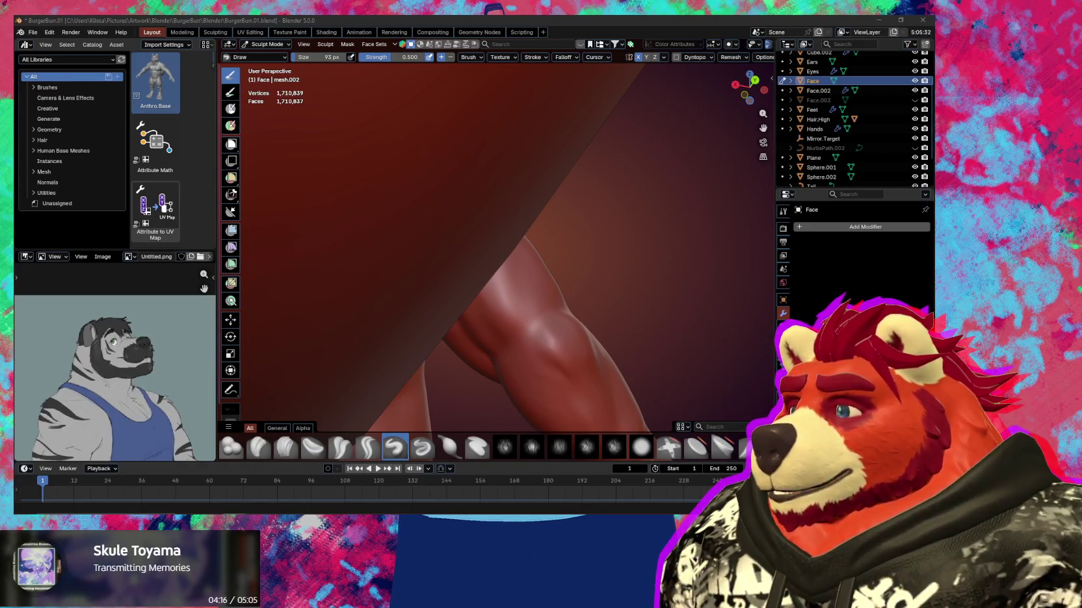
middle_click_drag(494, 260, 477, 309)
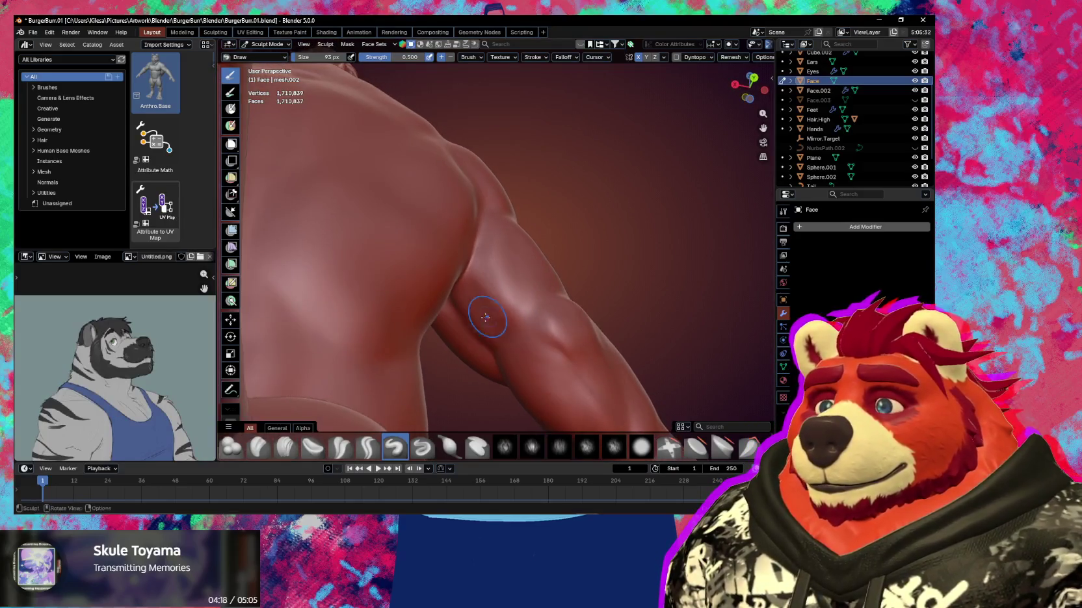
key("shift")
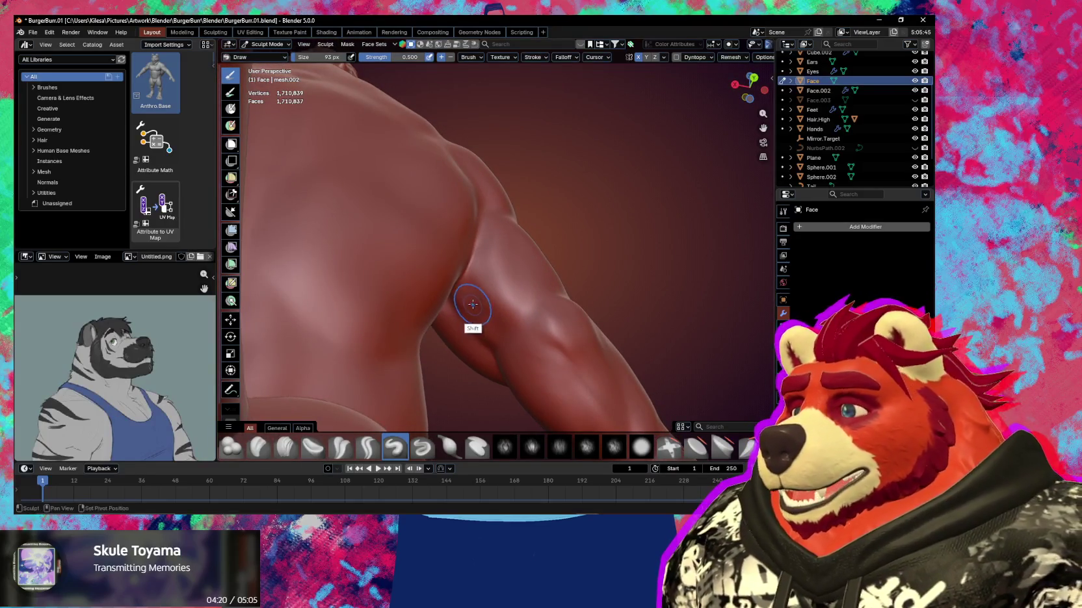
mouse_move(477, 351)
middle_mouse_down()
mouse_move(480, 301)
mouse_move(501, 306)
middle_mouse_up()
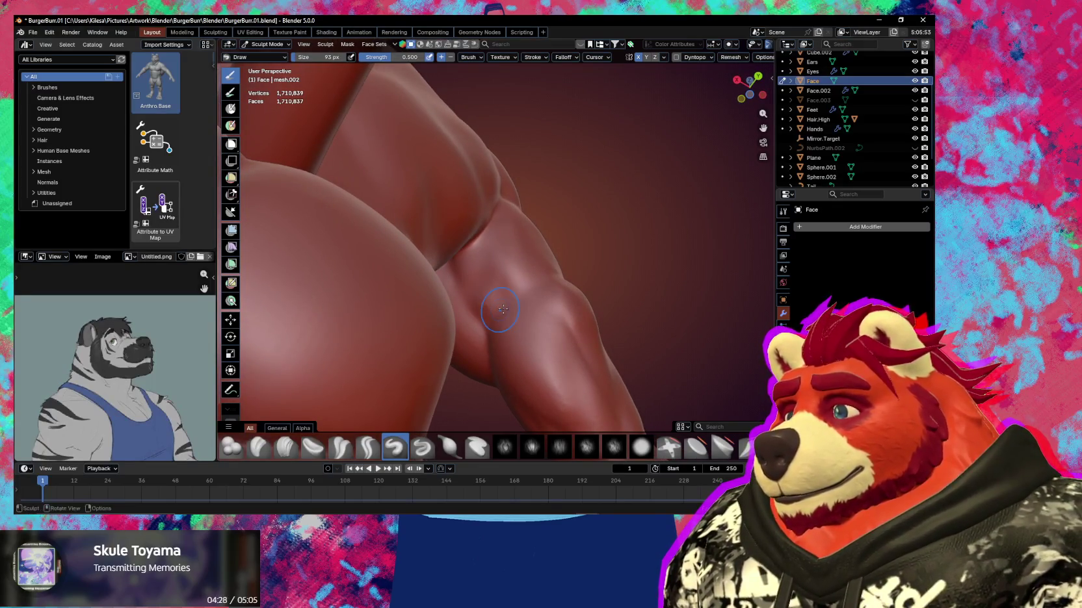
mouse_move(583, 265)
middle_mouse_down()
mouse_move(580, 303)
mouse_move(497, 248)
middle_mouse_up()
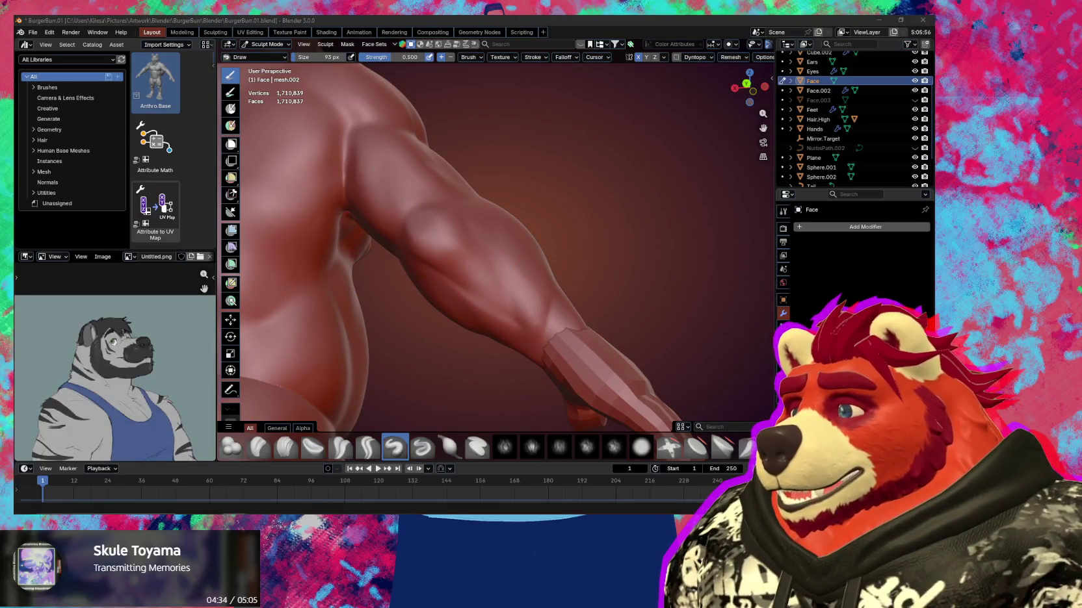
Carve sharp creases along the upper arm with Crease Sharp, then switch to Draw
mouse_move(422, 270)
middle_mouse_down()
mouse_move(432, 312)
mouse_move(473, 325)
middle_mouse_up()
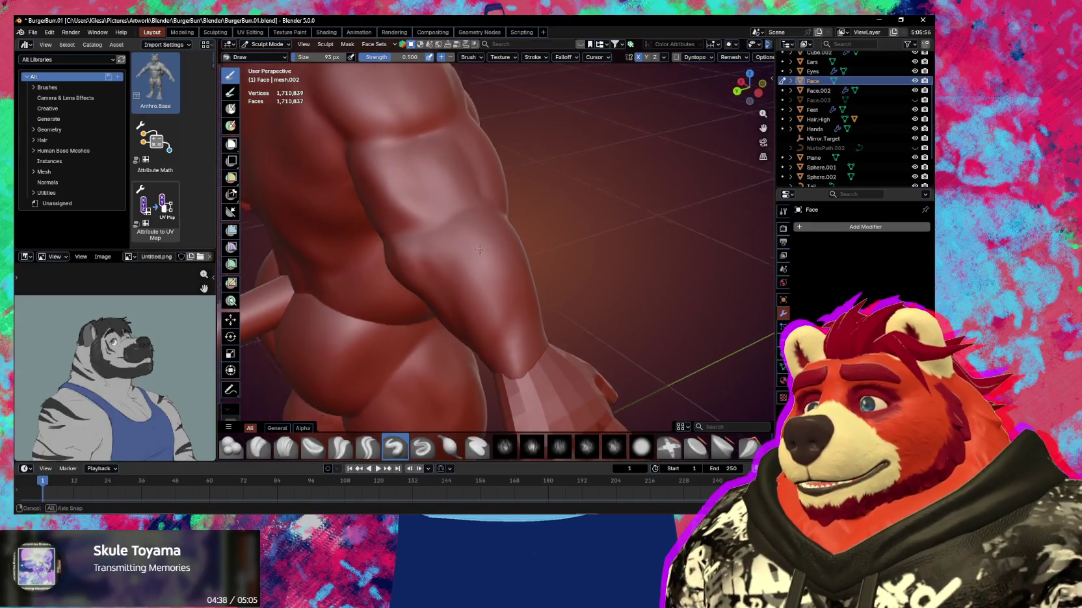
mouse_move(479, 288)
middle_mouse_down()
mouse_move(488, 289)
mouse_move(479, 299)
middle_mouse_up()
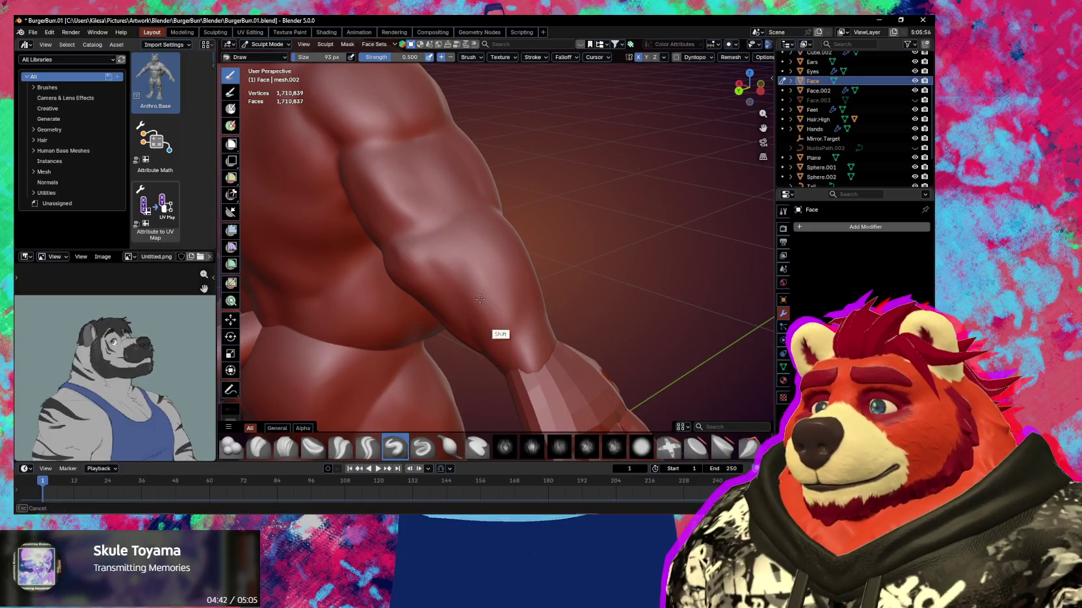
mouse_move(483, 338)
middle_mouse_down()
mouse_move(484, 301)
mouse_move(466, 309)
mouse_move(436, 235)
middle_mouse_up()
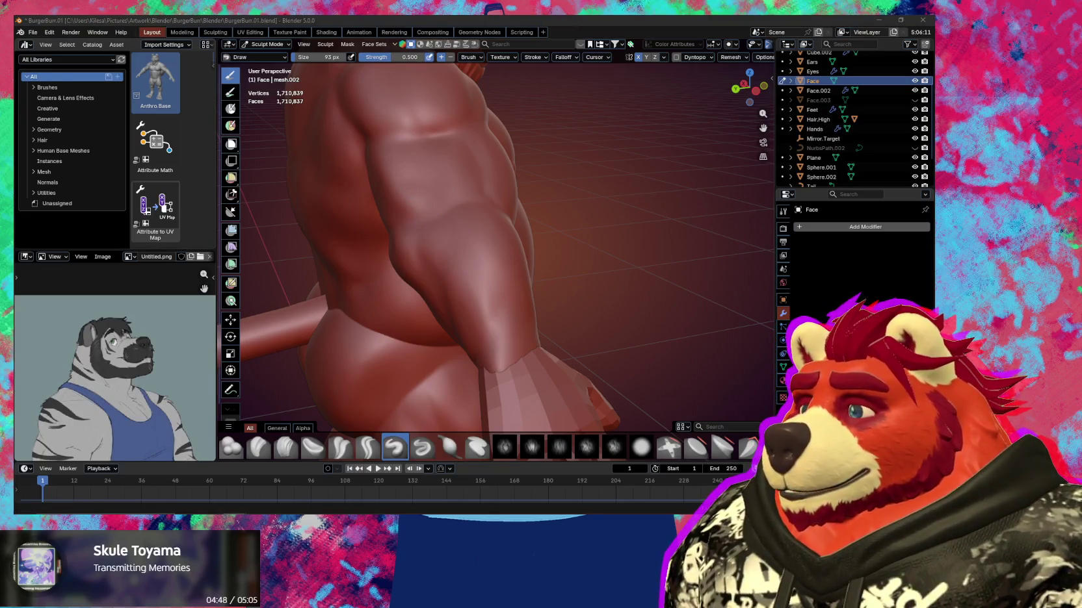
mouse_move(442, 254)
middle_mouse_down()
mouse_move(428, 239)
mouse_move(444, 276)
mouse_move(476, 301)
middle_mouse_up()
key("shift+c")
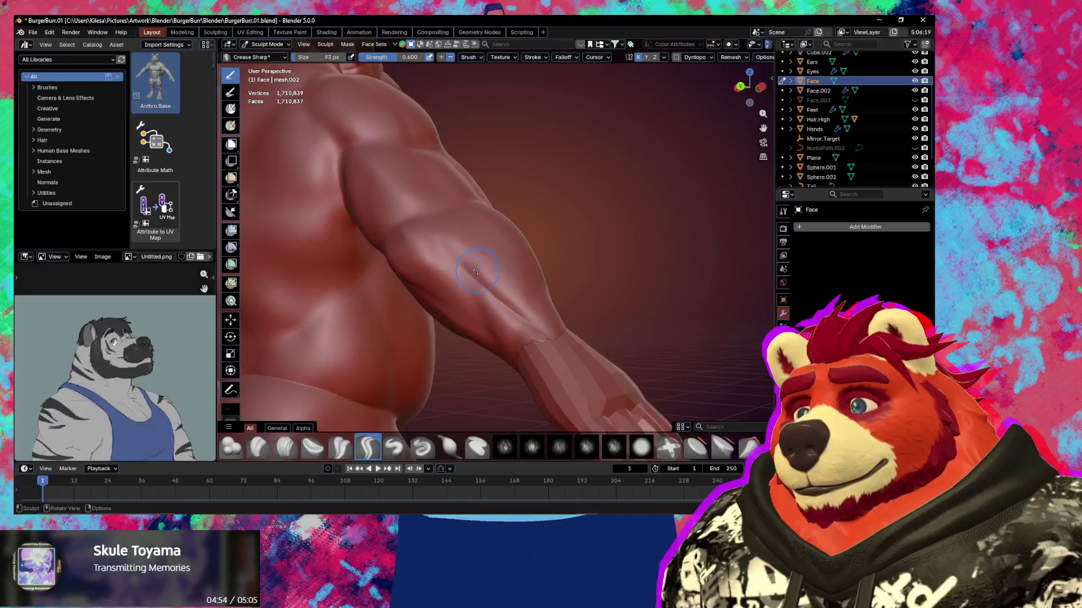
middle_click_drag(505, 352, 488, 270)
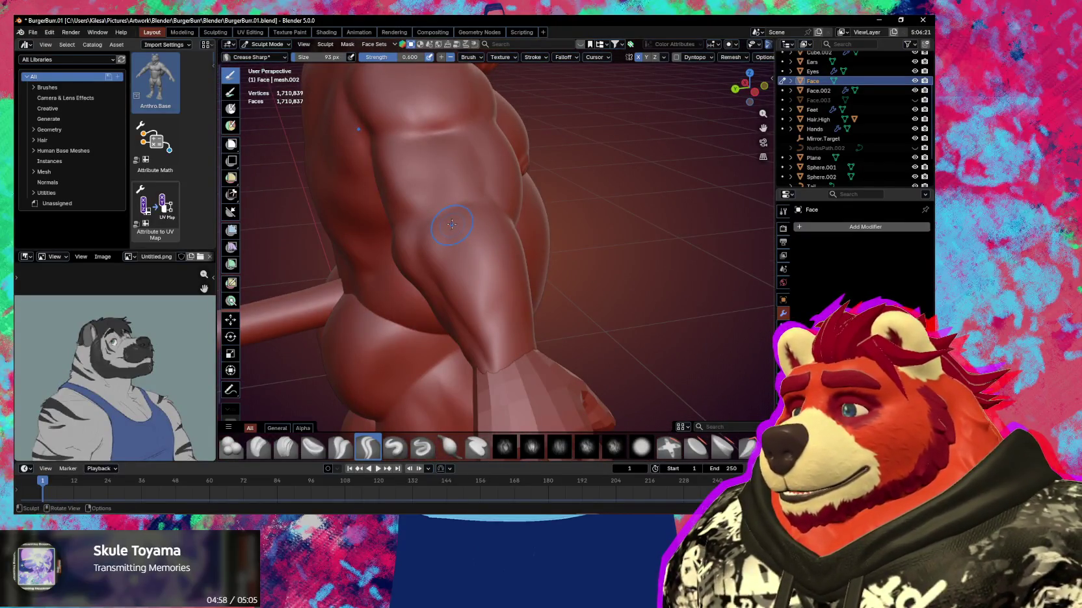
middle_click_drag(443, 222, 489, 256)
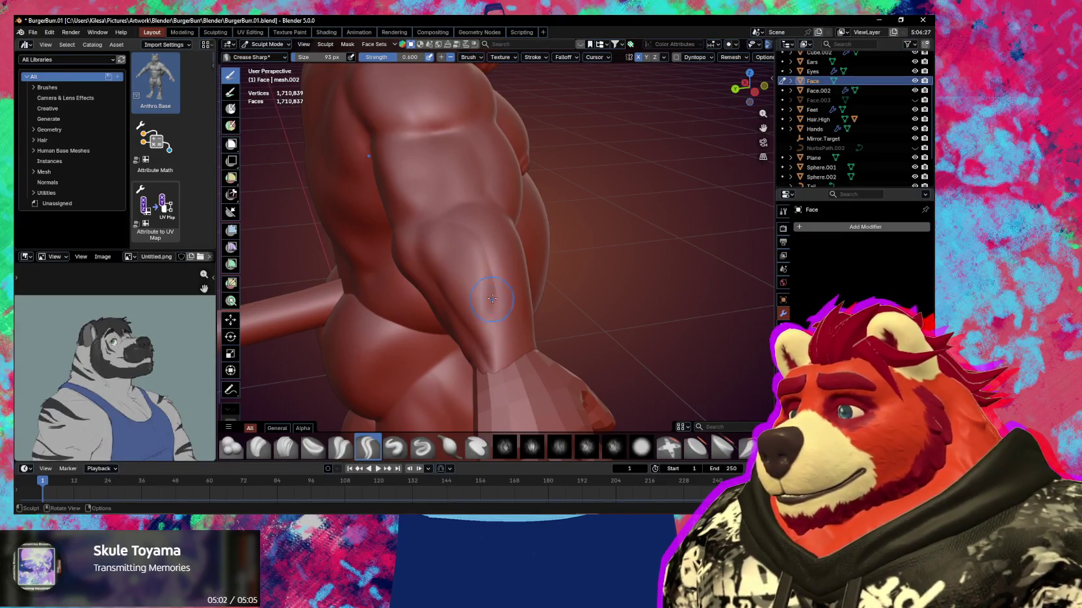
middle_click_drag(492, 299, 446, 243, "shift")
key("x")
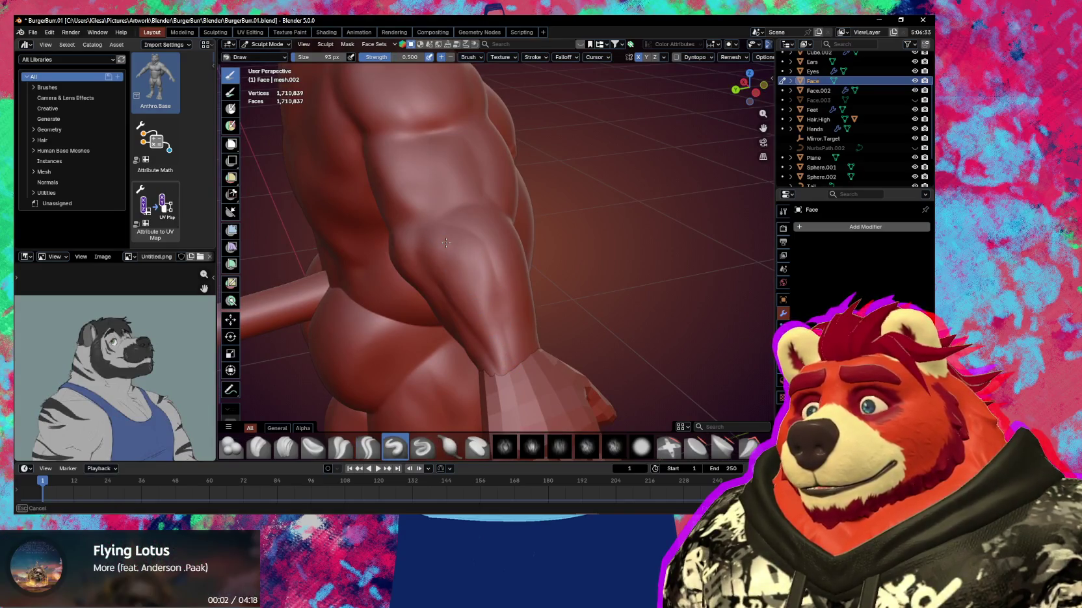
Shrink the brush to 75 px and define the arm and elbow muscles with crease and draw strokes
mouse_move(457, 272)
middle_mouse_down()
mouse_move(458, 244)
mouse_move(480, 255)
middle_mouse_up()
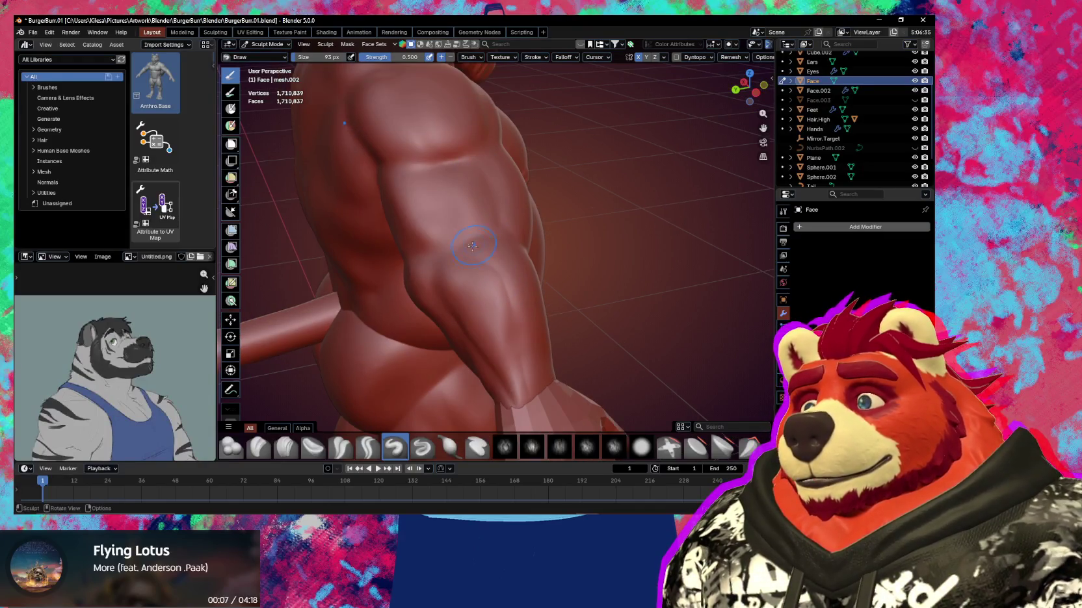
key("bracketleft")
key("bracketleft")
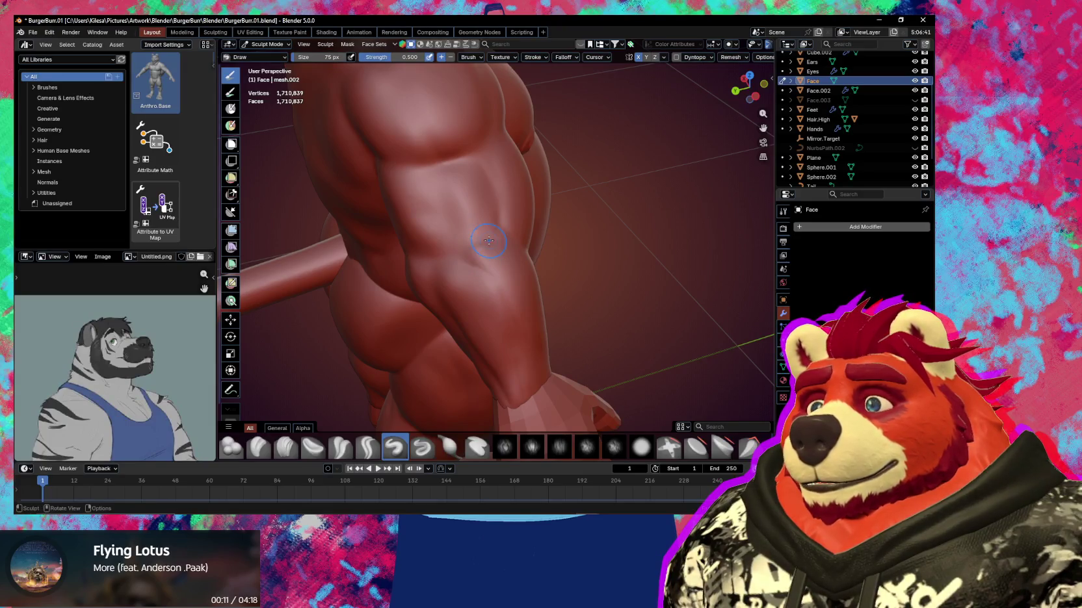
middle_click_drag(491, 265, 485, 256)
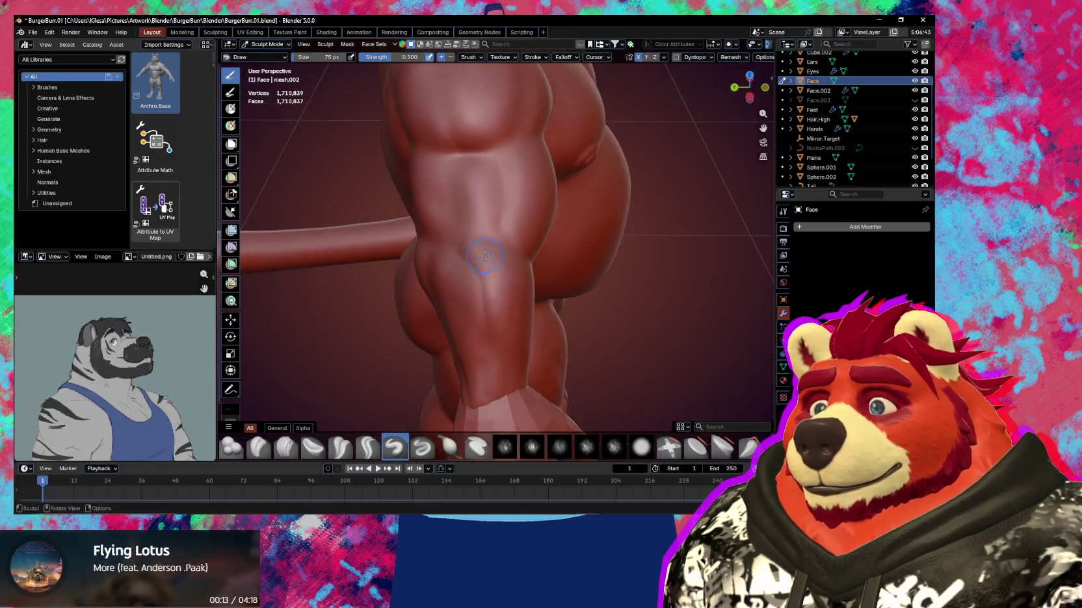
key("shift+c")
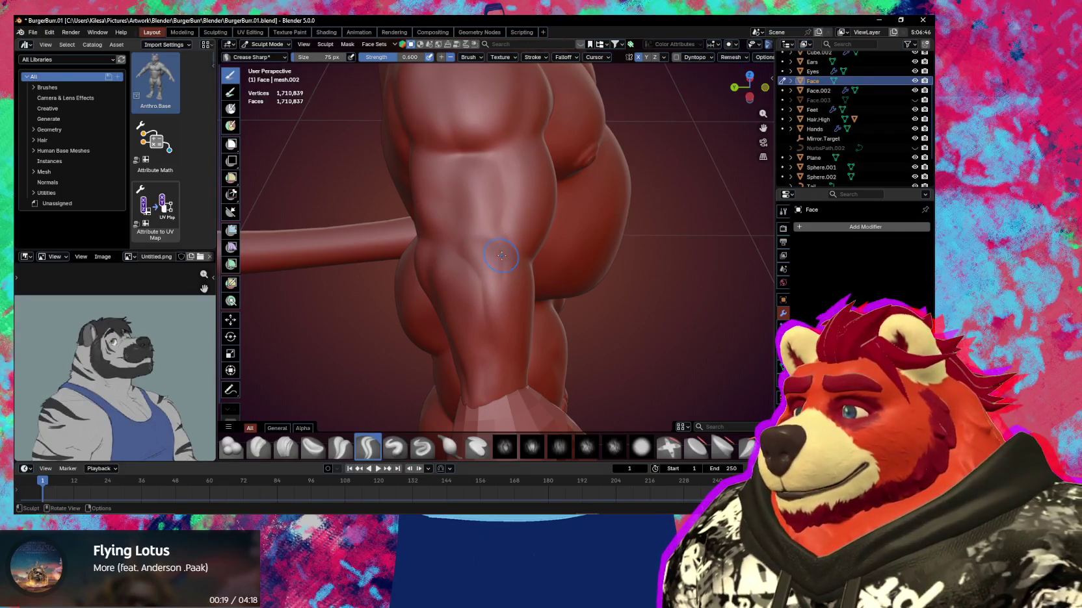
middle_click_drag(493, 291, 485, 284)
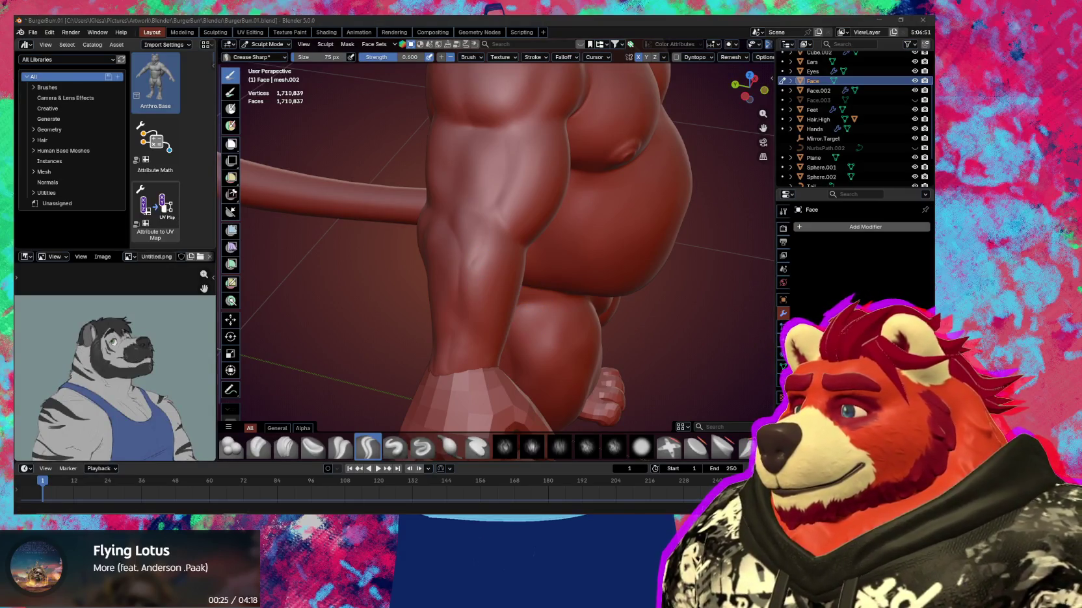
middle_click_drag(500, 253, 487, 242)
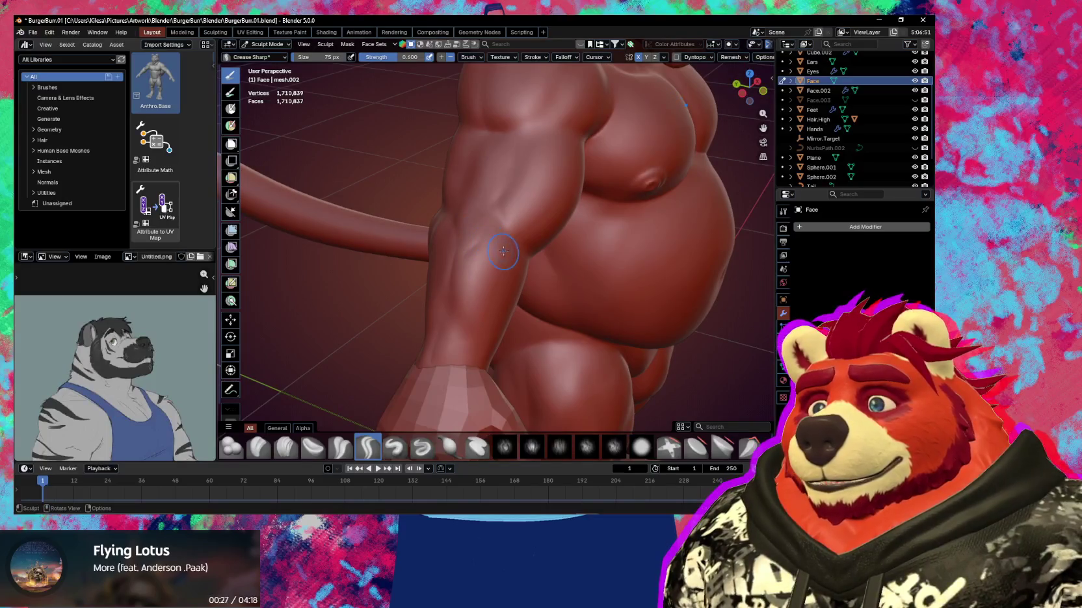
key("x")
mouse_move(497, 223)
middle_mouse_down()
mouse_move(497, 251)
mouse_move(516, 243)
mouse_move(510, 263)
mouse_move(487, 269)
mouse_move(492, 259)
middle_mouse_up()
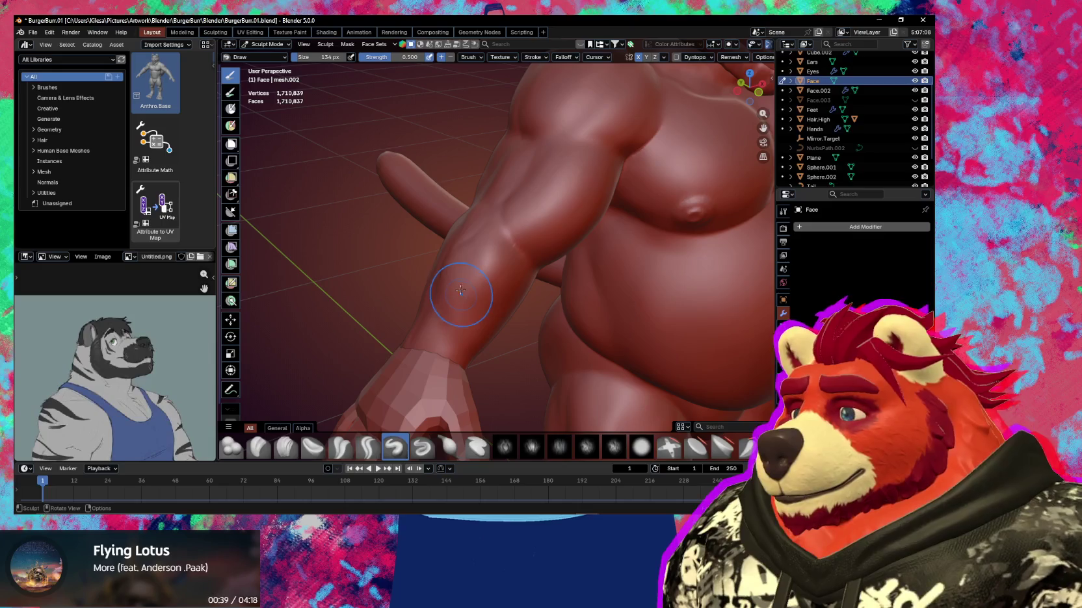
Build rounder muscle bulges along the forearm from elbow to wrist with the 134 px Draw brush
mouse_move(456, 280)
middle_mouse_down()
mouse_move(533, 288)
mouse_move(545, 311)
mouse_move(550, 263)
mouse_move(511, 324)
mouse_move(510, 309)
mouse_move(488, 304)
mouse_move(508, 274)
middle_mouse_up()
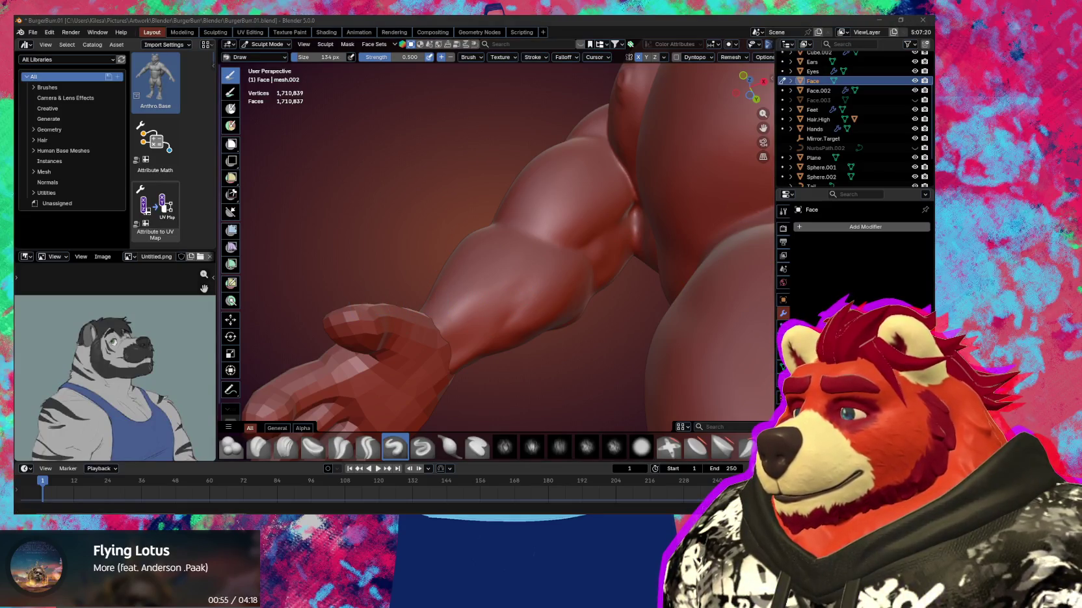
middle_click_drag(557, 305, 572, 322)
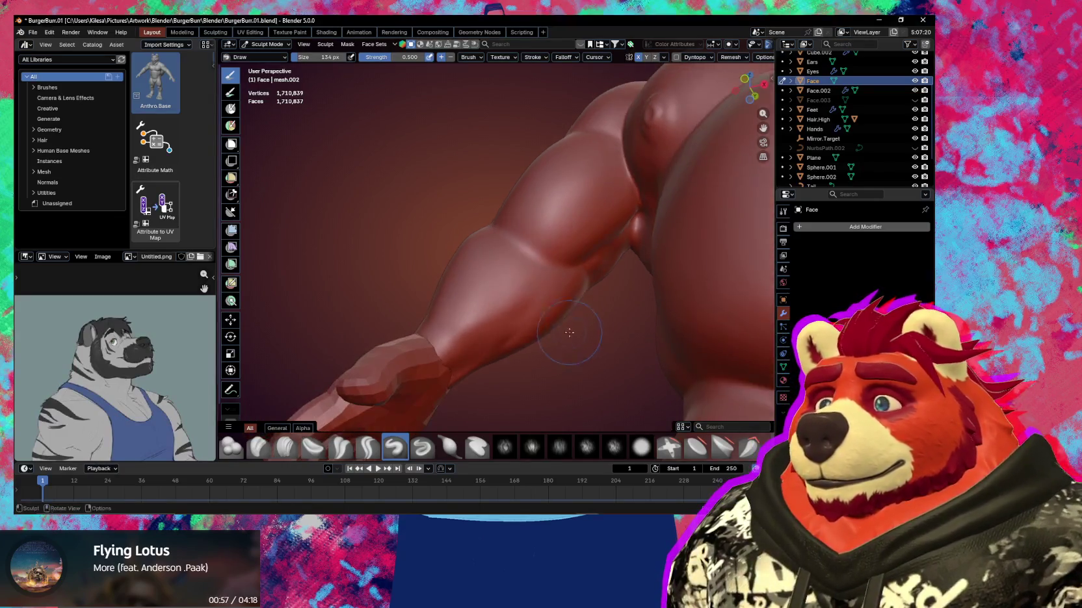
mouse_move(575, 285)
middle_mouse_down()
mouse_move(513, 274)
mouse_move(514, 299)
mouse_move(501, 286)
mouse_move(559, 264)
mouse_move(588, 283)
mouse_move(570, 296)
middle_mouse_up()
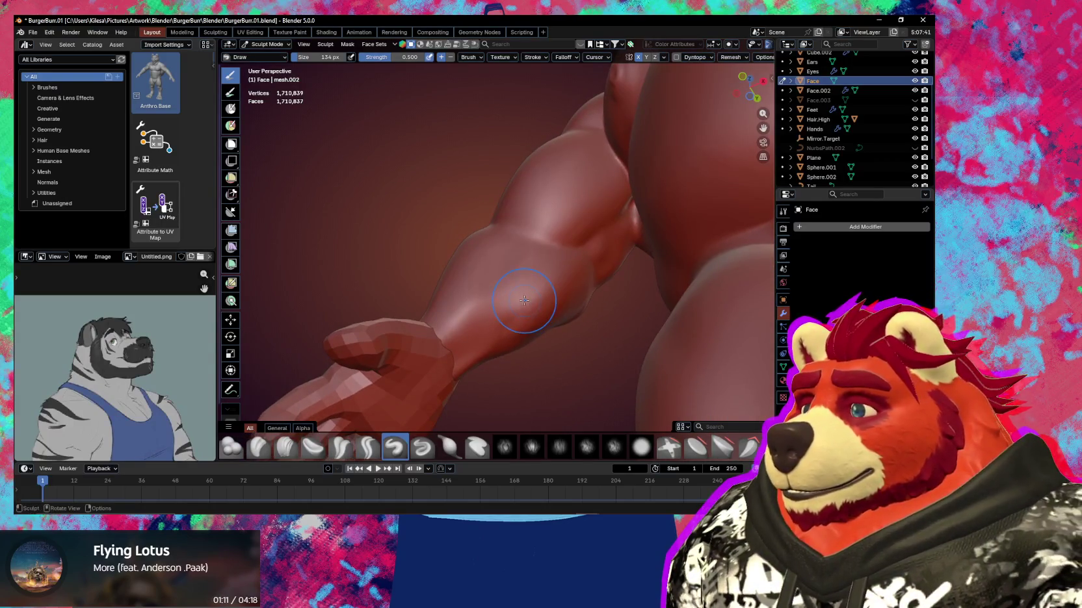
mouse_move(531, 300)
middle_mouse_down()
mouse_move(542, 279)
mouse_move(547, 318)
middle_mouse_up()
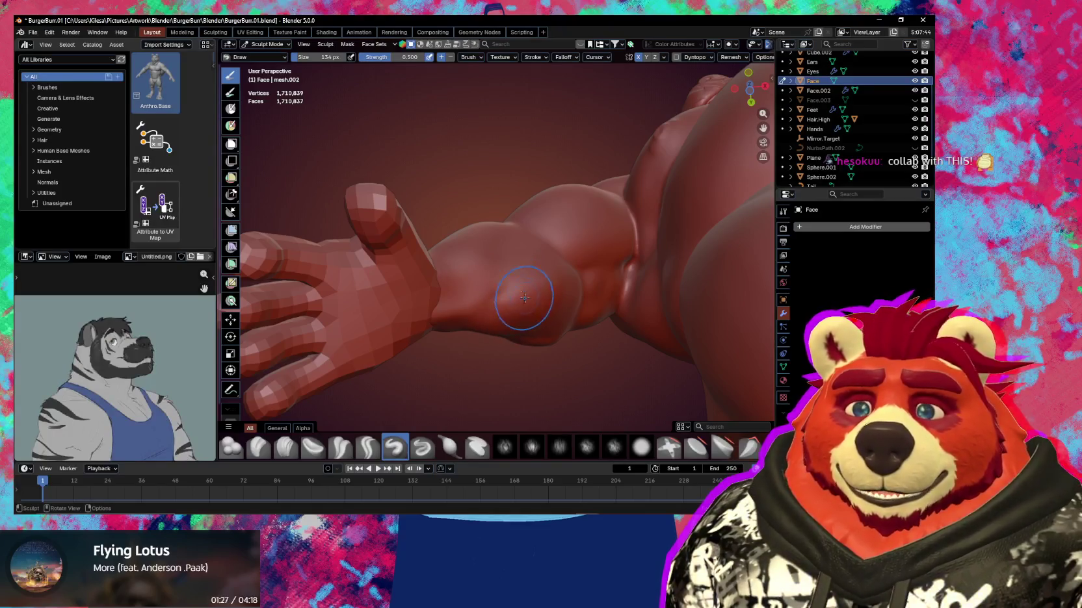
mouse_move(542, 324)
middle_mouse_down()
mouse_move(691, 333)
mouse_move(495, 350)
middle_mouse_up()
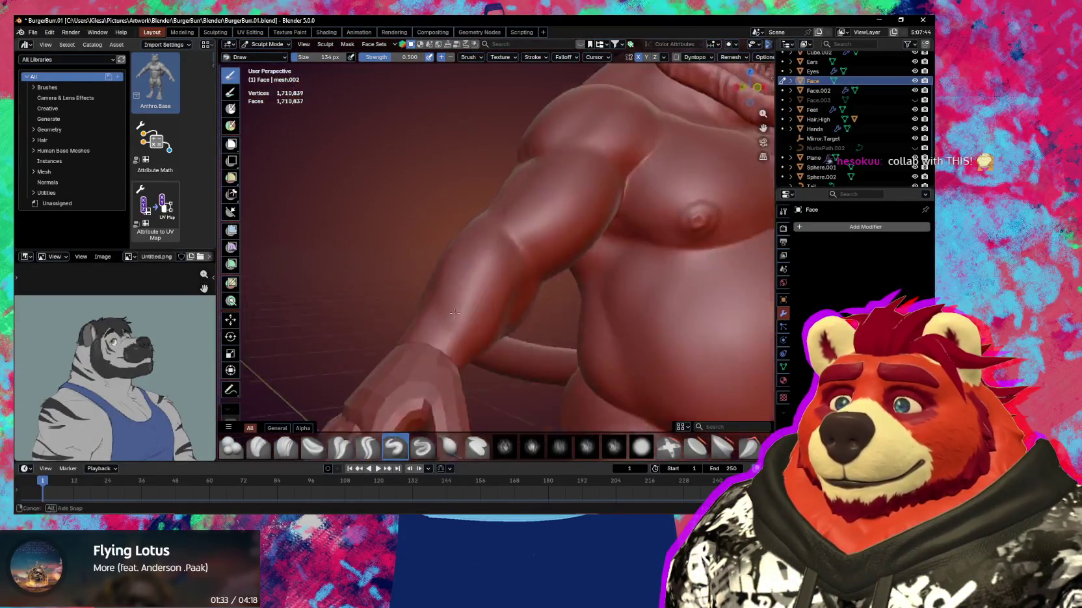
mouse_move(495, 350)
middle_mouse_down()
mouse_move(535, 291)
mouse_move(551, 294)
middle_mouse_up()
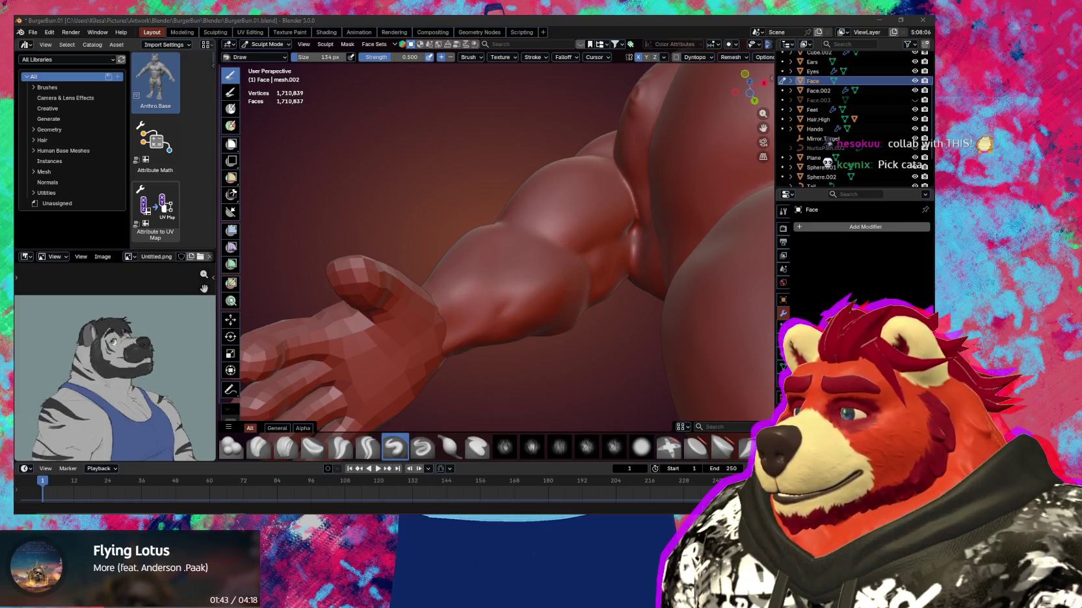
middle_click_drag(517, 273, 583, 248)
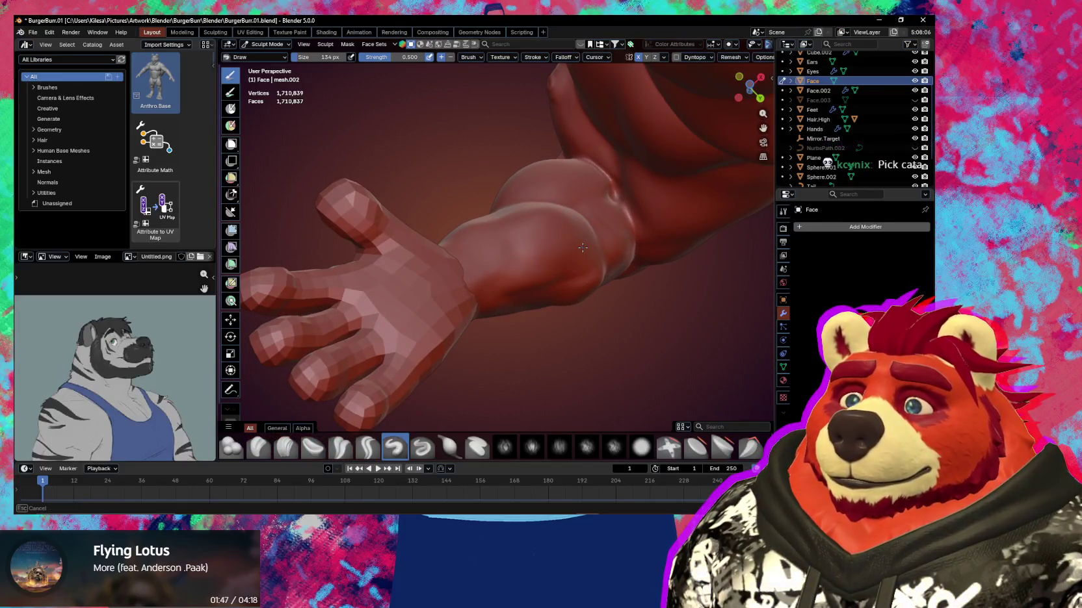
mouse_move(485, 296)
middle_mouse_down()
mouse_move(514, 305)
mouse_move(515, 294)
middle_mouse_up()
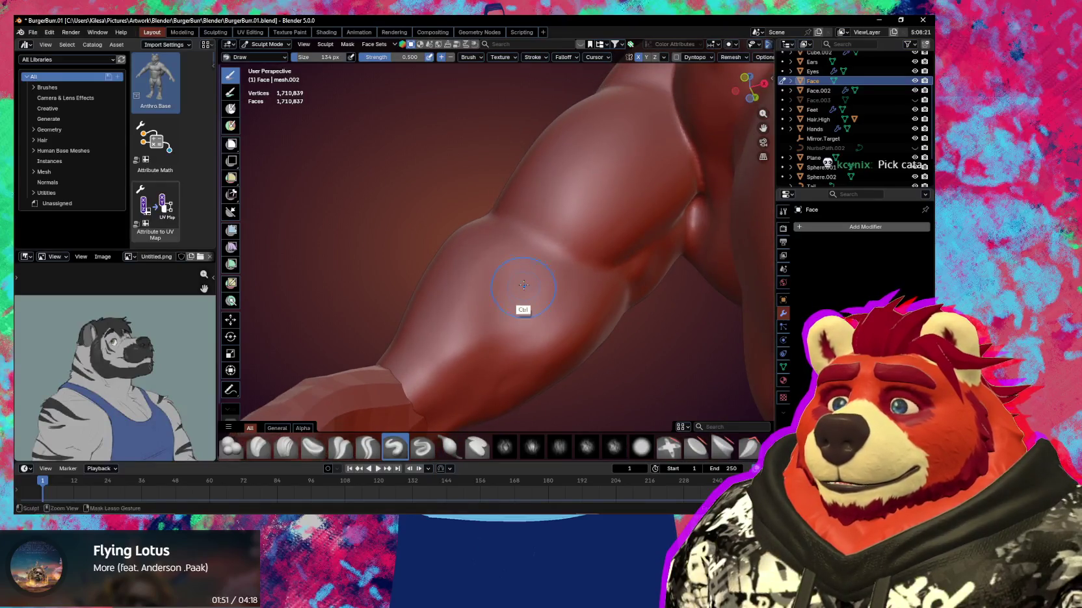
mouse_move(481, 347)
middle_mouse_down()
mouse_move(448, 303)
mouse_move(489, 252)
mouse_move(488, 264)
middle_mouse_up()
mouse_move(450, 346)
middle_mouse_down()
mouse_move(468, 362)
mouse_move(462, 317)
mouse_move(495, 328)
mouse_move(522, 369)
mouse_move(499, 266)
mouse_move(483, 264)
middle_mouse_up()
mouse_move(515, 223)
middle_mouse_down()
mouse_move(478, 267)
mouse_move(443, 268)
middle_mouse_up()
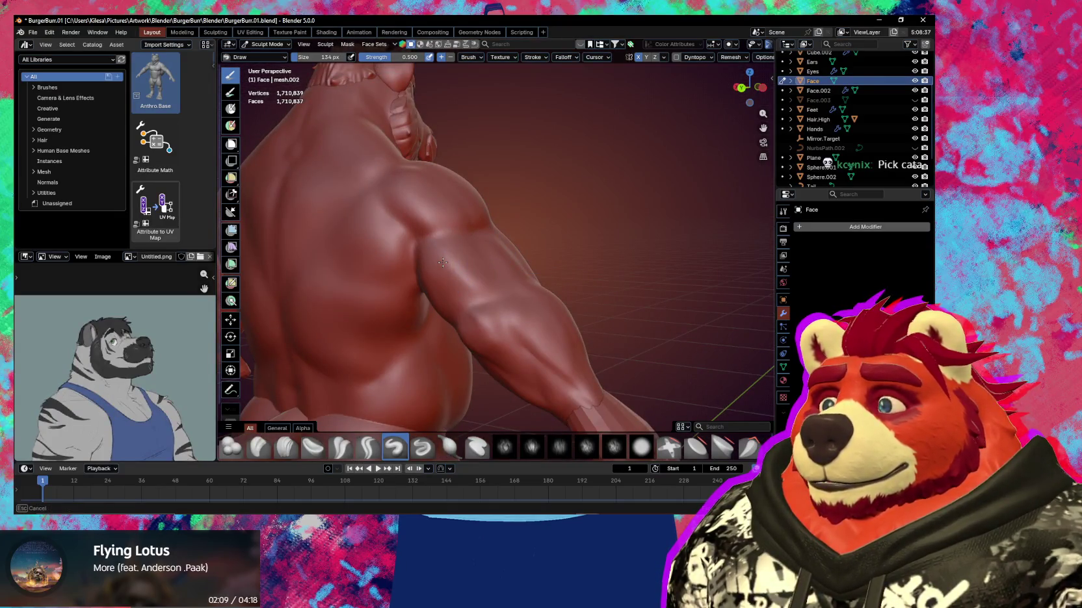
Nudge the shoulder–chest junction and pectoral with Pinch, then the Grab brush at 0.600 strength
mouse_move(458, 257)
middle_mouse_down()
mouse_move(565, 242)
mouse_move(526, 268)
mouse_move(533, 282)
mouse_move(506, 278)
mouse_move(521, 268)
middle_mouse_up()
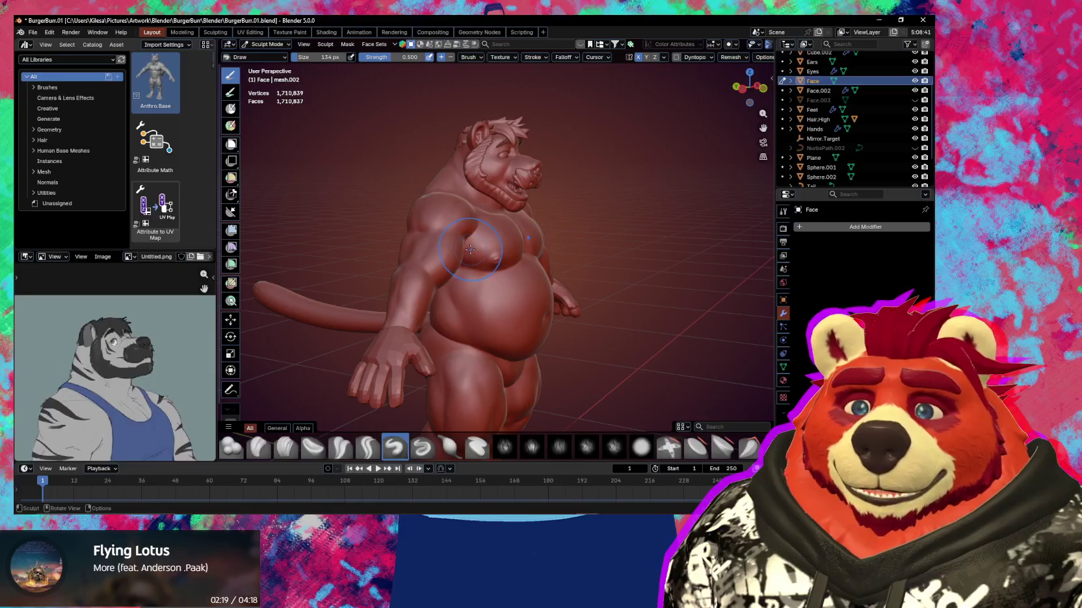
mouse_move(465, 275)
middle_mouse_down()
mouse_move(433, 293)
mouse_move(492, 234)
mouse_move(454, 285)
mouse_move(466, 240)
mouse_move(476, 321)
mouse_move(498, 305)
mouse_move(388, 347)
mouse_move(470, 309)
mouse_move(459, 309)
middle_mouse_up()
key("p")
key("g")
scroll(498, 304, "down", 4)
scroll(465, 296, "up", 5)
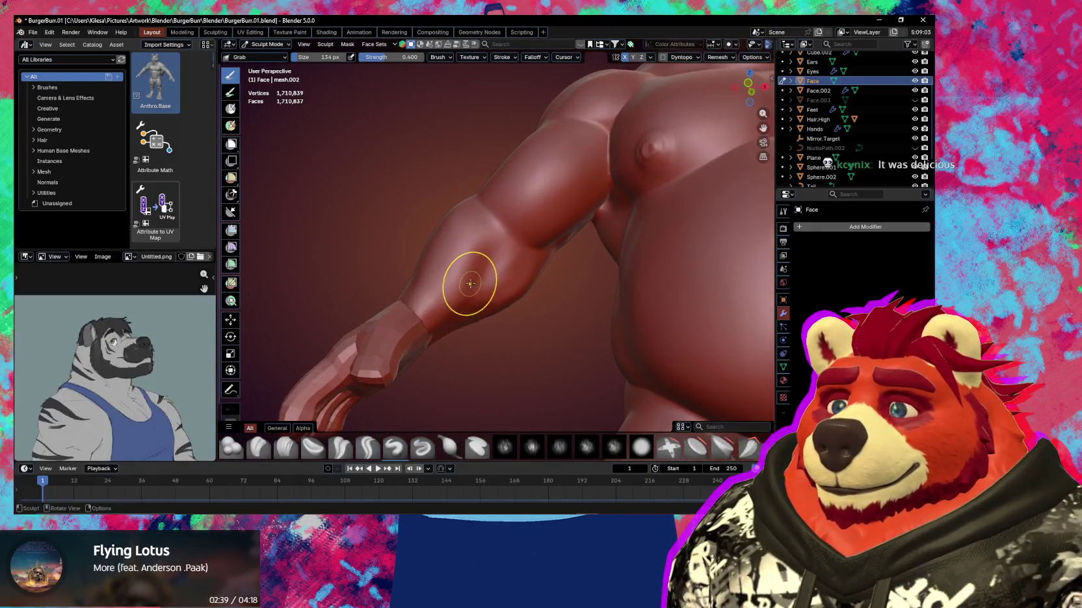
Crease the forearm near the wrist, then add bulk with the 182 px Draw brush
key("shift+c")
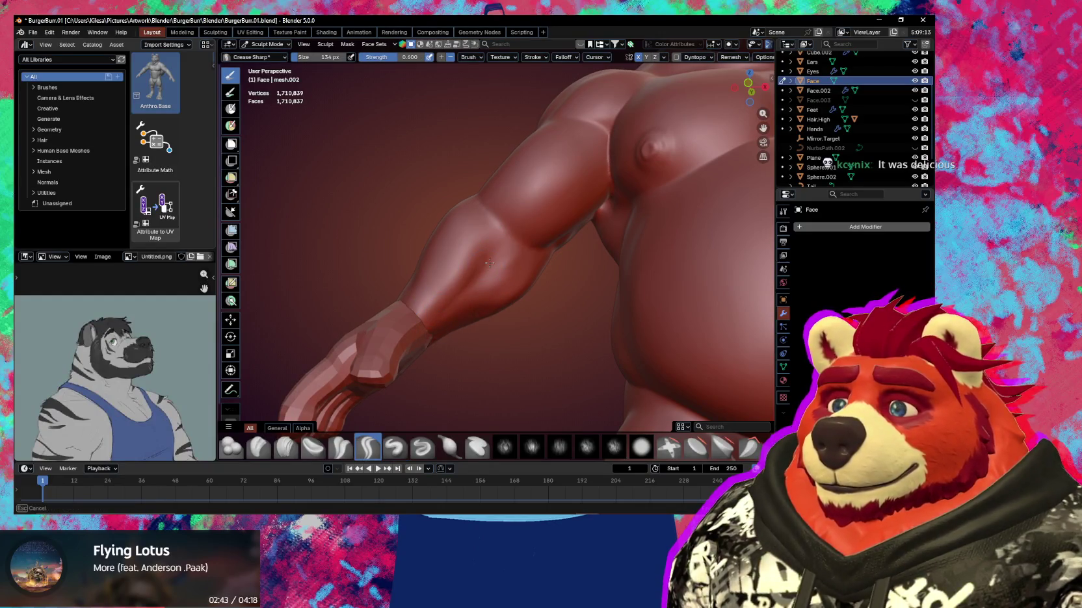
middle_click_drag(489, 262, 495, 377)
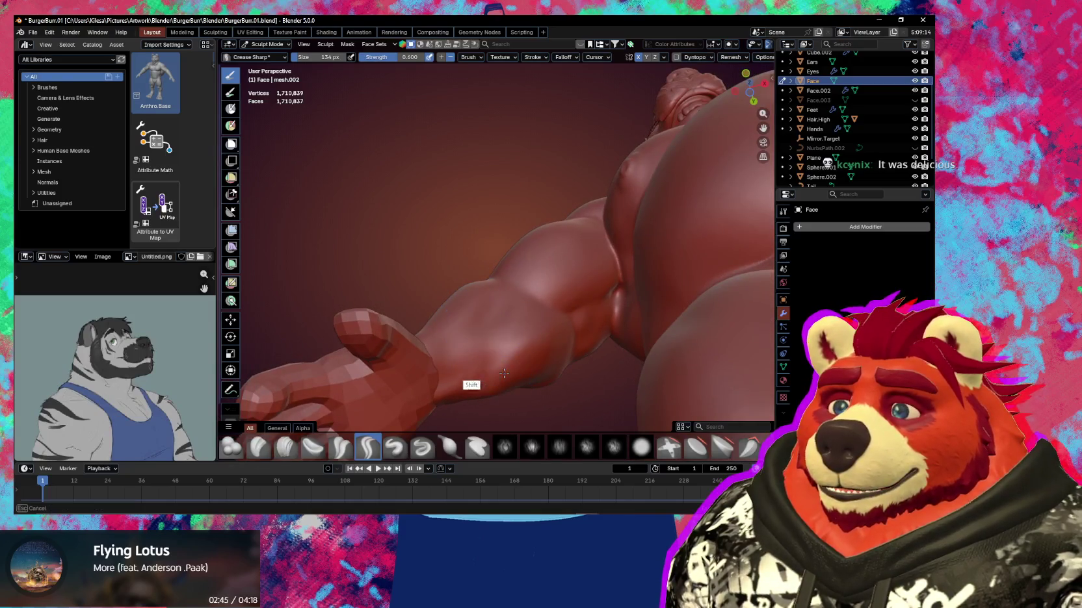
middle_click_drag(504, 347, 538, 312)
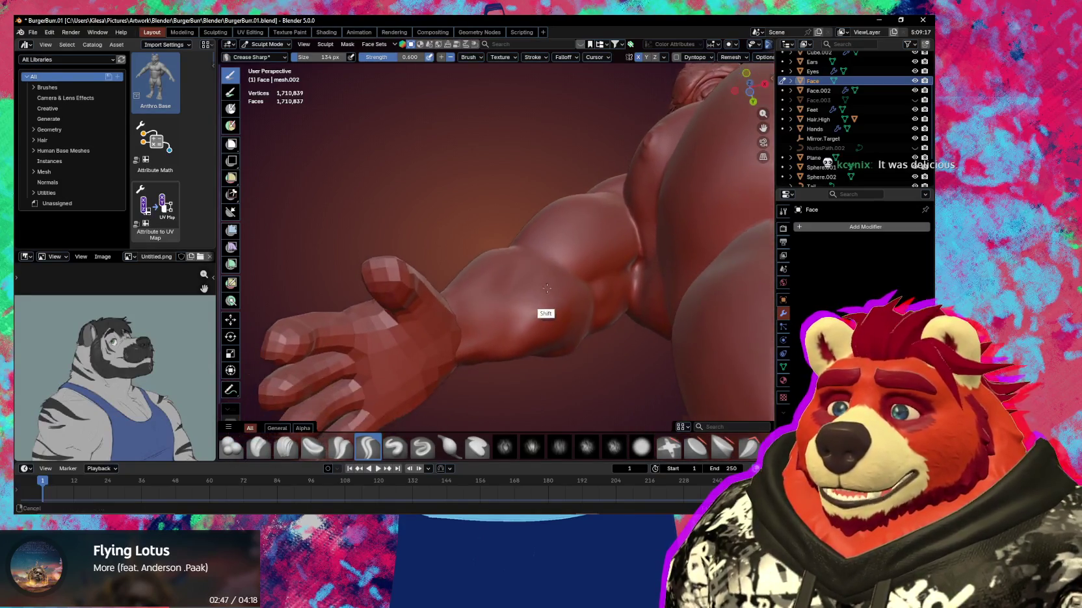
key("x")
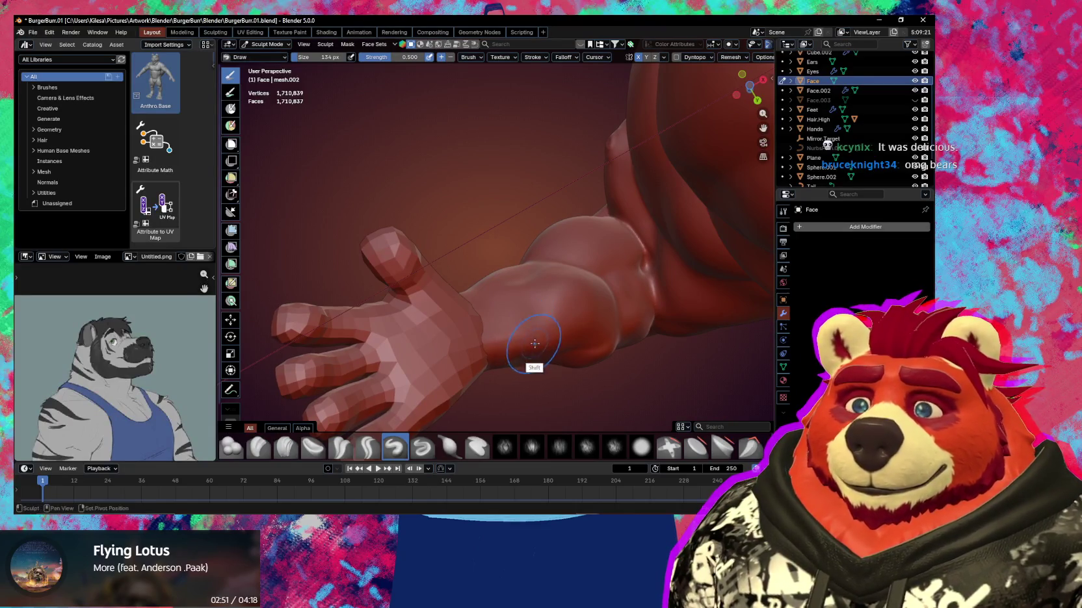
mouse_move(543, 330)
middle_mouse_down()
mouse_move(596, 312)
mouse_move(560, 309)
mouse_move(556, 321)
mouse_move(563, 272)
middle_mouse_up()
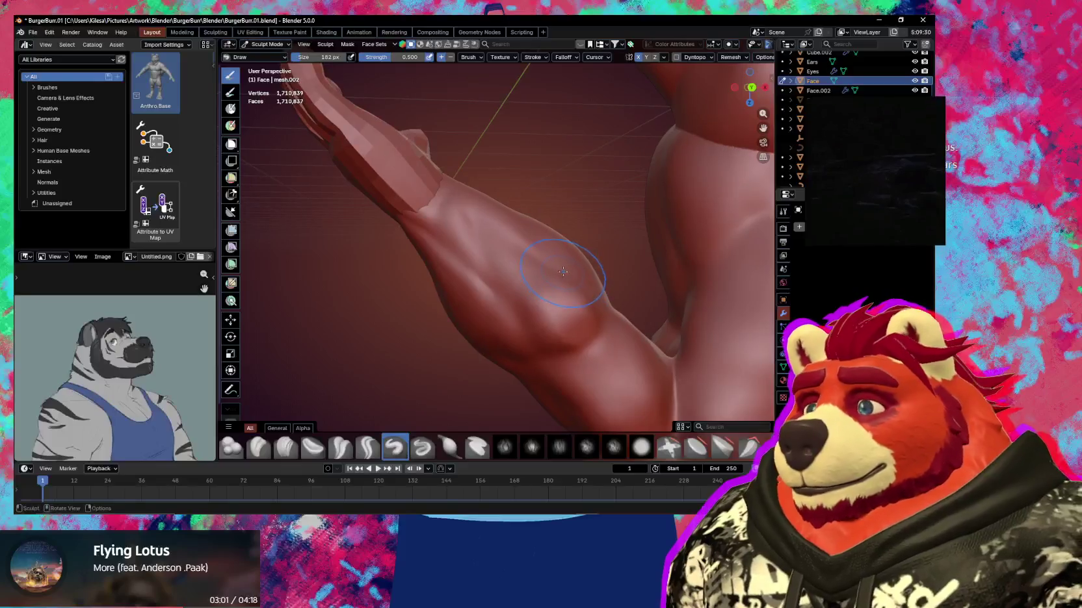
Resize the Draw brush to 143 px and build up the inner forearm bulge toward the wrist
middle_click_drag(482, 230, 445, 234)
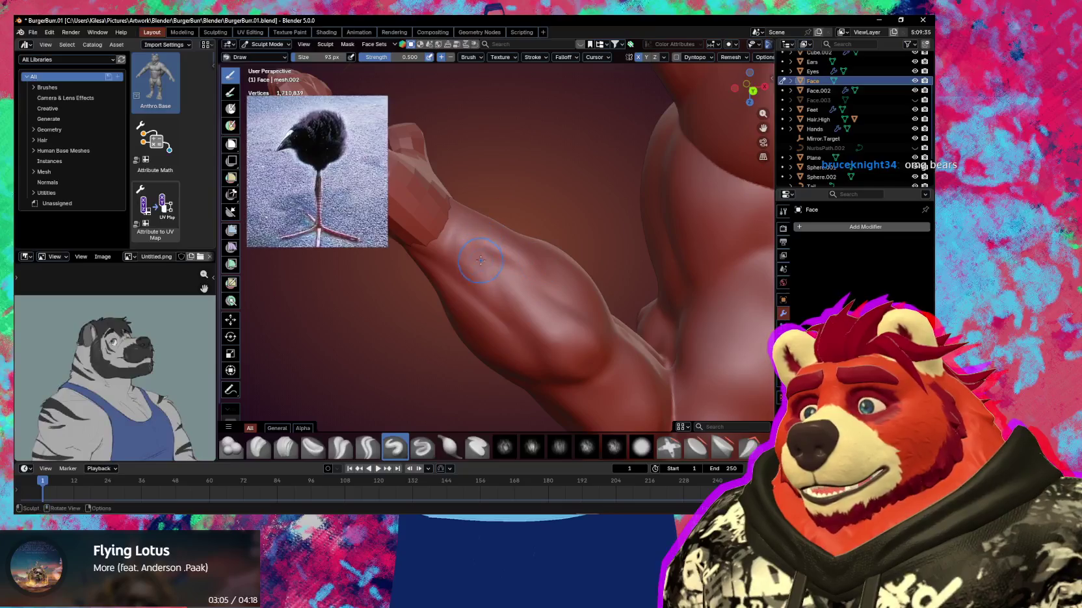
mouse_move(492, 290)
middle_mouse_down()
mouse_move(725, 131)
mouse_move(540, 223)
middle_mouse_up()
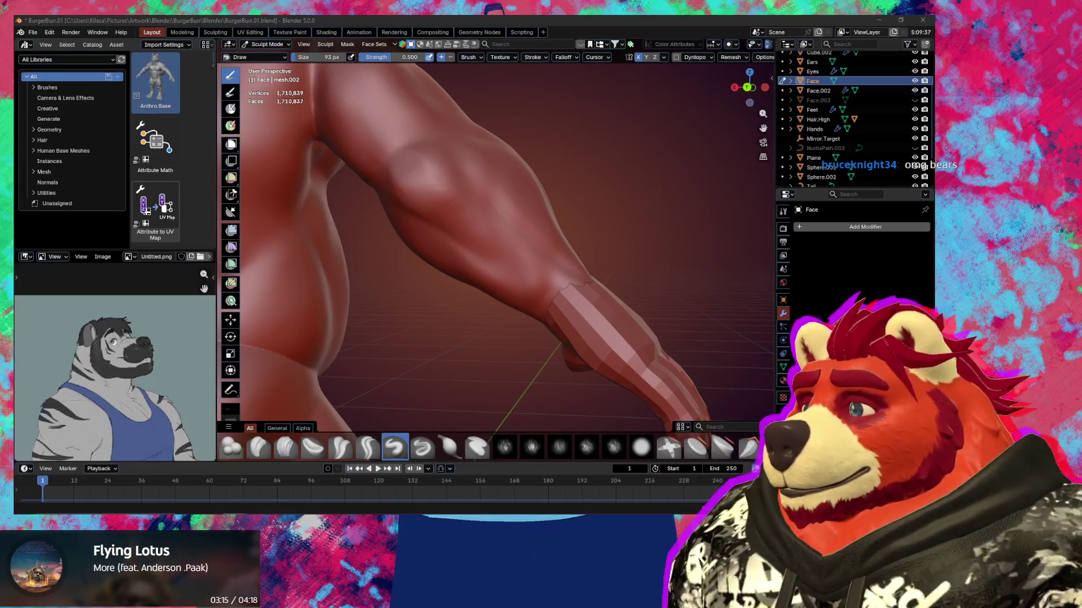
mouse_move(456, 273)
middle_mouse_down()
mouse_move(480, 210)
mouse_move(476, 190)
mouse_move(546, 242)
mouse_move(538, 216)
mouse_move(506, 218)
mouse_move(503, 191)
middle_mouse_up()
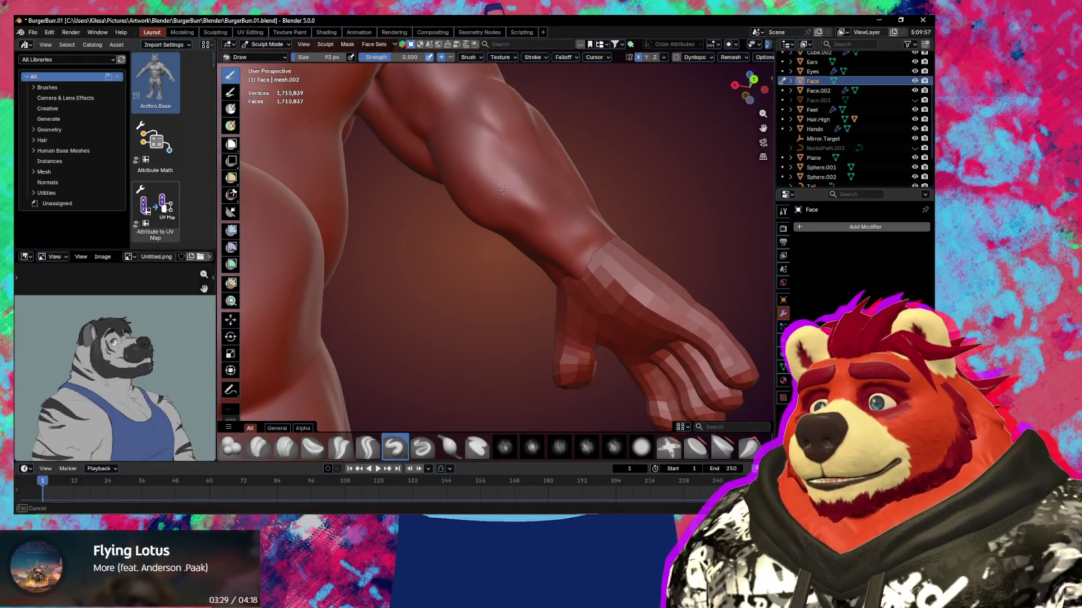
key("f")
left_click(545, 214)
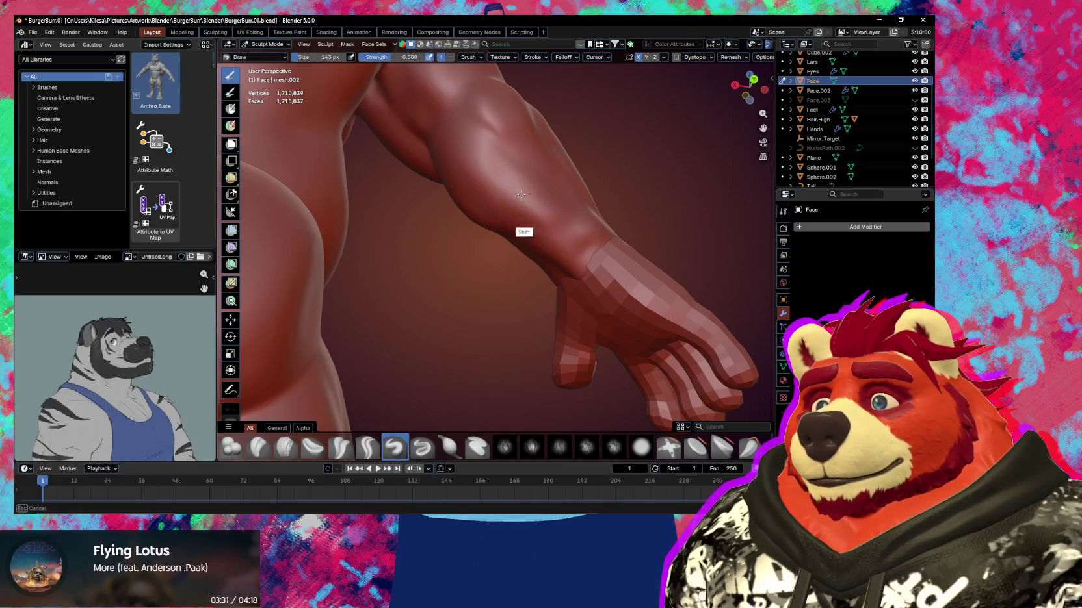
mouse_move(521, 194)
middle_mouse_down()
mouse_move(517, 214)
mouse_move(485, 190)
middle_mouse_up()
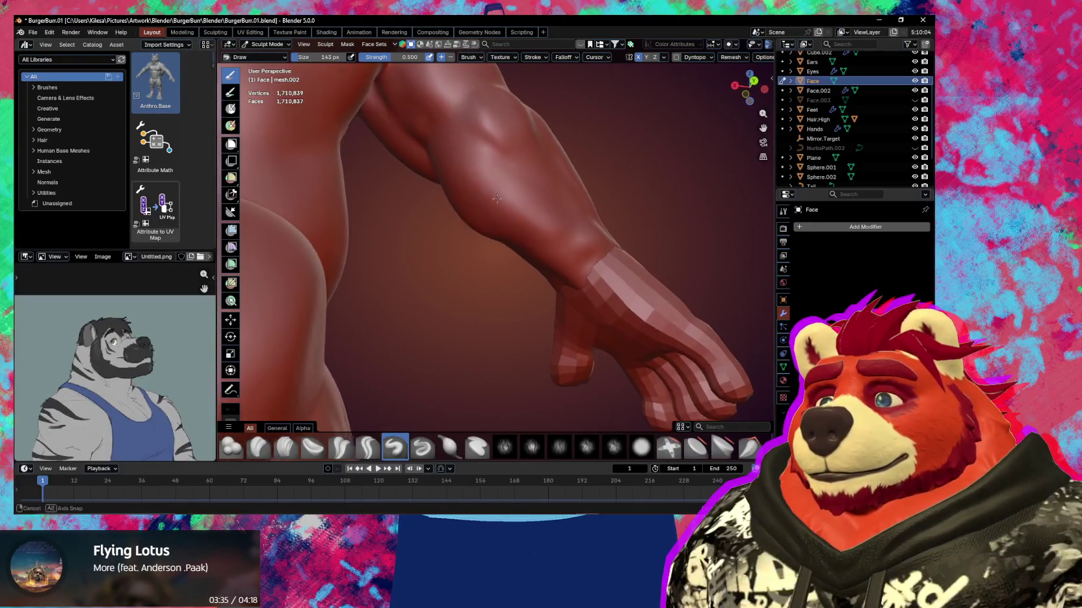
mouse_move(502, 165)
middle_mouse_down()
mouse_move(435, 251)
mouse_move(475, 221)
mouse_move(504, 221)
mouse_move(502, 208)
mouse_move(442, 251)
mouse_move(495, 238)
middle_mouse_up()
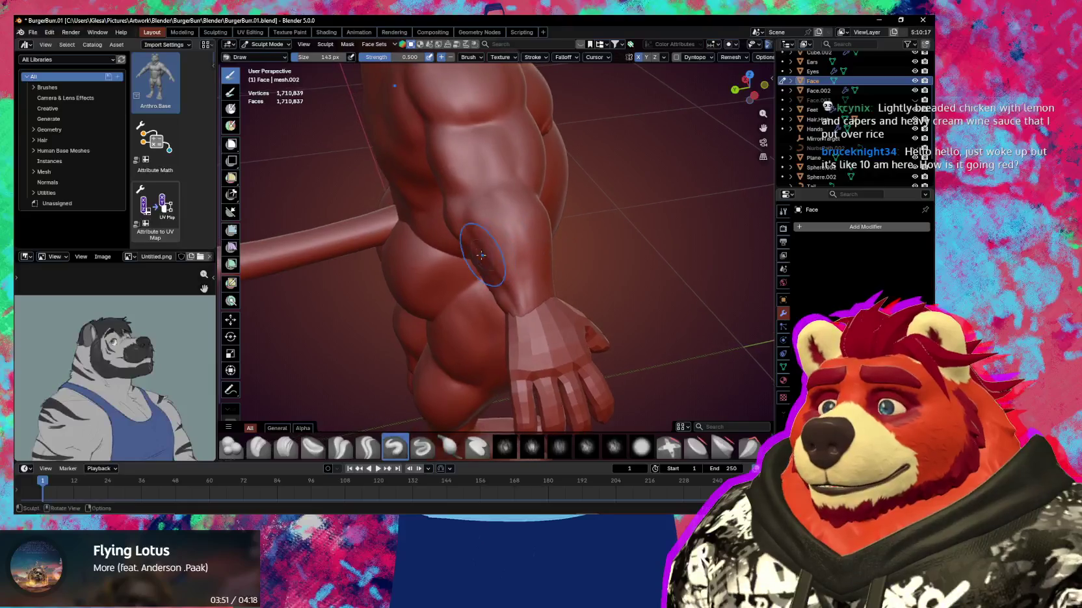
Reshape the arm with the Grab brush, resizing it to about 251 px, then 185 px
middle_click_drag(496, 238, 454, 254)
key("g")
key("f")
left_click(499, 251)
middle_click_drag(477, 256, 494, 193)
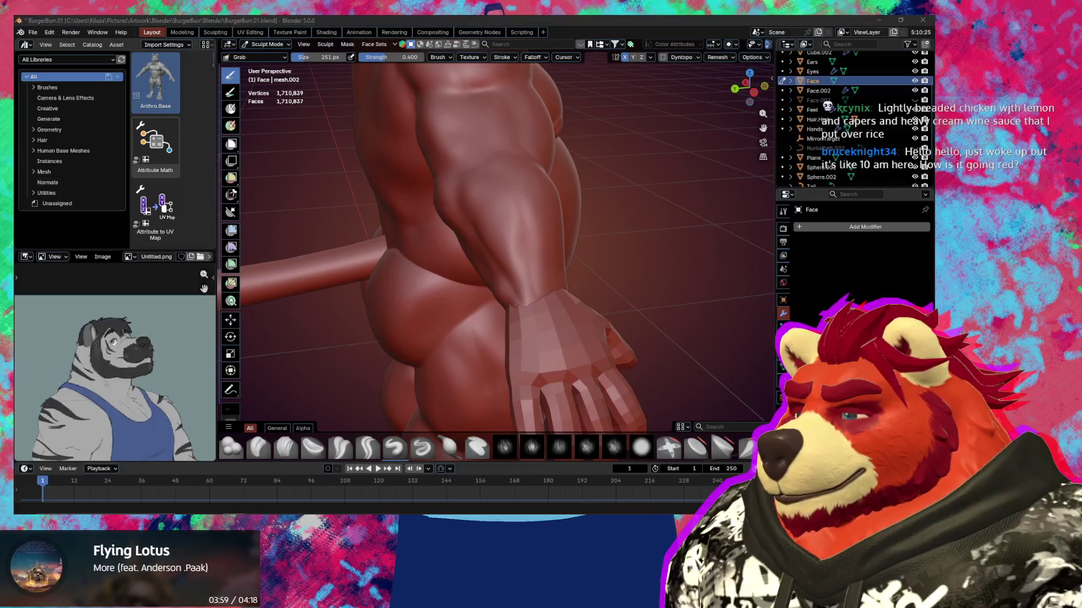
middle_click_drag(526, 266, 498, 247)
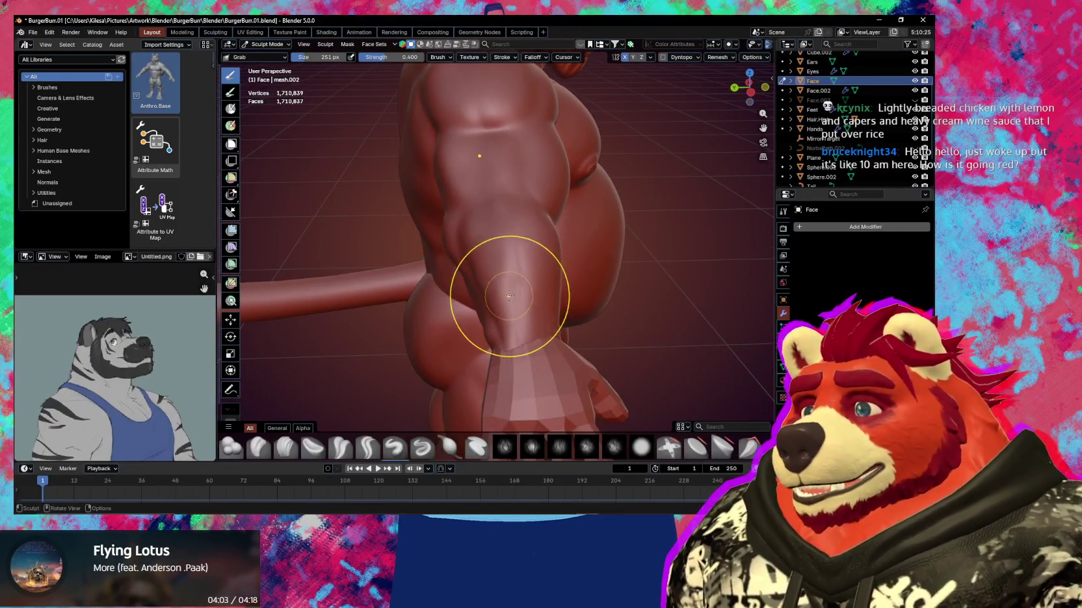
key("f")
left_click(520, 251)
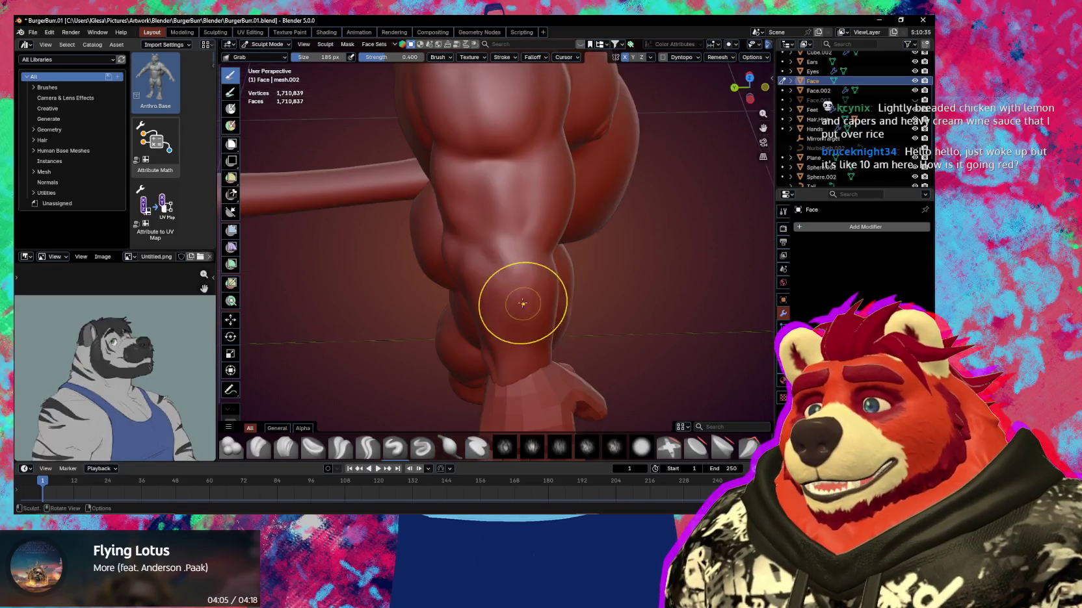
middle_click_drag(512, 307, 512, 295)
Shrink the Draw brush from 155 px to 81 px and carve crisper forearm lines with Crease Sharp
key("x")
key("f")
left_click(501, 245)
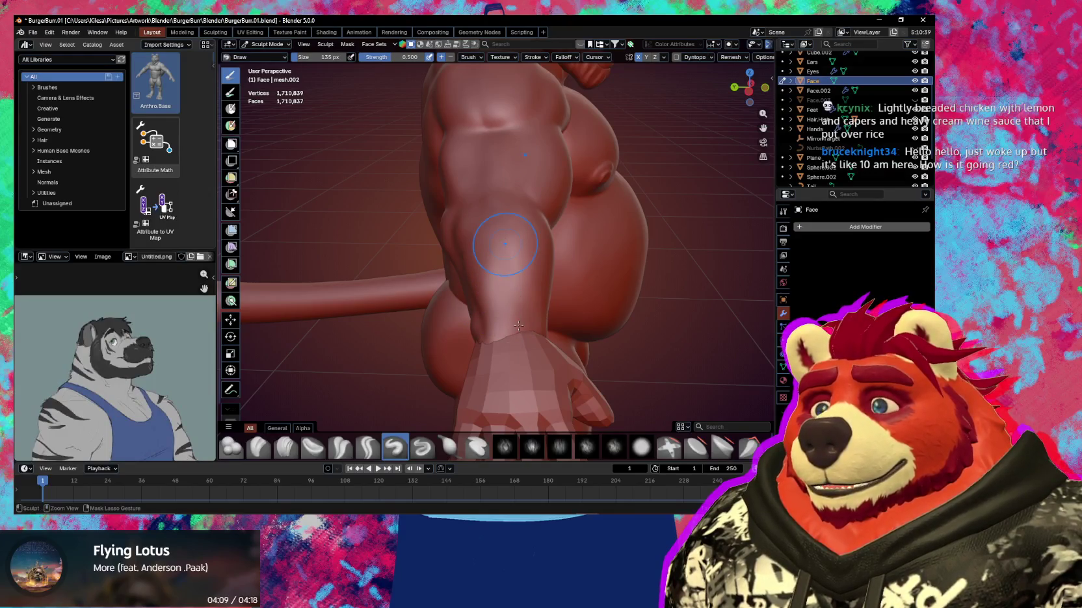
middle_click_drag(516, 291, 501, 279)
key("f")
left_click(496, 291)
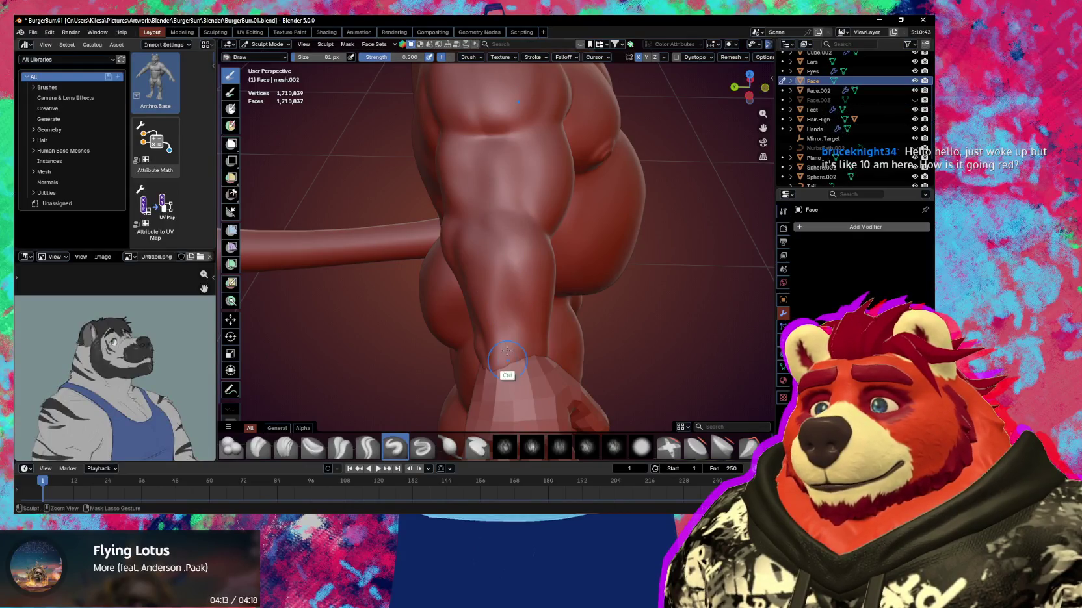
middle_click_drag(506, 351, 513, 277)
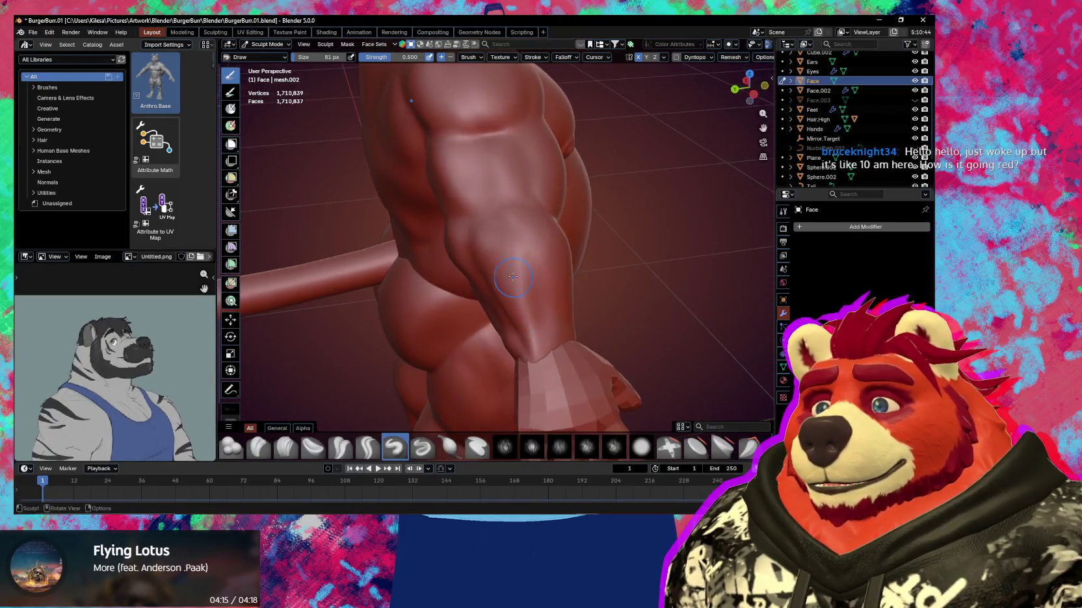
key("shift+c")
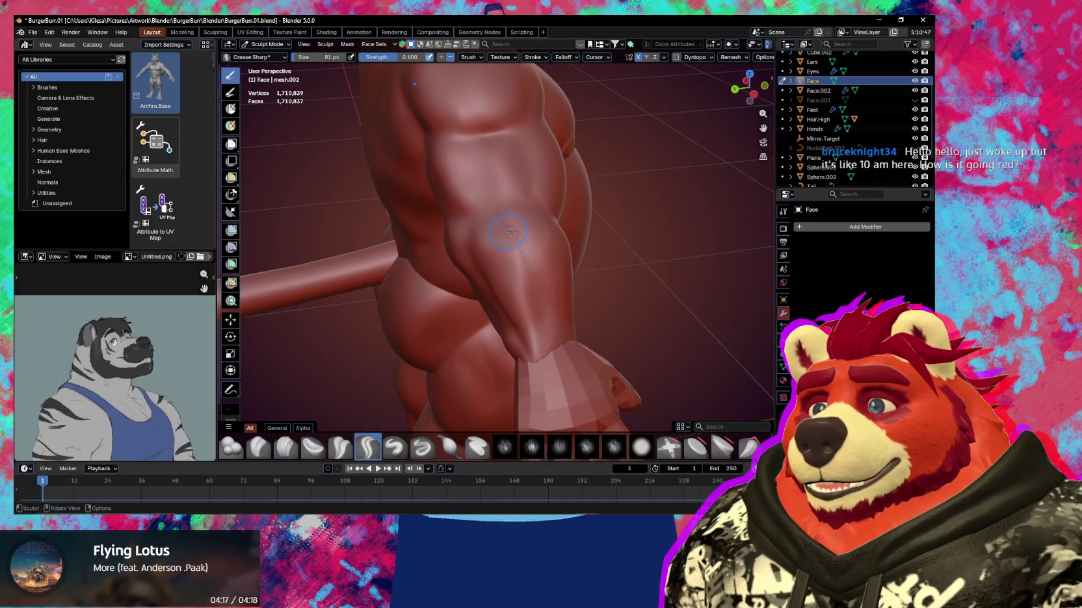
mouse_move(529, 278)
middle_mouse_down()
mouse_move(477, 242)
mouse_move(514, 230)
mouse_move(505, 244)
middle_mouse_up()
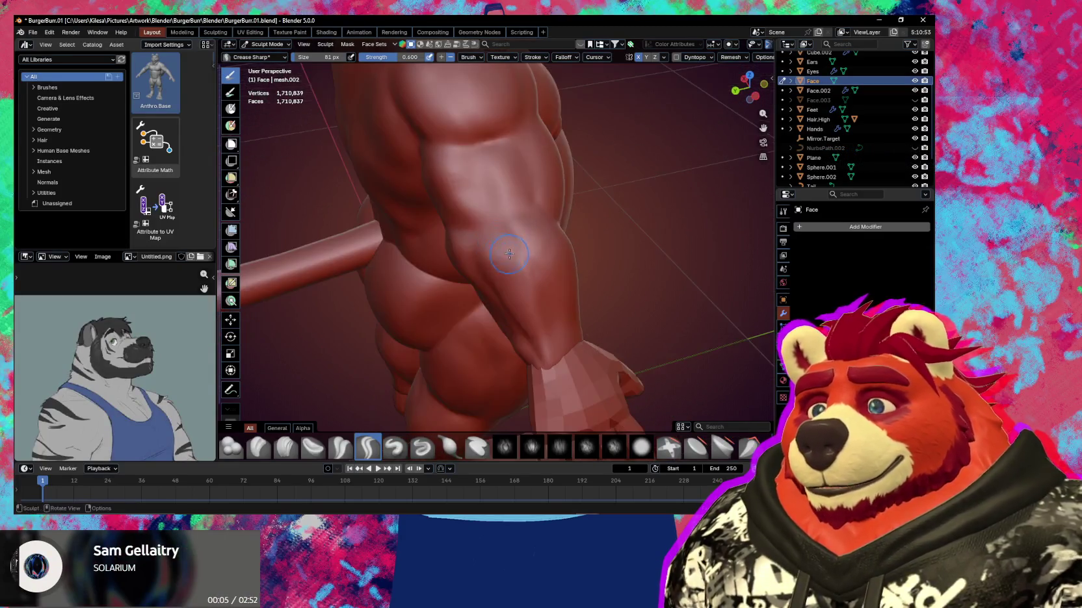
mouse_move(521, 303)
middle_mouse_down()
mouse_move(485, 306)
mouse_move(477, 284)
mouse_move(444, 316)
middle_mouse_up()
Pull the elbow surface downward with the Grab brush enlarged to 230 px
key("x")
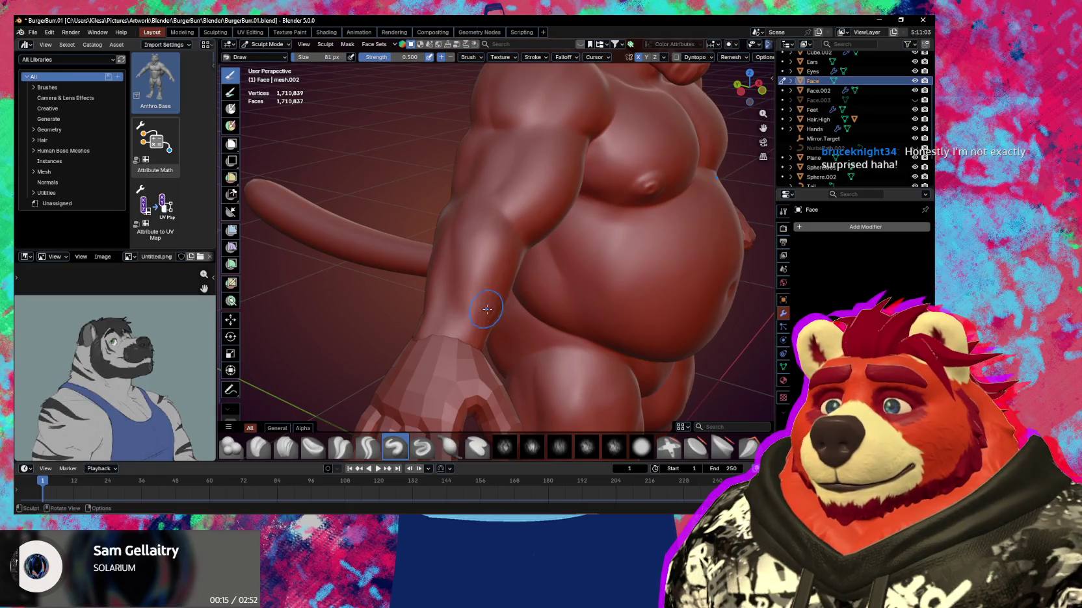
middle_click_drag(486, 309, 531, 330)
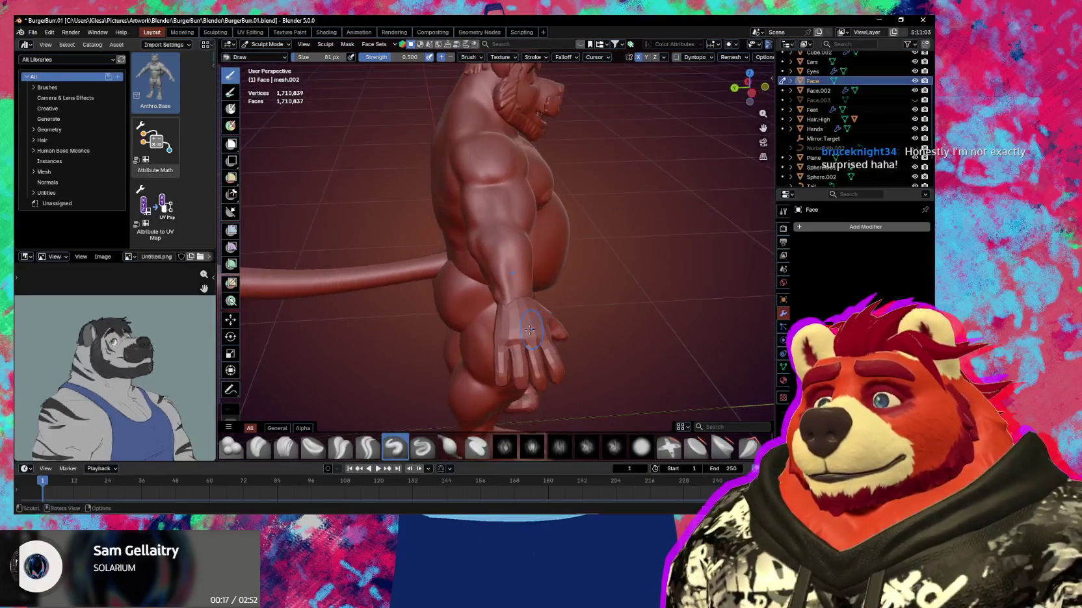
scroll(531, 325, "up", 2)
scroll(533, 305, "up", 2)
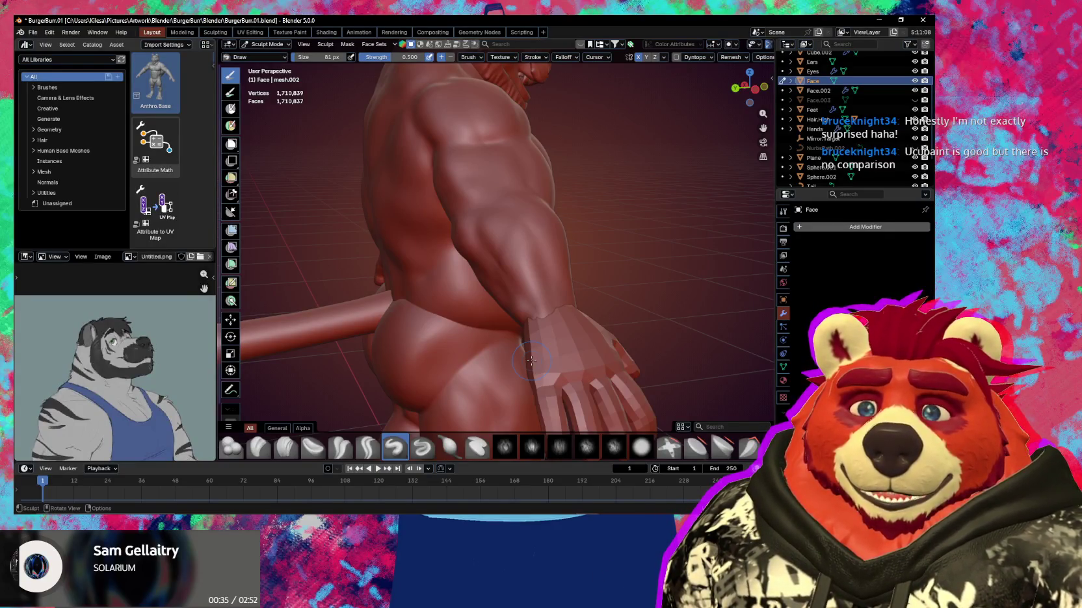
middle_click_drag(585, 243, 451, 279)
key("g")
middle_click_drag(507, 253, 465, 268)
key("f")
mouse_move(463, 260)
left_mouse_down()
mouse_move(459, 277)
mouse_move(474, 286)
left_mouse_up()
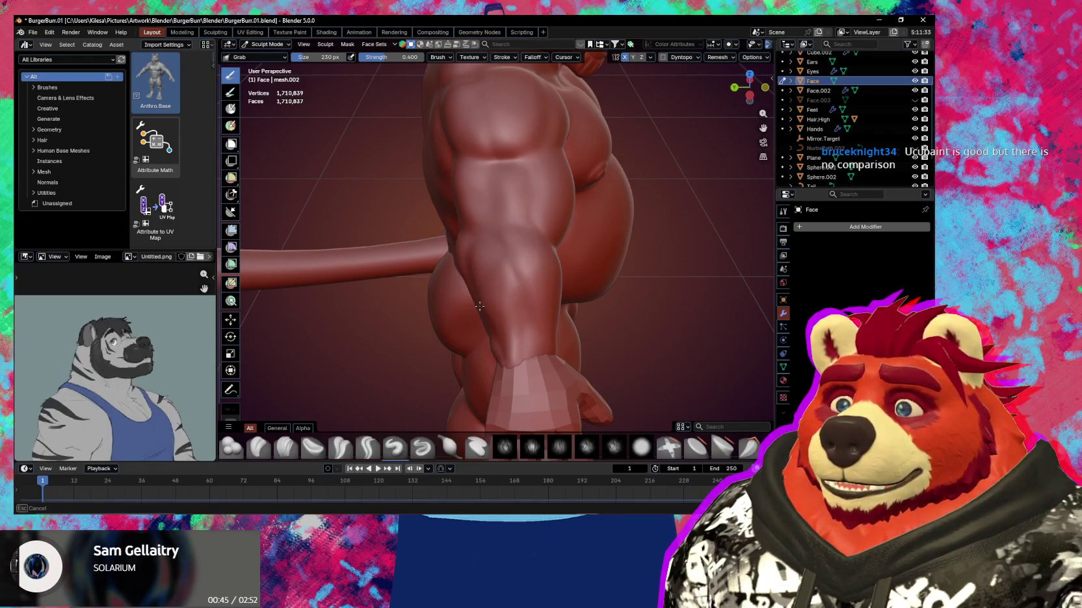
Orbit around the body to check the arm, back and tail
mouse_move(495, 314)
middle_mouse_down()
mouse_move(475, 340)
mouse_move(494, 295)
mouse_move(459, 313)
mouse_move(469, 333)
mouse_move(535, 277)
mouse_move(539, 296)
mouse_move(576, 263)
mouse_move(531, 233)
middle_mouse_up()
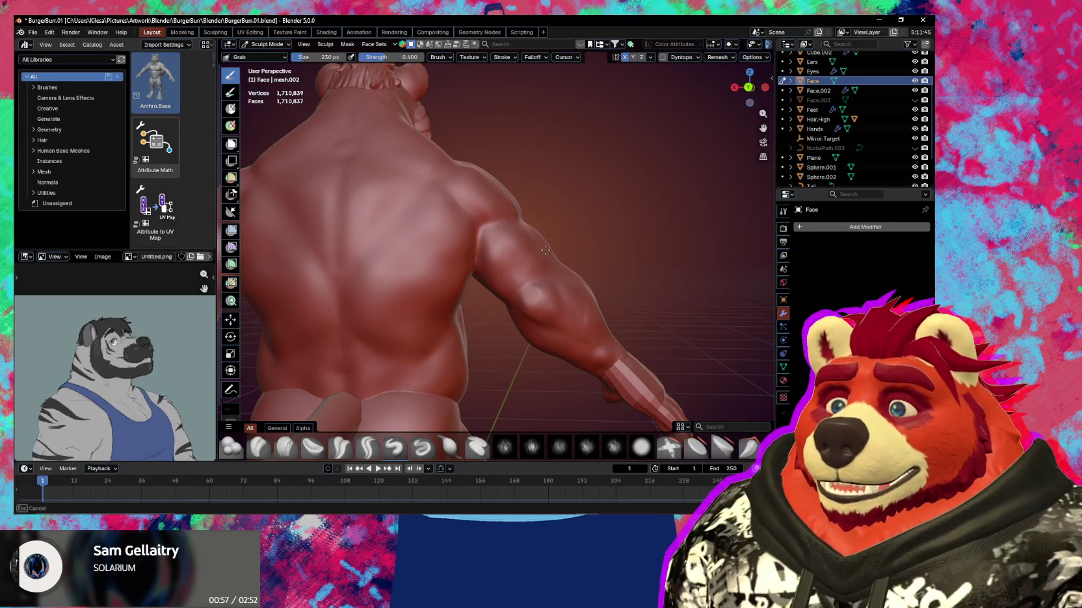
middle_click_drag(557, 256, 486, 306)
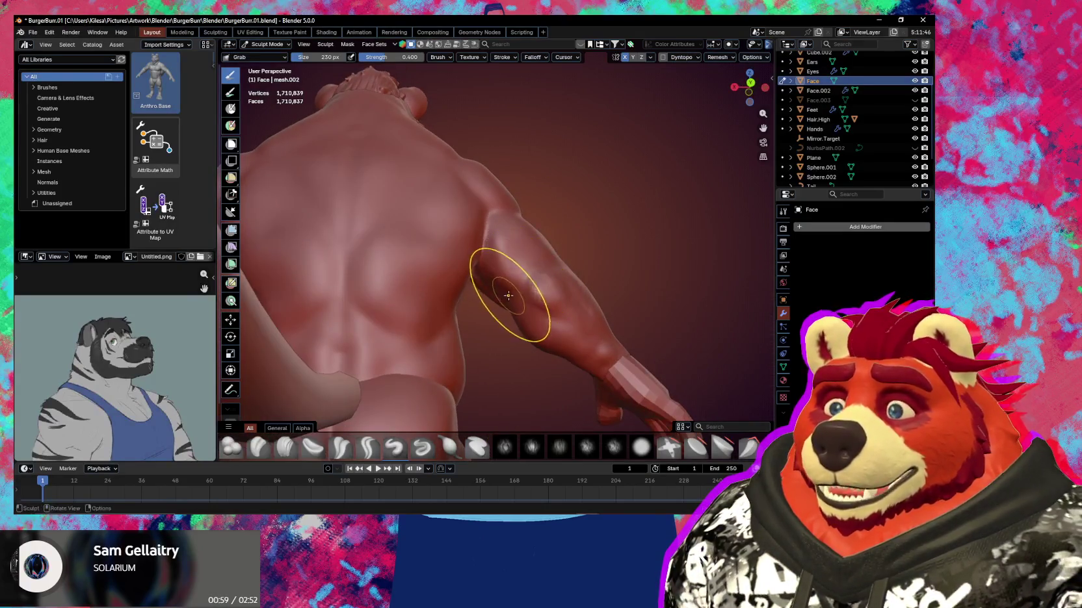
mouse_move(502, 298)
middle_mouse_down()
mouse_move(473, 309)
mouse_move(424, 276)
mouse_move(471, 268)
mouse_move(444, 346)
mouse_move(455, 276)
mouse_move(447, 283)
middle_mouse_up()
scroll(424, 276, "down", 3)
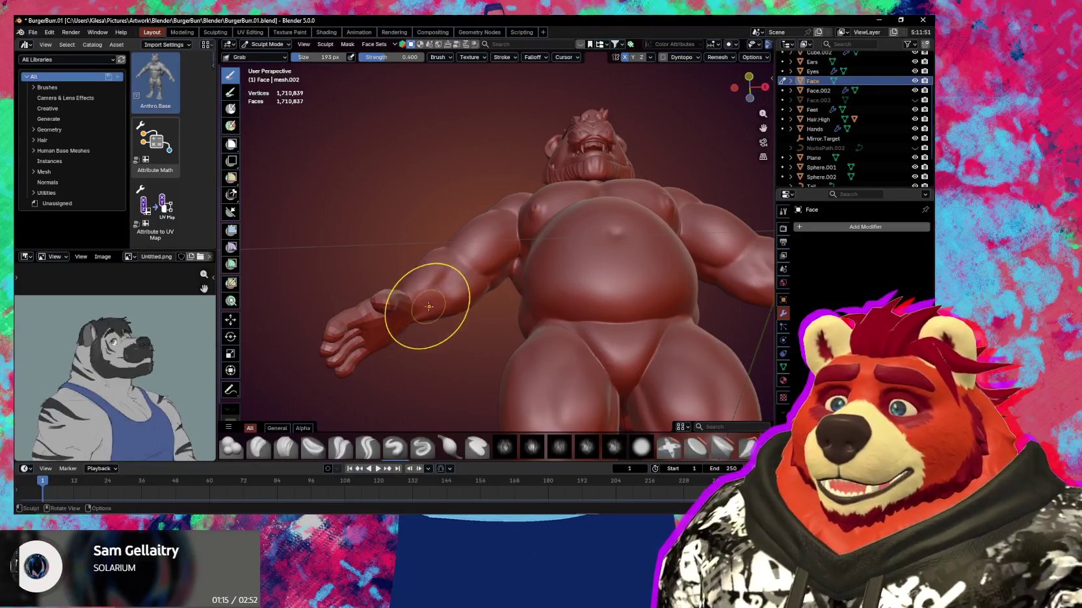
Zoom in on the torso and arm and set the brush size to 124 px
mouse_move(429, 313)
middle_mouse_down("ctrl")
mouse_move(497, 271)
mouse_move(524, 281)
mouse_move(532, 265)
mouse_move(520, 261)
mouse_move(507, 285)
middle_mouse_up("ctrl")
key("f")
left_click(498, 277)
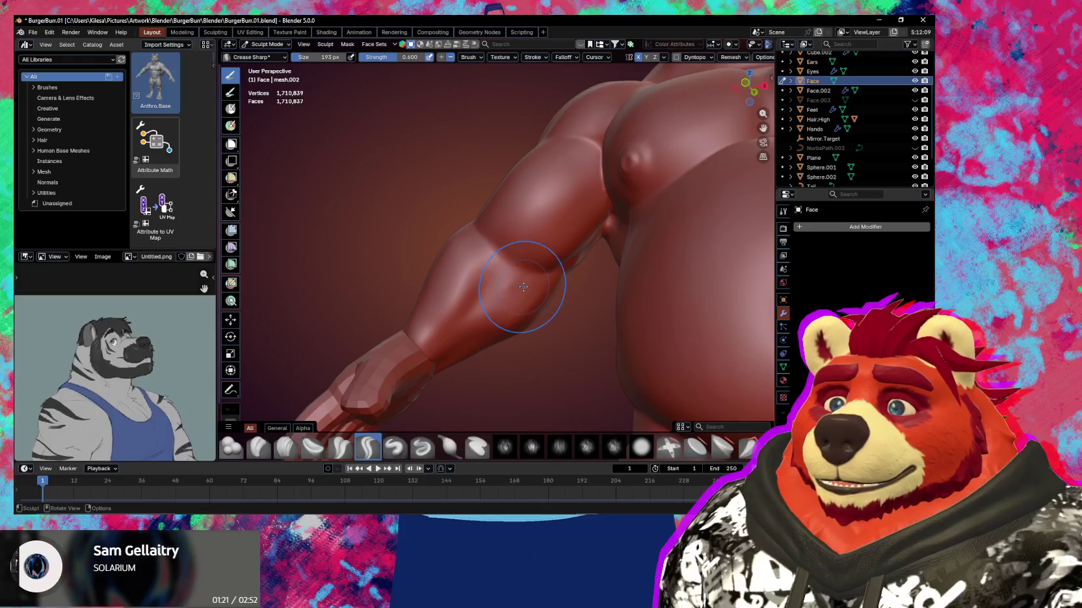
left_click(486, 290)
middle_click_drag(507, 279, 511, 276)
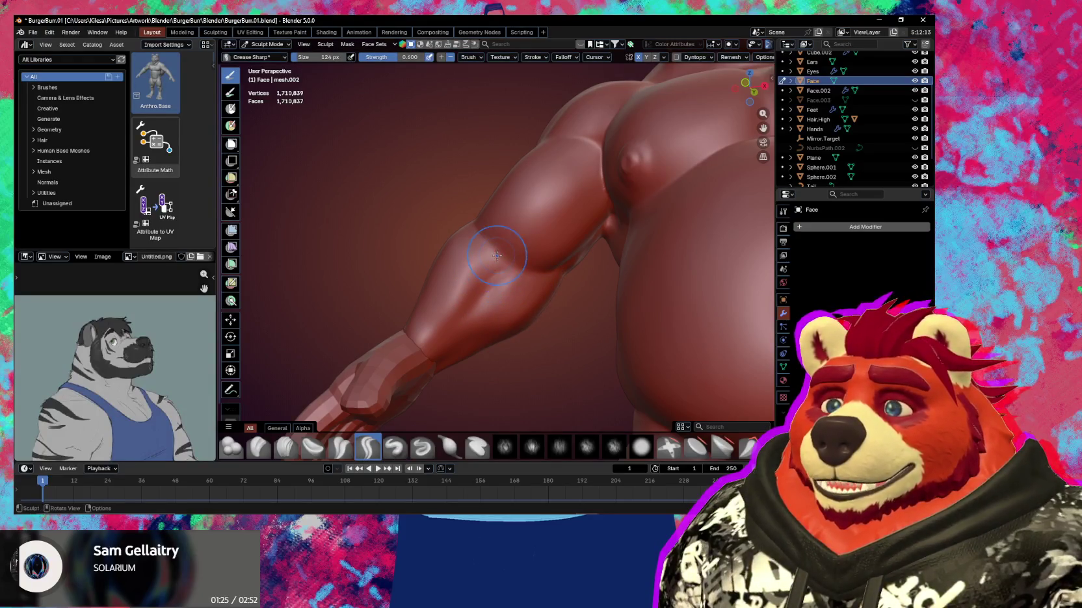
mouse_move(494, 254)
middle_mouse_down()
mouse_move(532, 275)
mouse_move(512, 287)
mouse_move(523, 281)
mouse_move(501, 277)
middle_mouse_up()
Carve sharp crease lines into the forearm with the Crease Sharp brush at 91 px
key("x")
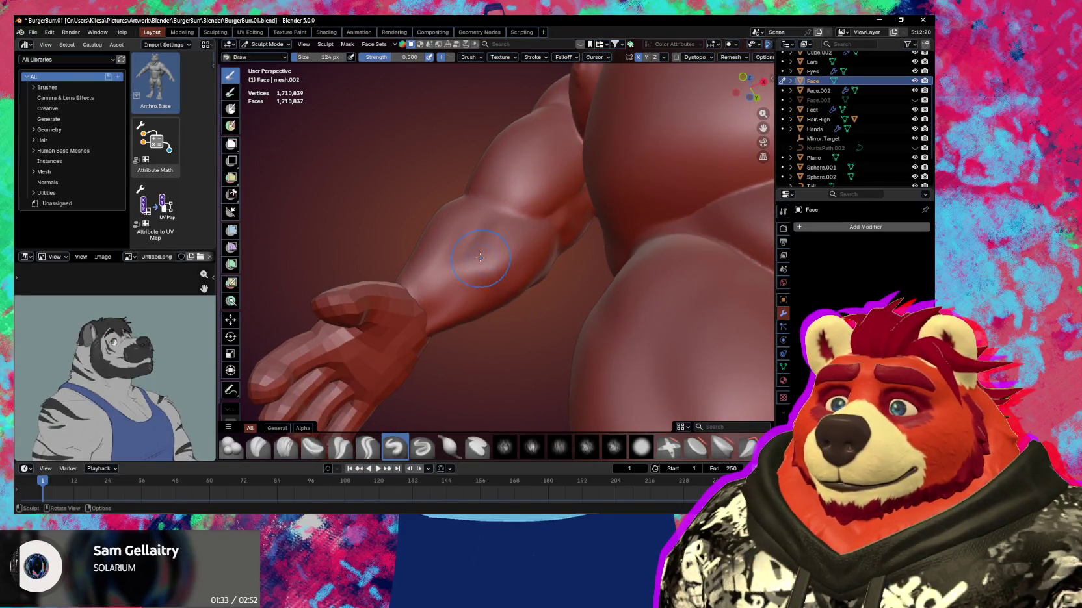
key("shift+c")
middle_click_drag(477, 247, 469, 292)
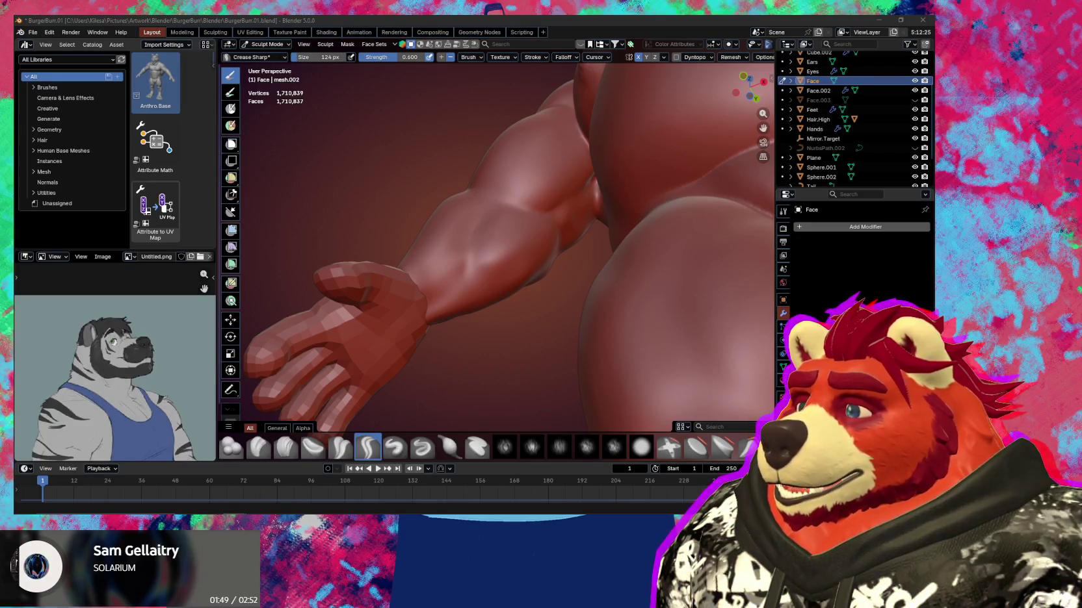
middle_click_drag(455, 293, 495, 318)
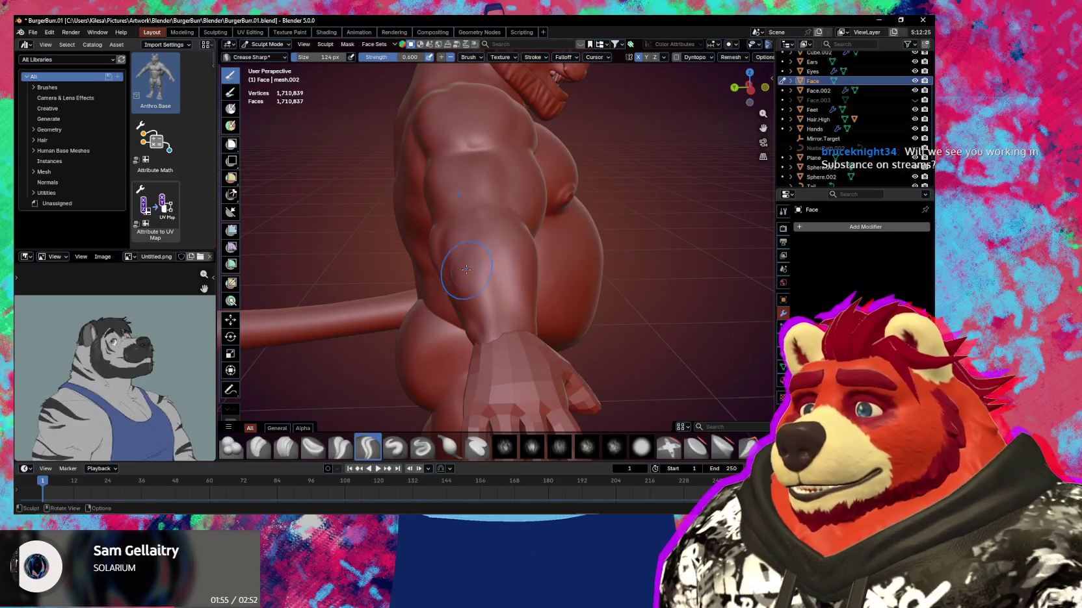
middle_click_drag(457, 273, 402, 293)
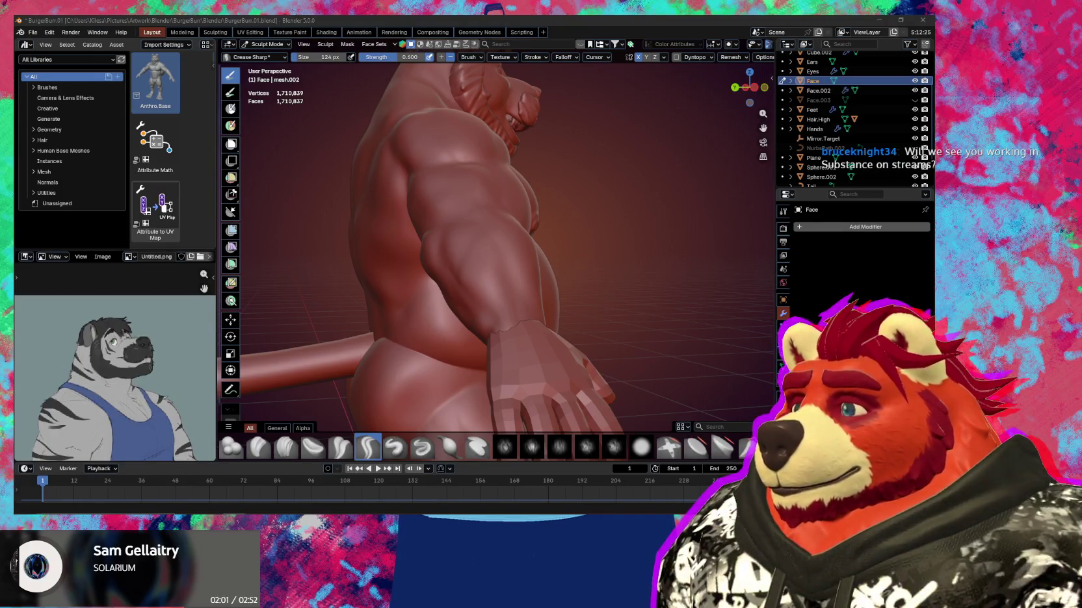
mouse_move(429, 273)
middle_mouse_down()
mouse_move(463, 269)
mouse_move(463, 241)
mouse_move(459, 290)
mouse_move(498, 225)
mouse_move(476, 242)
mouse_move(484, 267)
mouse_move(504, 277)
mouse_move(478, 260)
middle_mouse_up()
key("bracketleft")
key("bracketleft")
key("bracketleft")
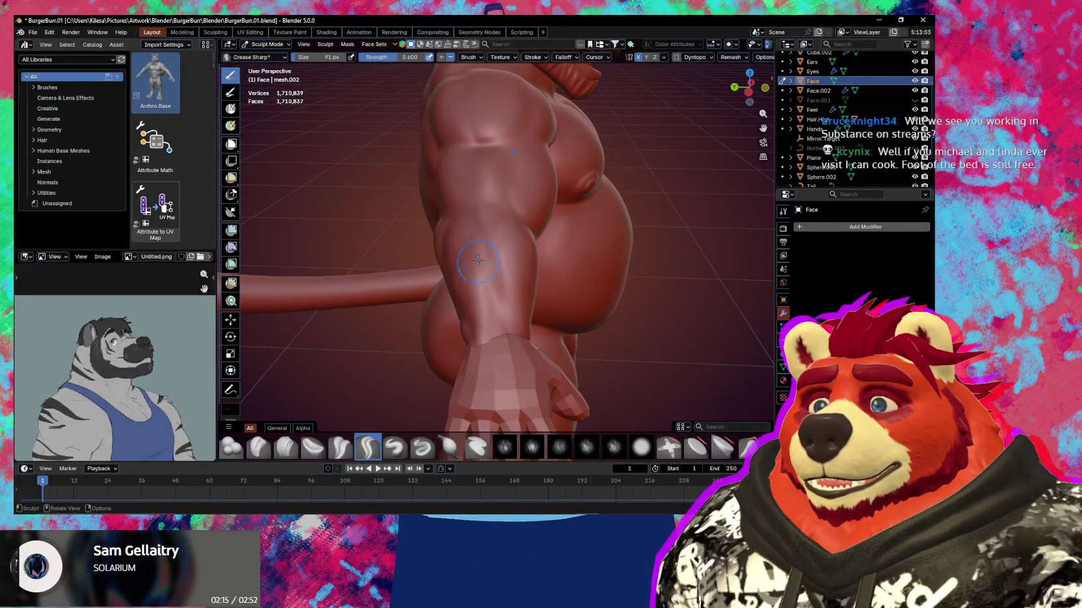
middle_click_drag(500, 309, 475, 209)
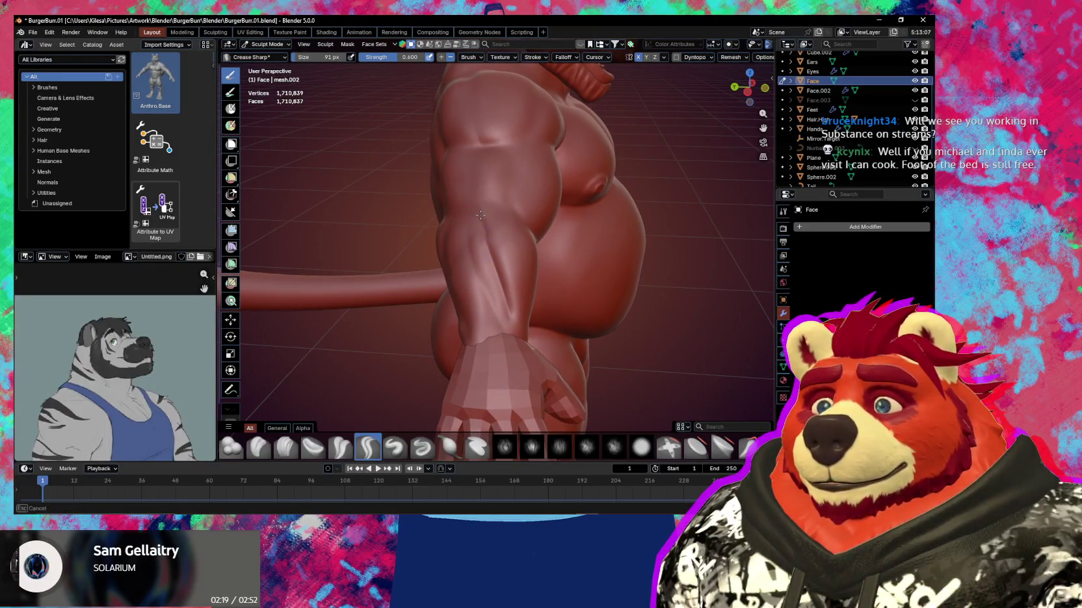
Orbit around the chest and torso, then make the Draw brush active at 137 px
mouse_move(481, 215)
middle_mouse_down()
mouse_move(465, 252)
mouse_move(488, 300)
middle_mouse_up()
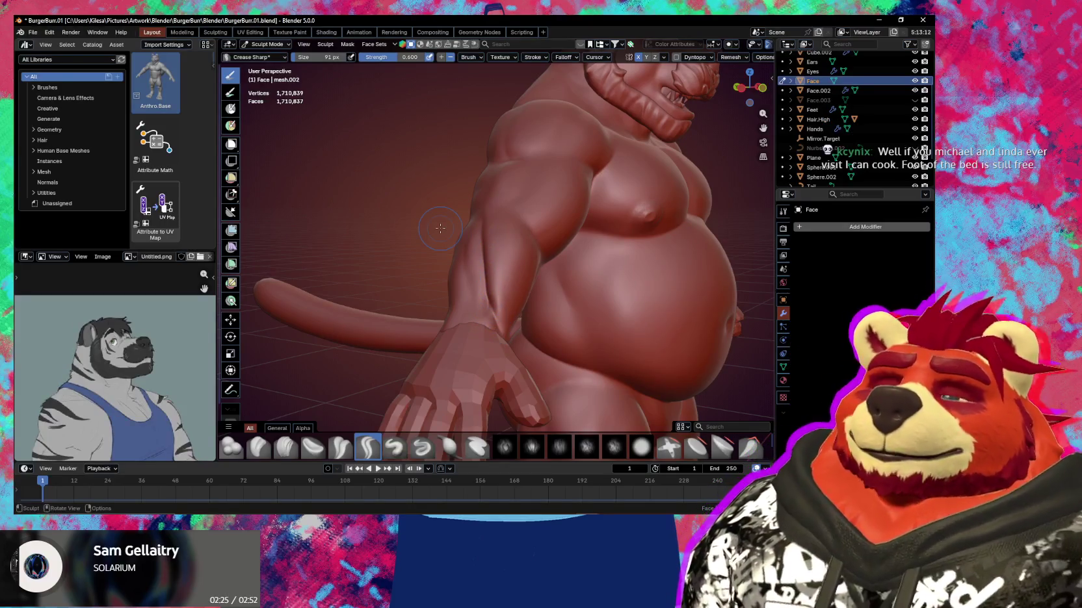
mouse_move(440, 228)
middle_mouse_down()
mouse_move(531, 317)
mouse_move(480, 329)
mouse_move(504, 329)
mouse_move(503, 255)
middle_mouse_up()
key("x")
key("f")
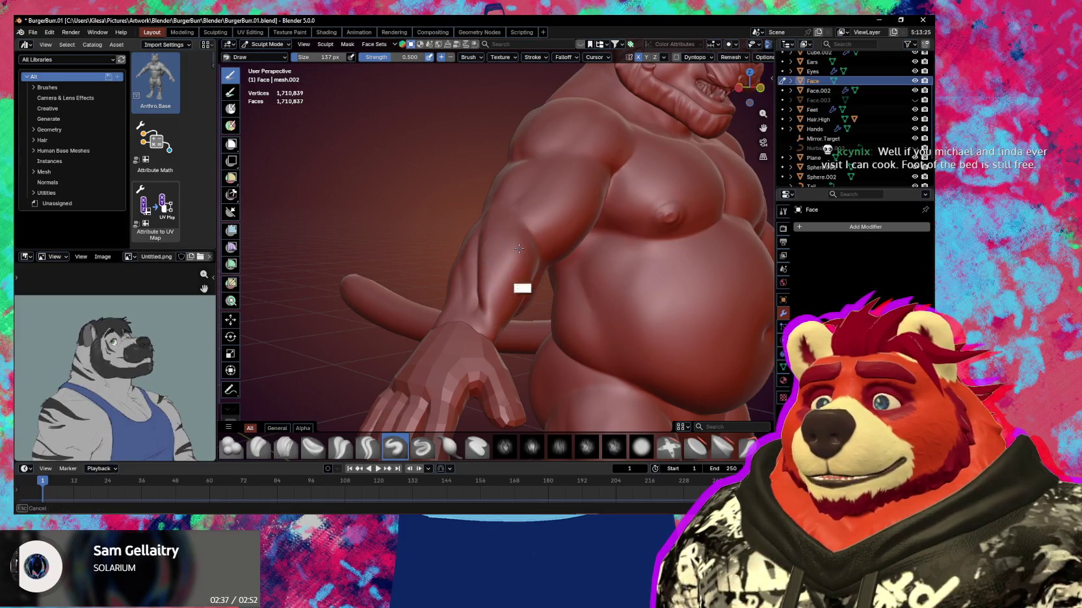
Smooth the lower arm and carve inward between the forearm muscles
middle_click_drag(519, 249, 483, 236)
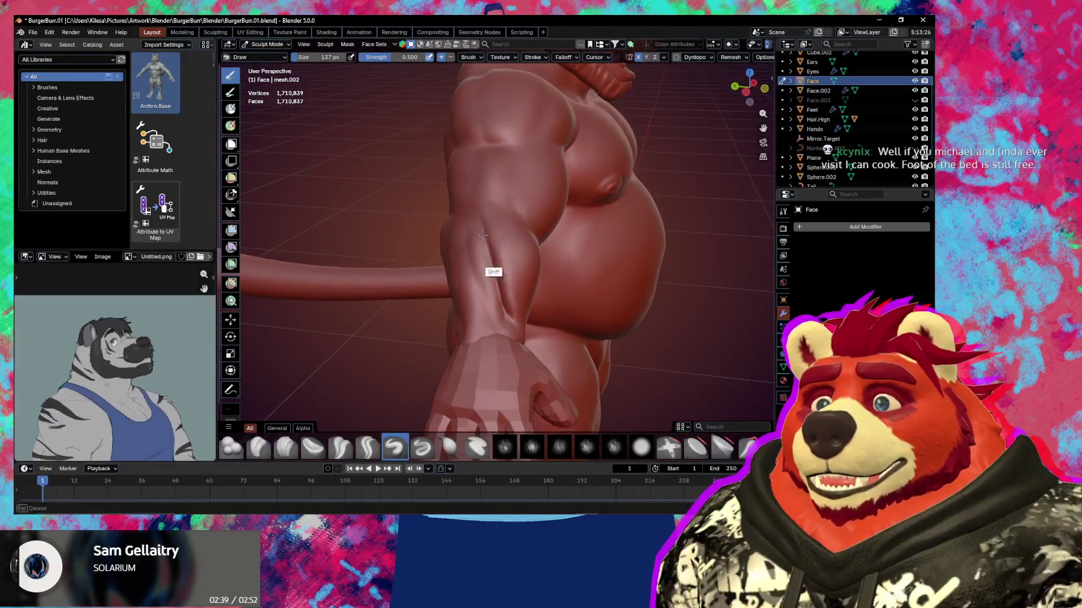
middle_click_drag(507, 303, 502, 253)
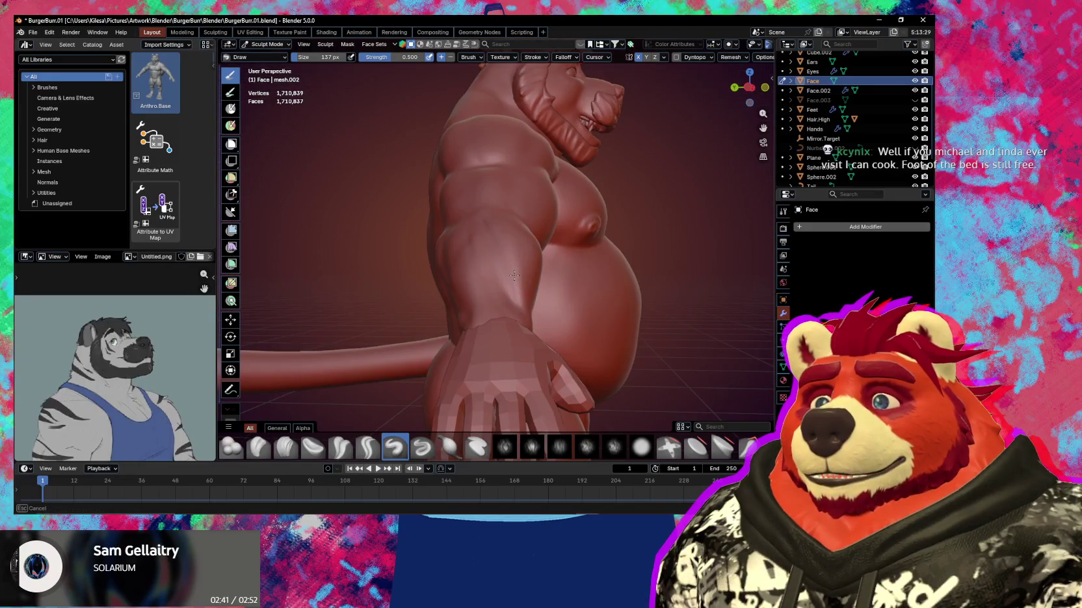
middle_click_drag(517, 290, 485, 219)
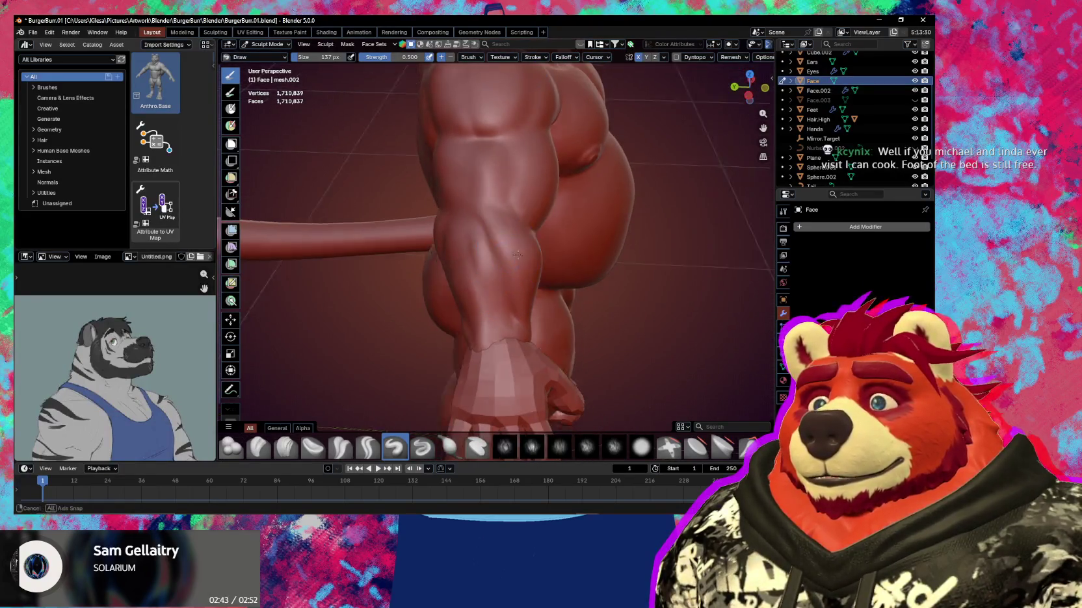
middle_click_drag(508, 259, 488, 239)
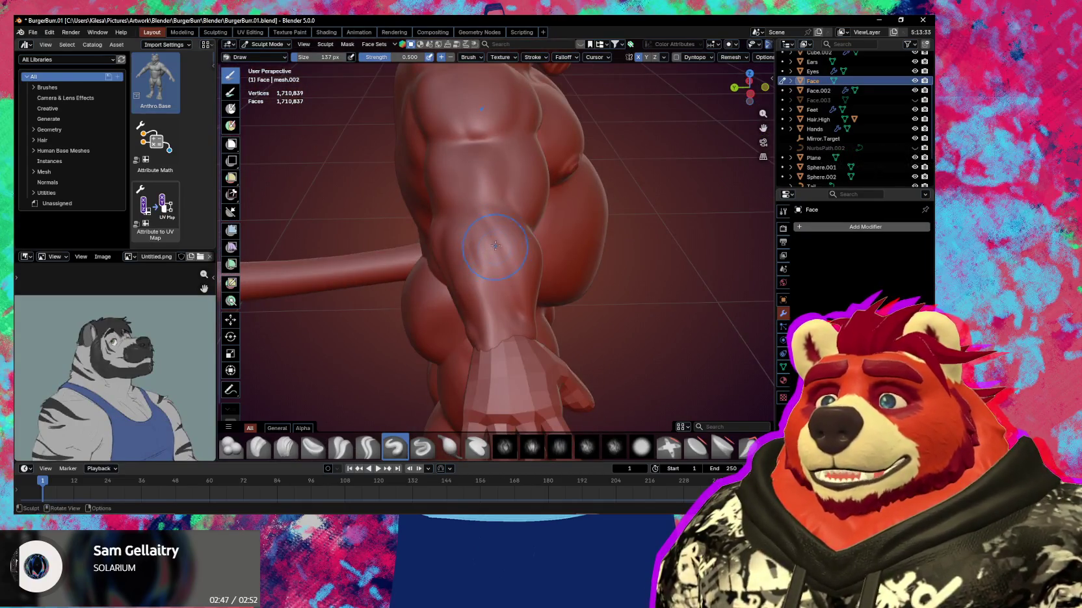
middle_click_drag(501, 234, 538, 247)
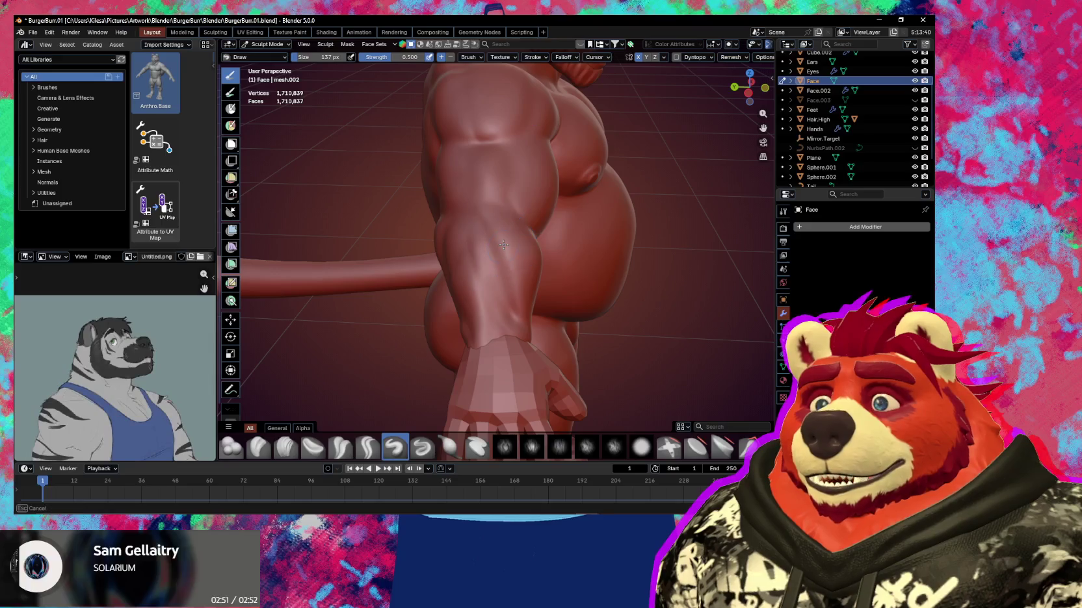
Smooth the forearm muscles down toward the wrist
mouse_move(498, 252)
middle_mouse_down()
mouse_move(583, 247)
mouse_move(452, 247)
mouse_move(436, 261)
middle_mouse_up()
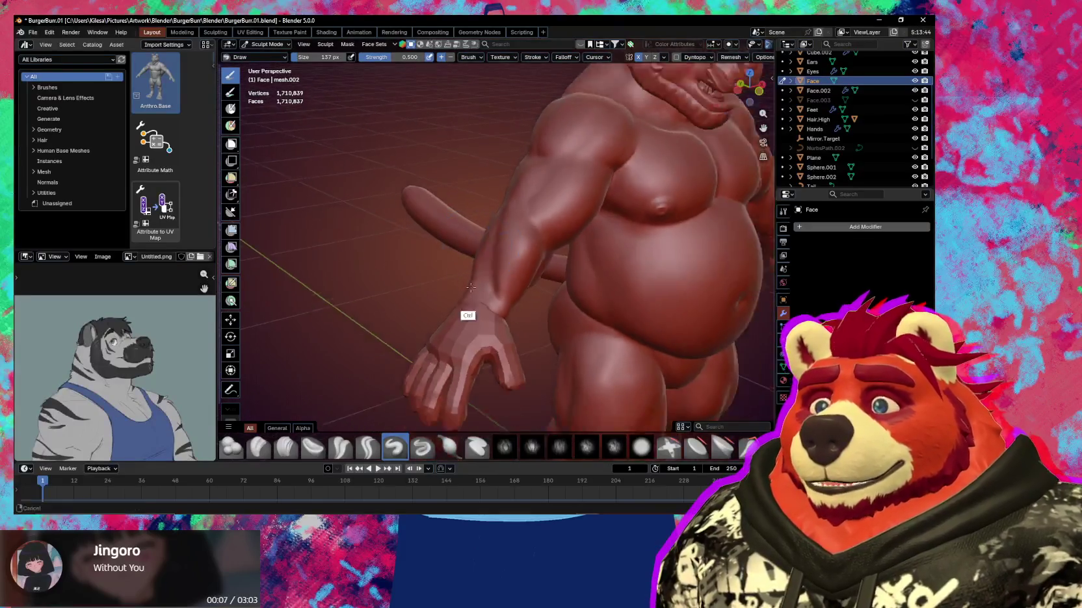
mouse_move(436, 261)
middle_mouse_down()
mouse_move(527, 278)
mouse_move(471, 252)
middle_mouse_up()
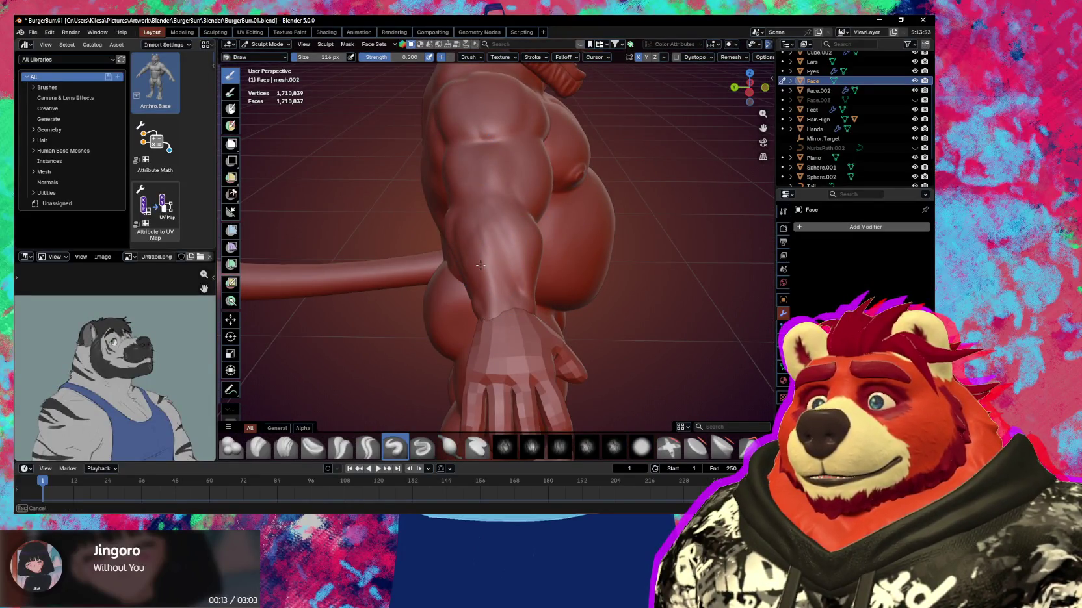
middle_click_drag(489, 293, 508, 282)
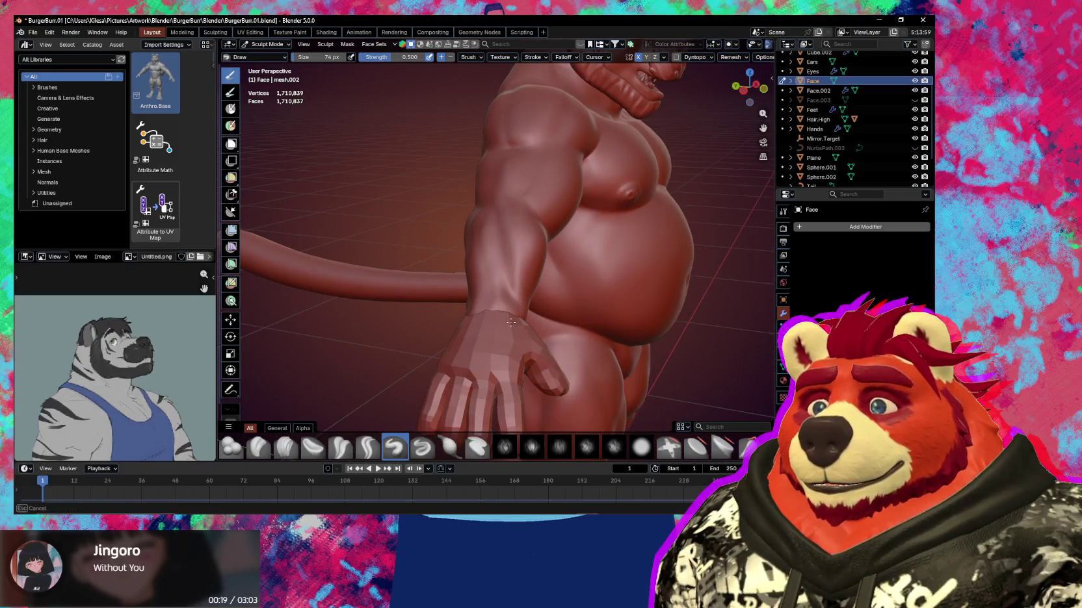
mouse_move(512, 318)
middle_mouse_down("shift")
mouse_move(498, 282)
mouse_move(534, 276)
mouse_move(516, 242)
mouse_move(484, 270)
middle_mouse_up("shift")
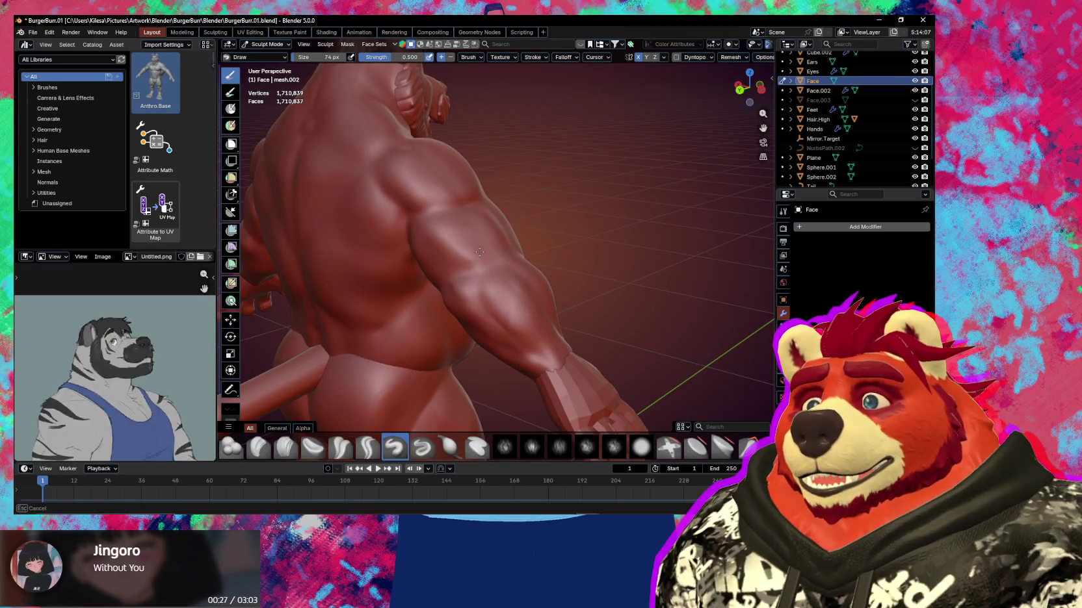
Face the back and shoulders from behind with the Grab brush active at 188 px
middle_click_drag(460, 263, 466, 215)
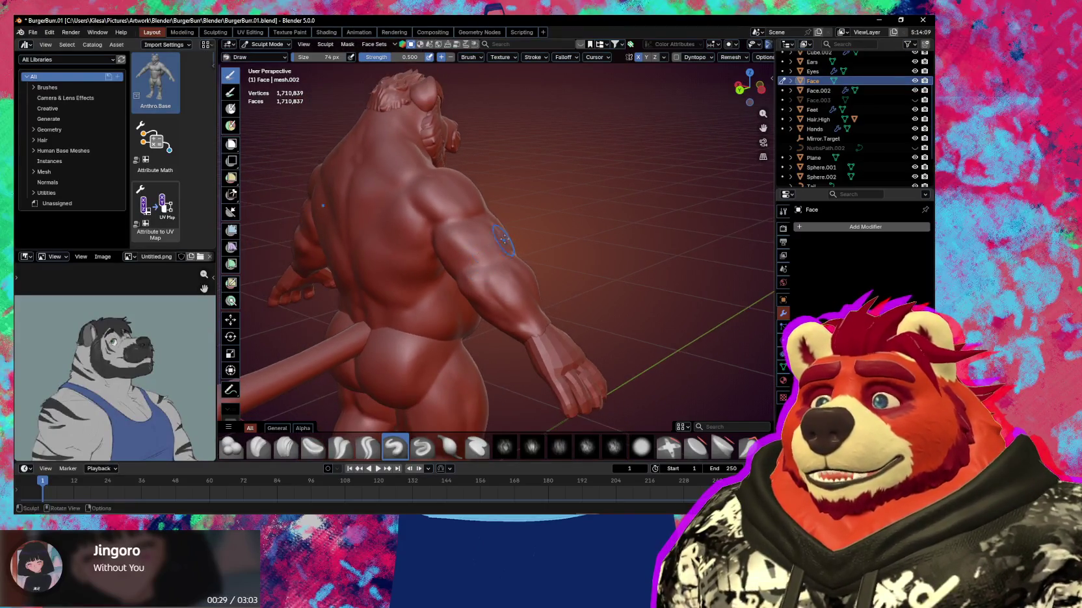
key("f")
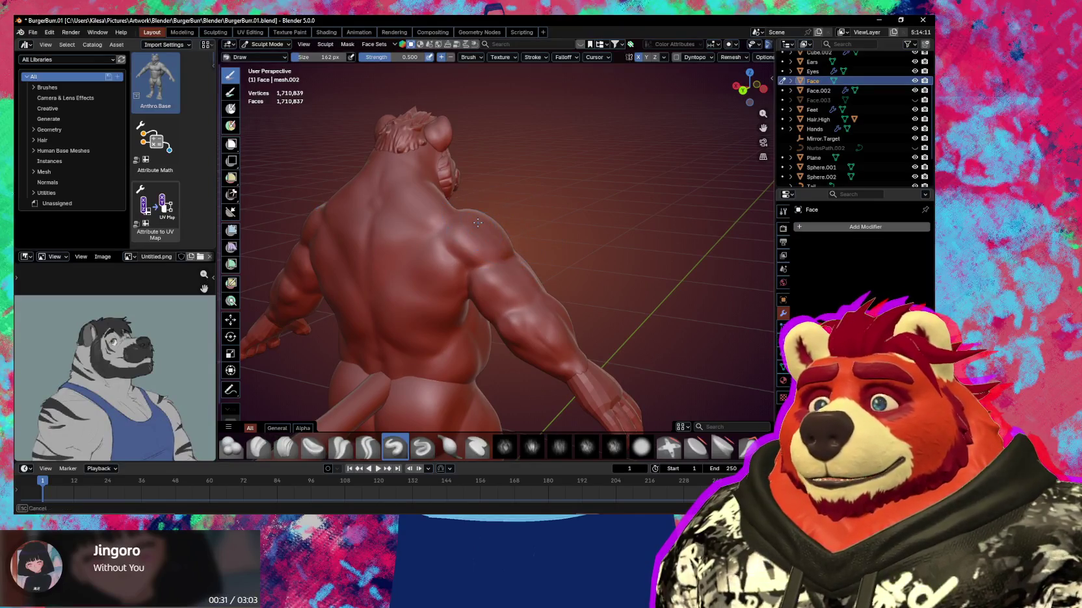
left_click(509, 239)
mouse_move(510, 239)
middle_mouse_down()
mouse_move(504, 228)
mouse_move(507, 240)
middle_mouse_up()
key("g")
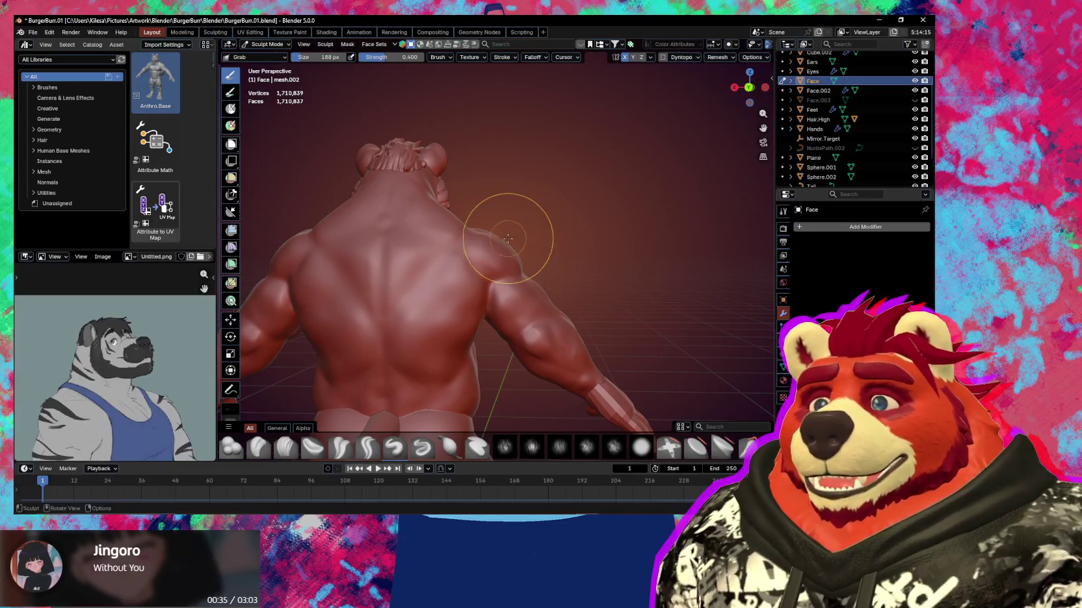
Pull the shoulder outline outward and reshape the upper back contour with Grab
left_click(507, 237)
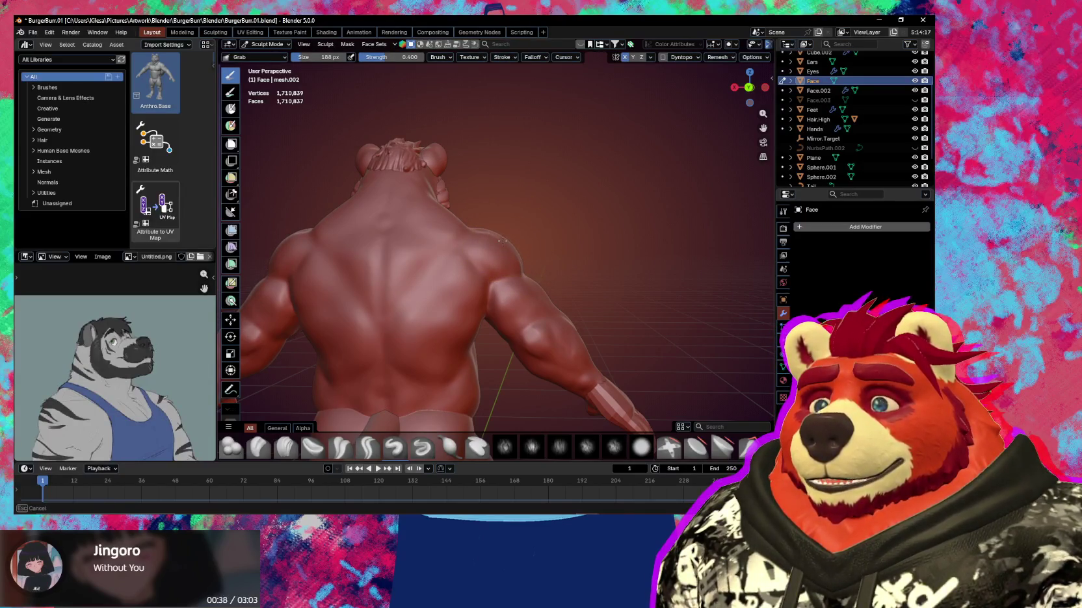
mouse_move(458, 241)
middle_mouse_down()
mouse_move(469, 243)
mouse_move(451, 234)
middle_mouse_up()
left_click(447, 231)
left_click_drag(444, 231, 454, 221)
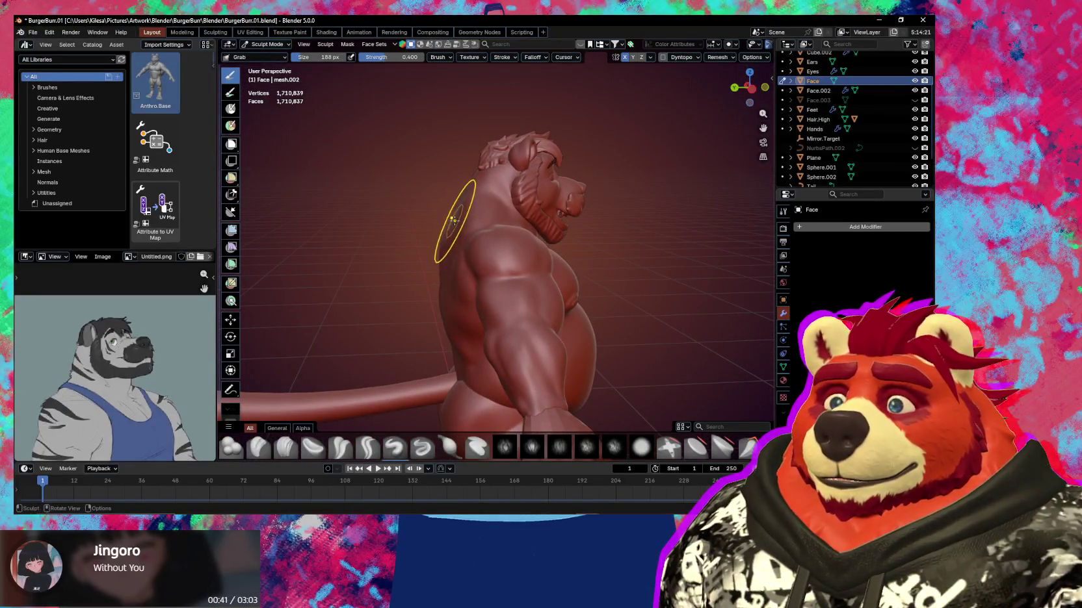
mouse_move(448, 211)
middle_mouse_down()
mouse_move(434, 225)
mouse_move(458, 248)
mouse_move(470, 241)
middle_mouse_up()
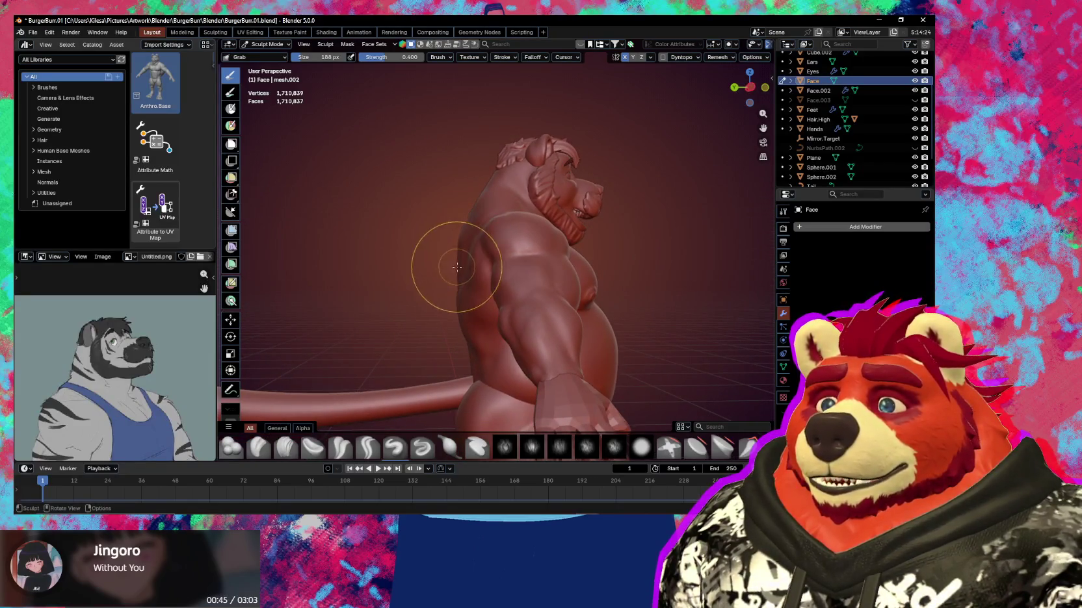
middle_click_drag(452, 274, 453, 276)
middle_click_drag(470, 336, 473, 345)
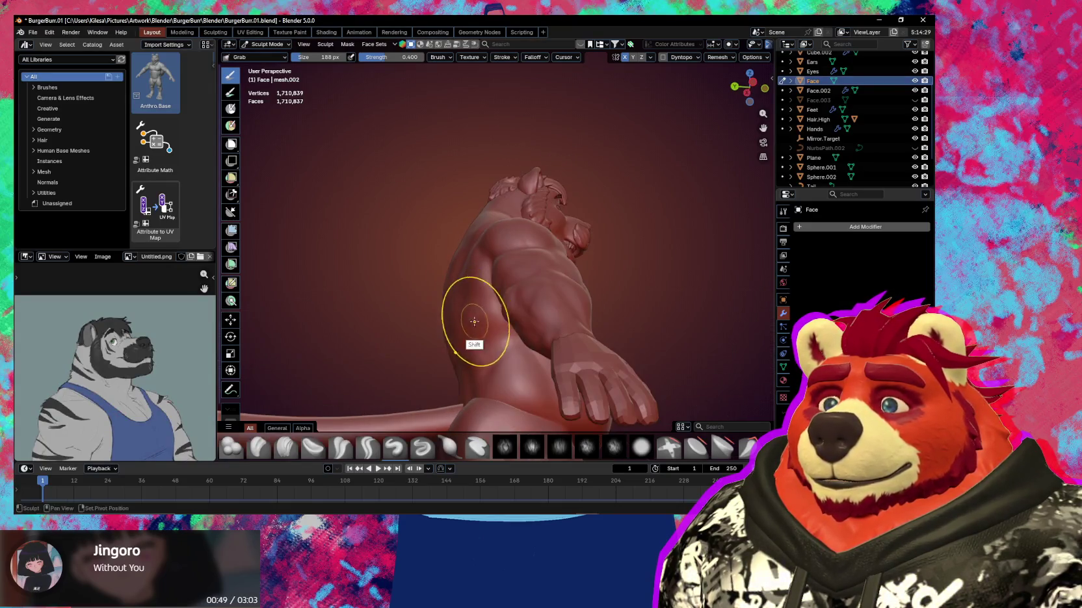
Enlarge the Grab brush to 222 px and orbit to check the side profile
key("f")
left_click(468, 361)
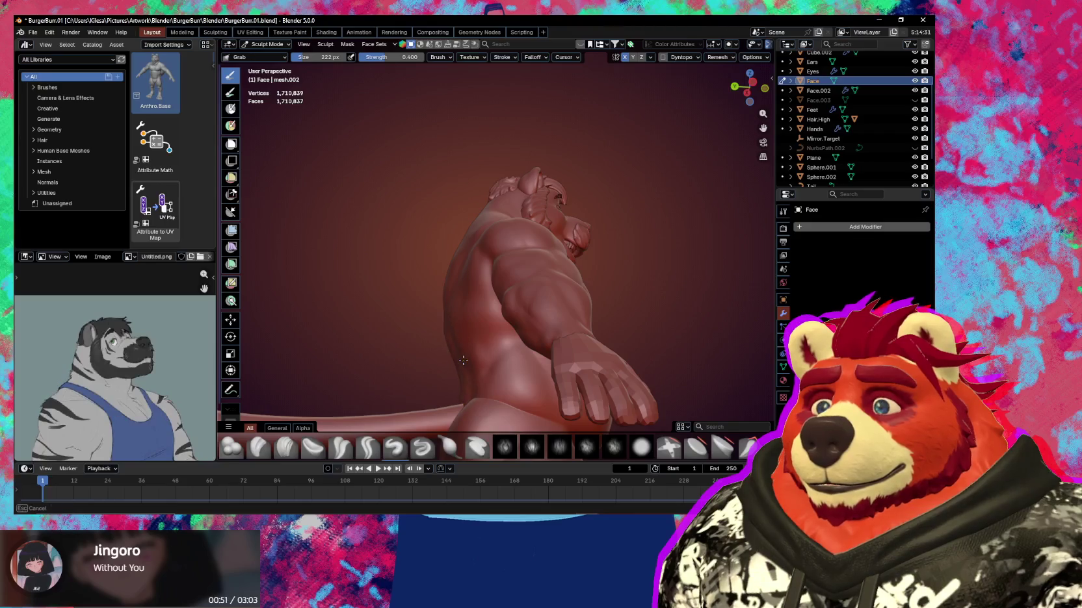
middle_click_drag(474, 359, 468, 270)
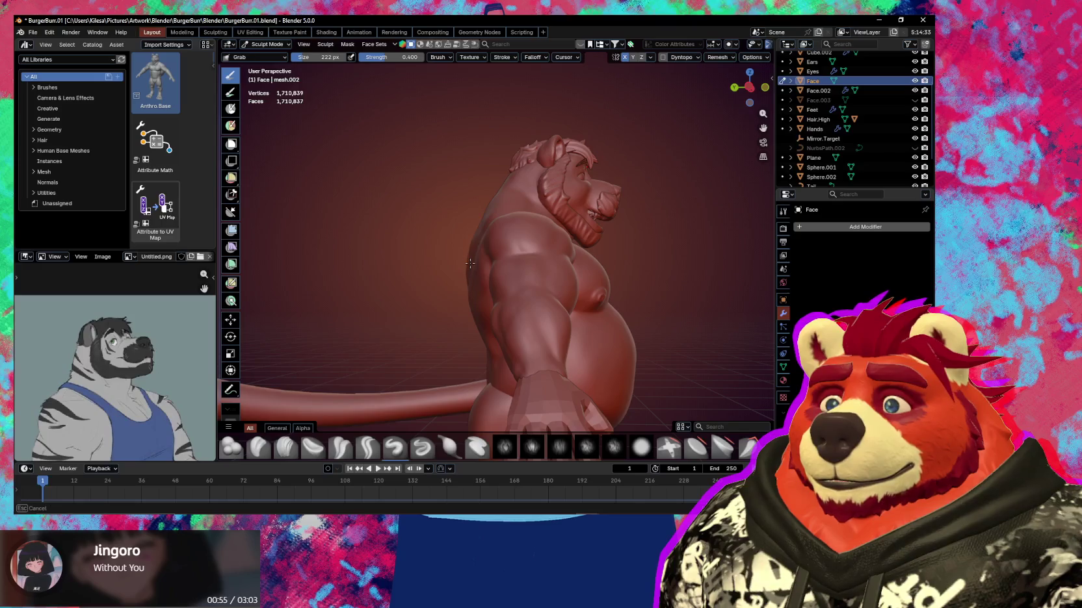
middle_click_drag(458, 273, 462, 281)
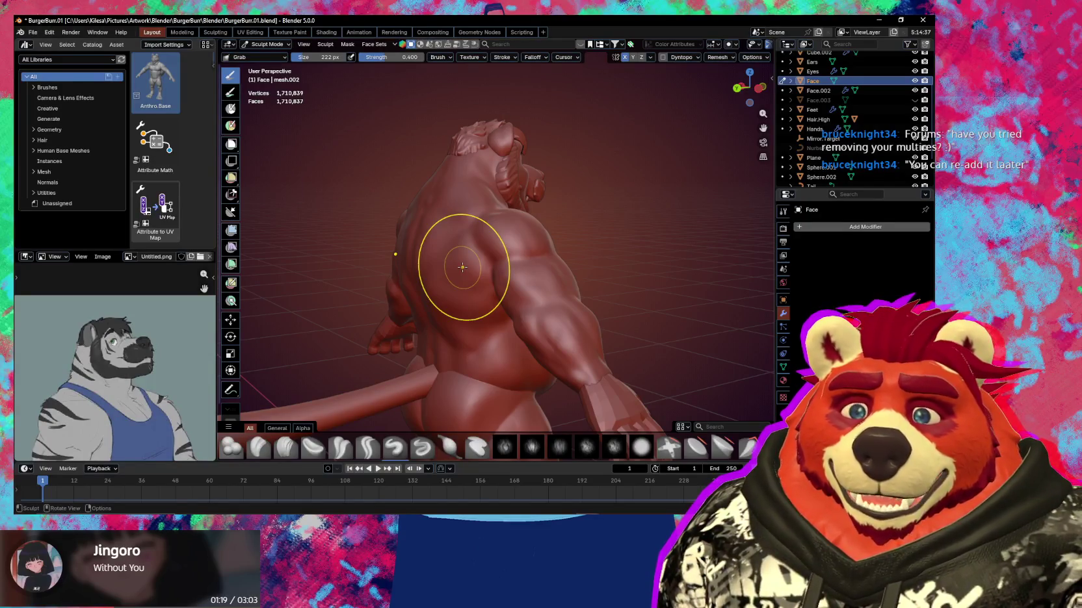
mouse_move(462, 267)
middle_mouse_down()
mouse_move(427, 280)
mouse_move(491, 268)
mouse_move(507, 250)
mouse_move(520, 322)
mouse_move(544, 307)
mouse_move(511, 363)
middle_mouse_up()
mouse_move(485, 275)
middle_mouse_down()
mouse_move(524, 293)
mouse_move(522, 320)
mouse_move(537, 273)
mouse_move(538, 295)
middle_mouse_up()
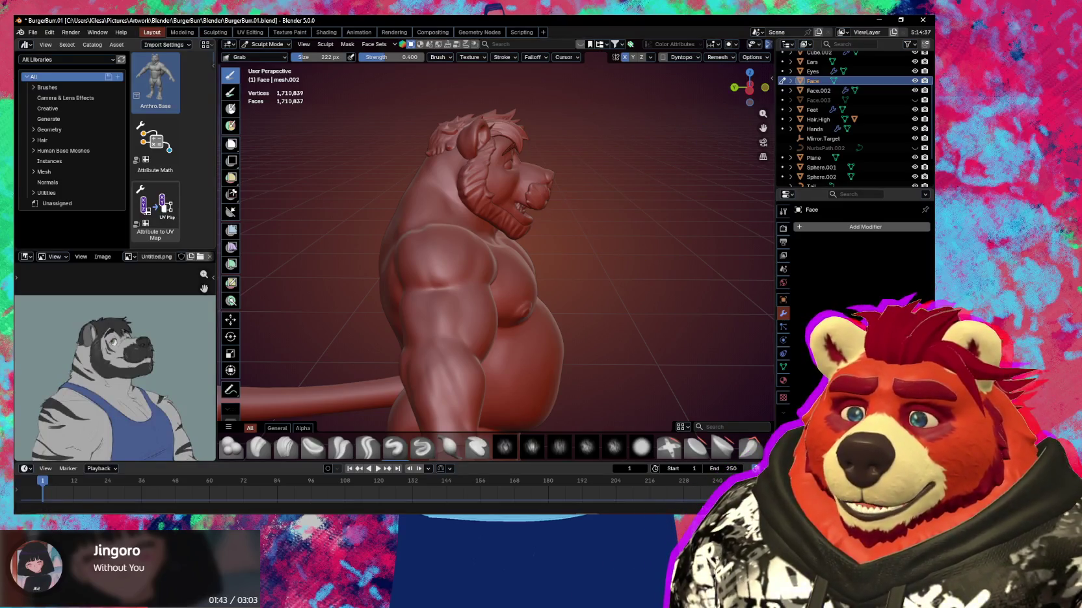
Switch away from Blender and open the Windows Start menu
key("alt+Tab")
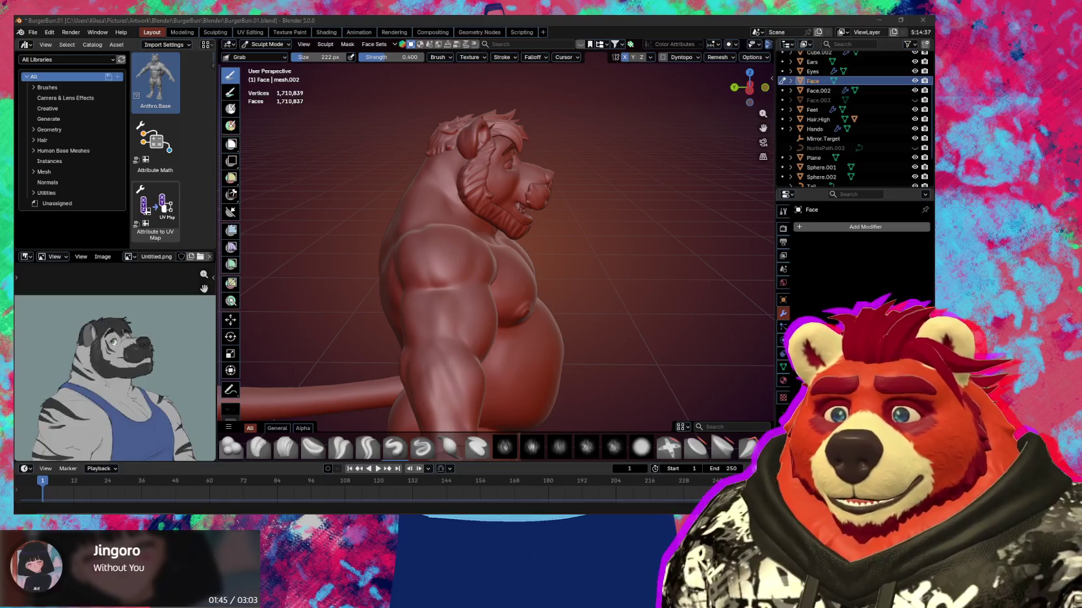
left_click(694, 411)
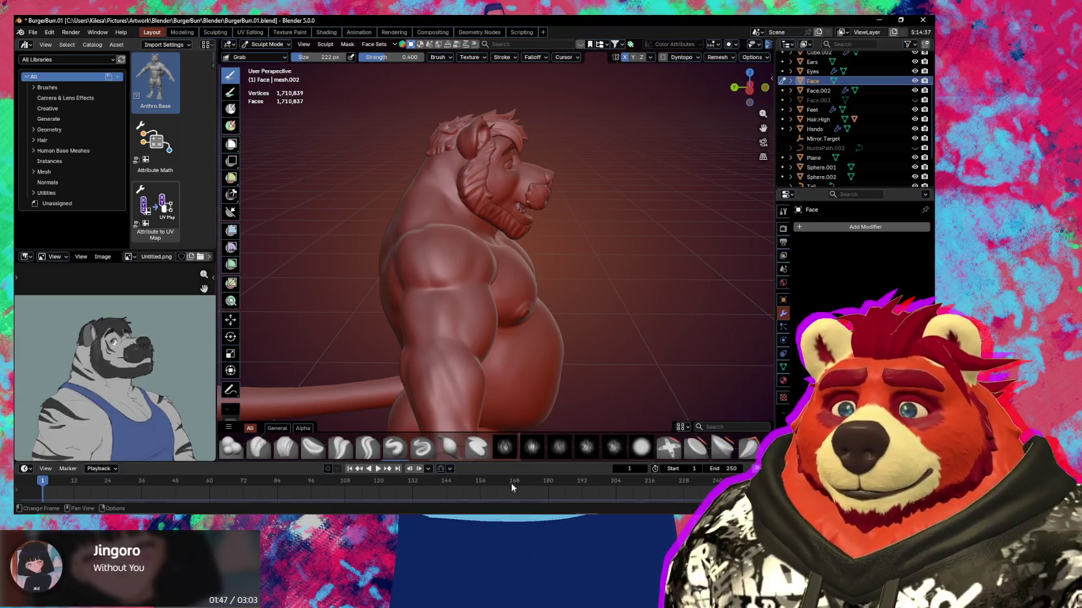
key("super")
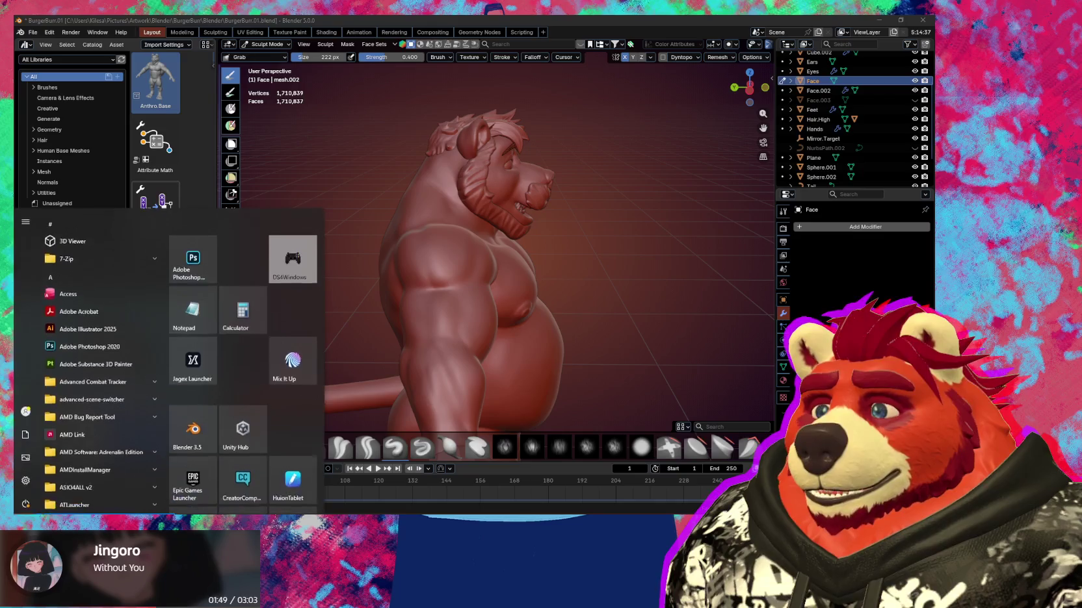
key("super")
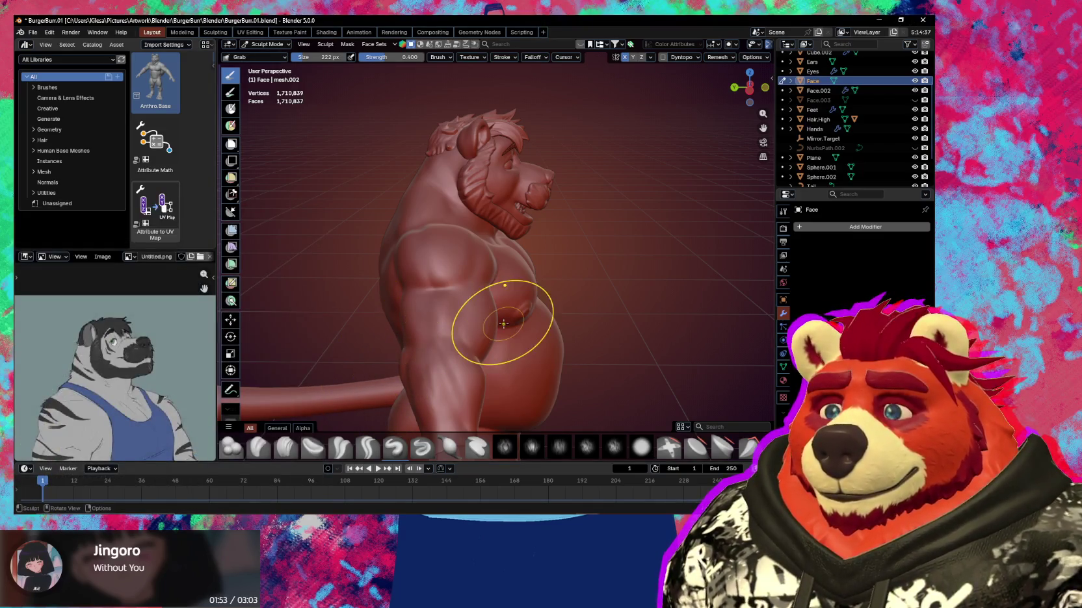
mouse_move(486, 317)
middle_mouse_down()
mouse_move(477, 325)
mouse_move(400, 310)
mouse_move(470, 290)
mouse_move(448, 322)
middle_mouse_up()
scroll(449, 299, "down", 3)
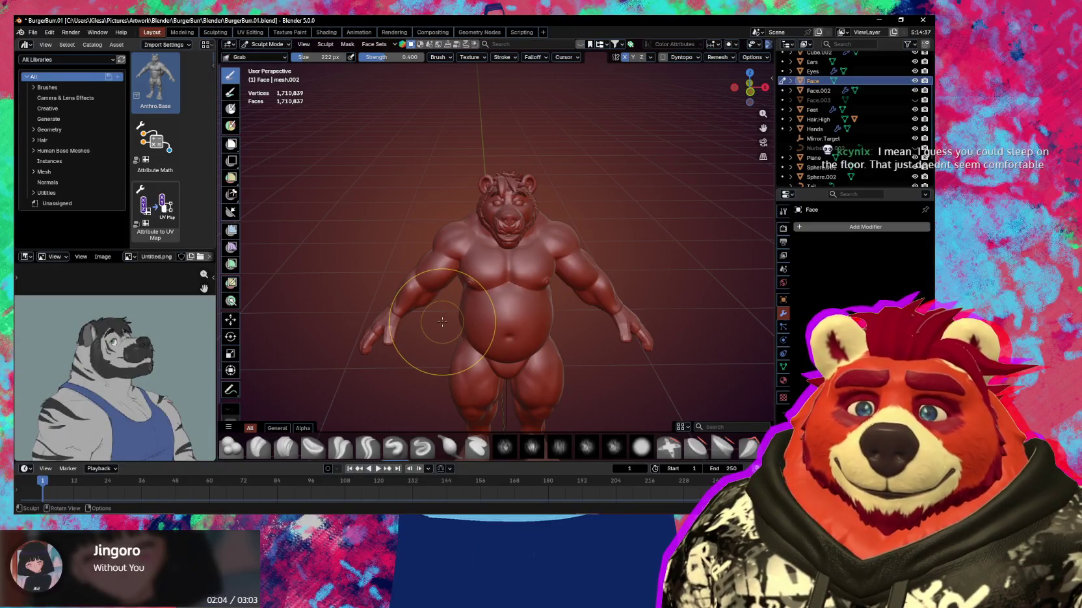
scroll(403, 312, "down", 2)
mouse_move(374, 302)
middle_mouse_down()
mouse_move(416, 318)
mouse_move(601, 308)
mouse_move(509, 328)
middle_mouse_up()
scroll(514, 293, "up", 4)
scroll(515, 257, "down", 1)
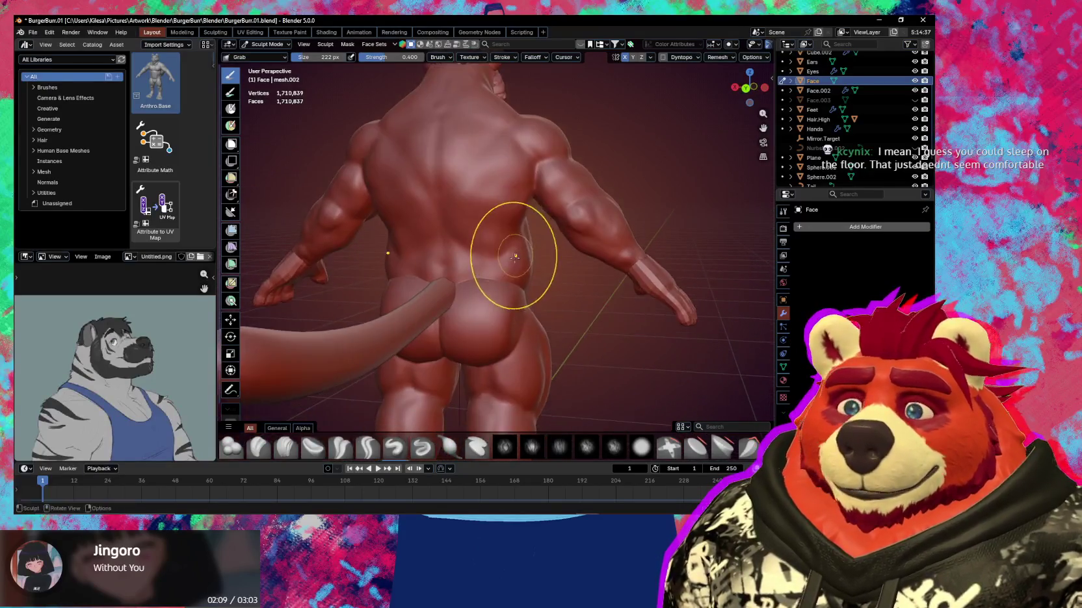
scroll(515, 256, "up", 3)
middle_click_drag(513, 286, 497, 312, "shift")
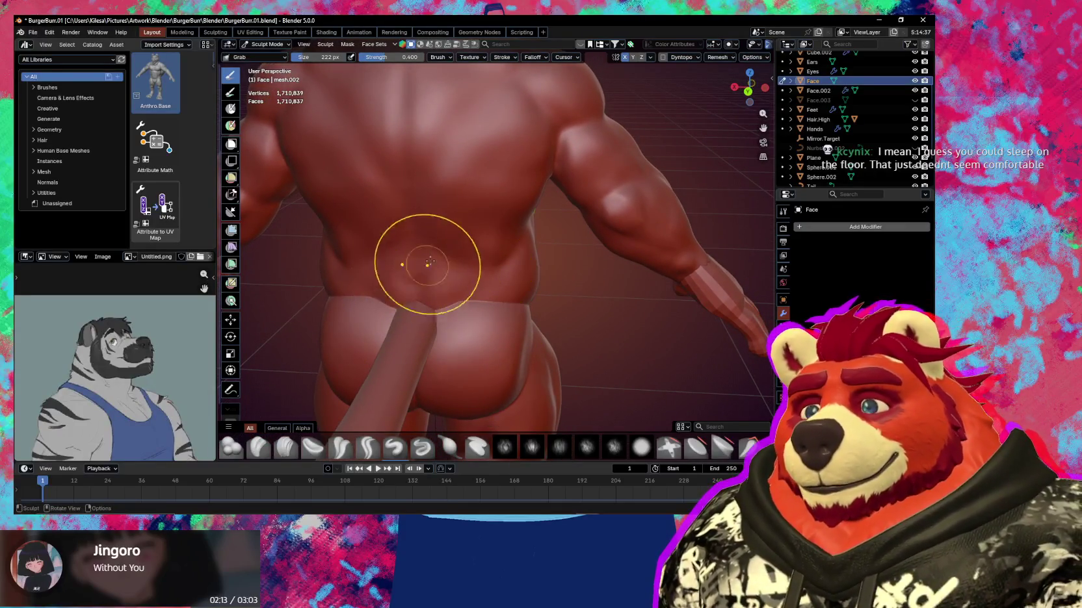
mouse_move(471, 278)
middle_mouse_down("shift")
mouse_move(485, 275)
mouse_move(470, 285)
middle_mouse_up("shift")
key("ctrl+Tab")
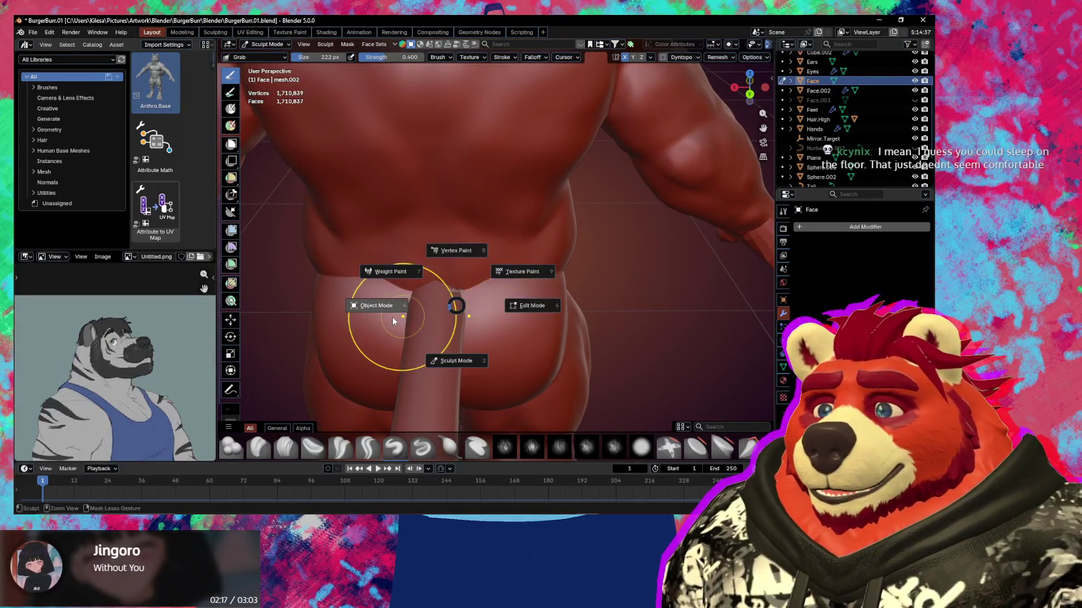
Raise the tail curve's root end point along Z in Edit Mode
left_click(442, 307)
key("Tab")
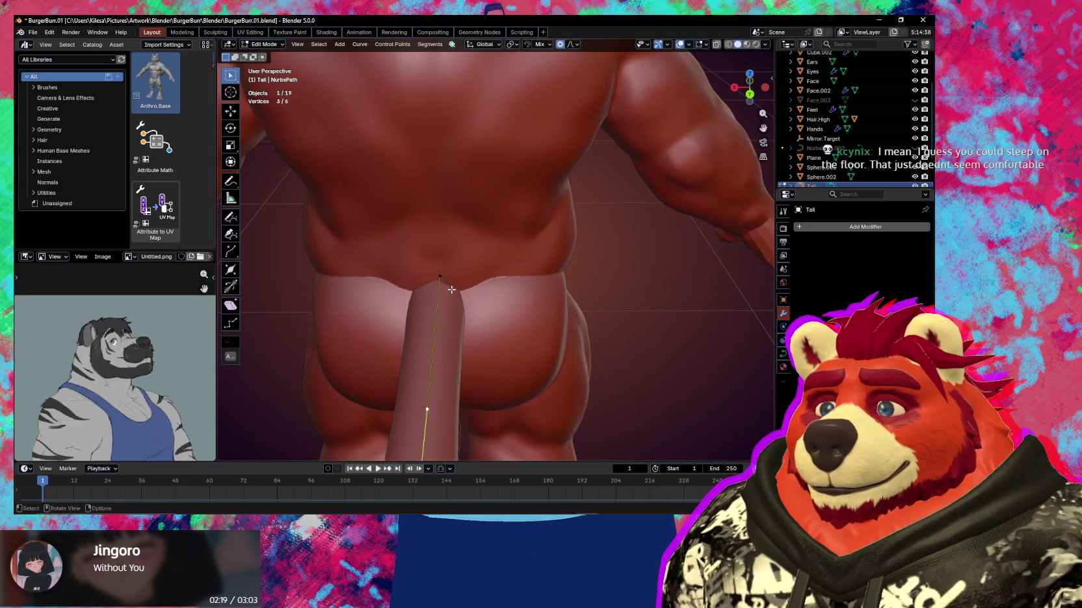
left_click(444, 275)
key("g")
key("z")
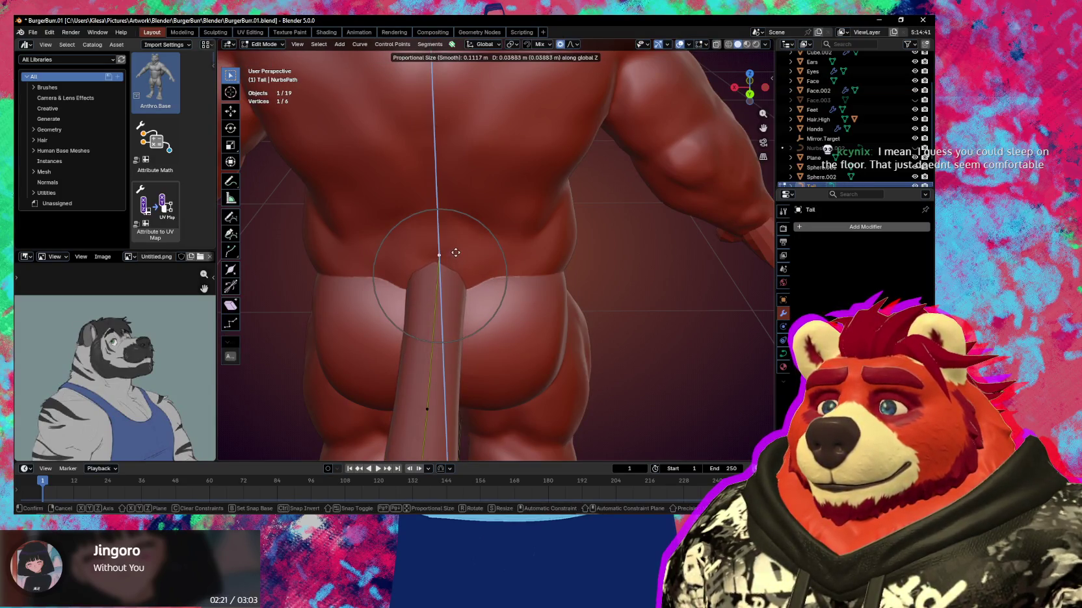
left_click(456, 252)
Try another vertical move on the tail point, cancel and undo it, and exit Edit Mode
middle_click_drag(455, 252, 433, 234)
key("g")
key("z")
right_click(437, 244)
key("ctrl+z")
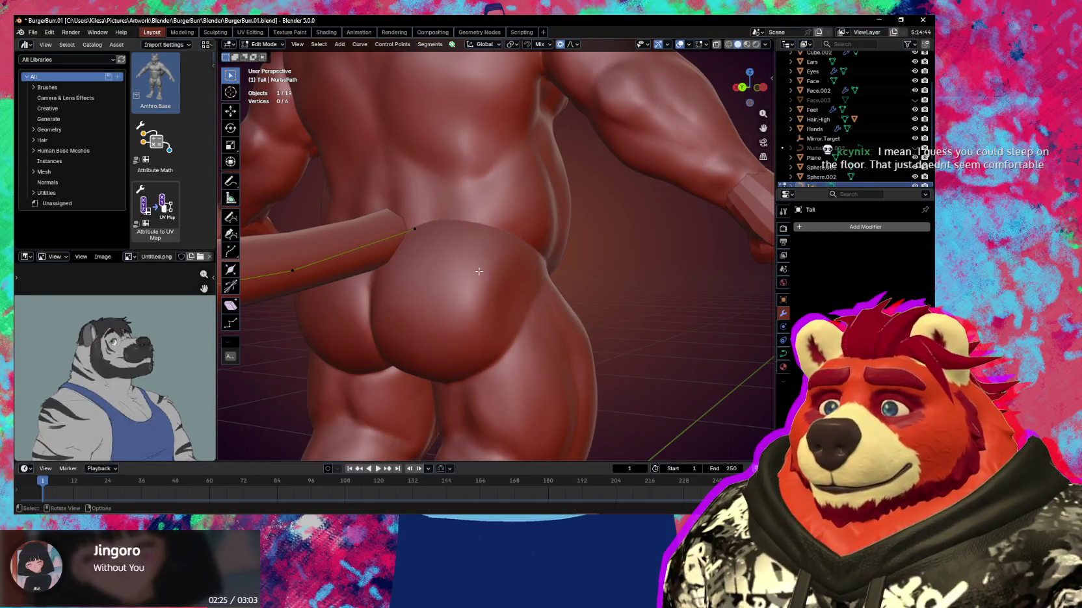
key("Tab")
Return to Sculpt Mode on the body and nudge the lower back near the tail
left_click(460, 271)
key("ctrl+Tab")
mouse_move(447, 265)
middle_mouse_down()
mouse_move(480, 281)
mouse_move(494, 258)
mouse_move(482, 248)
mouse_move(500, 267)
middle_mouse_up()
left_click_drag(414, 248, 417, 267)
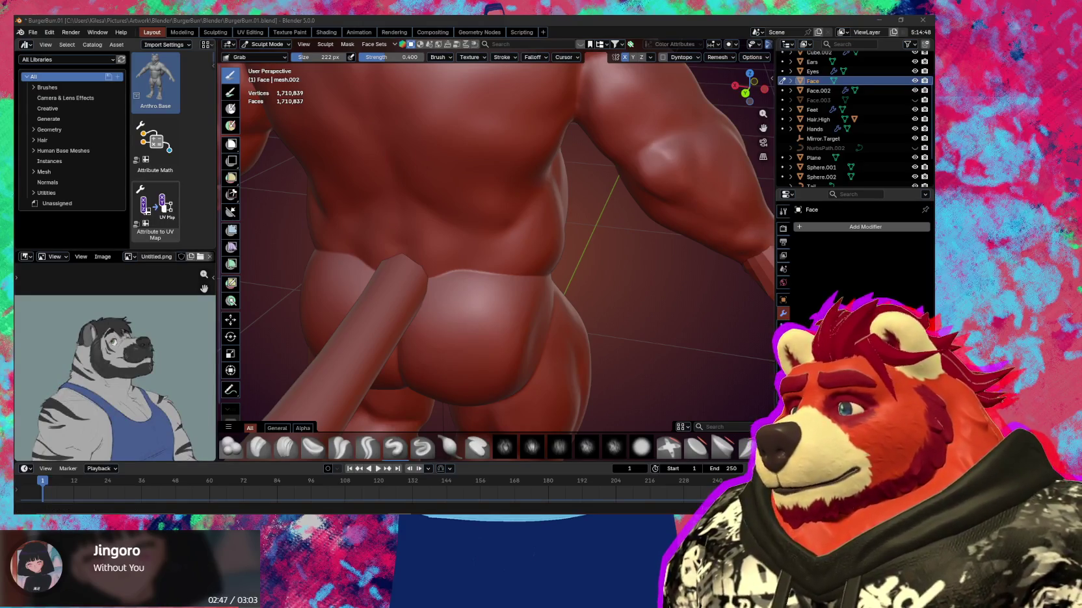
Pull the right buttock into a fuller shape with the Grab brush
mouse_move(513, 270)
middle_mouse_down()
mouse_move(538, 256)
mouse_move(485, 269)
mouse_move(504, 273)
middle_mouse_up()
key("x")
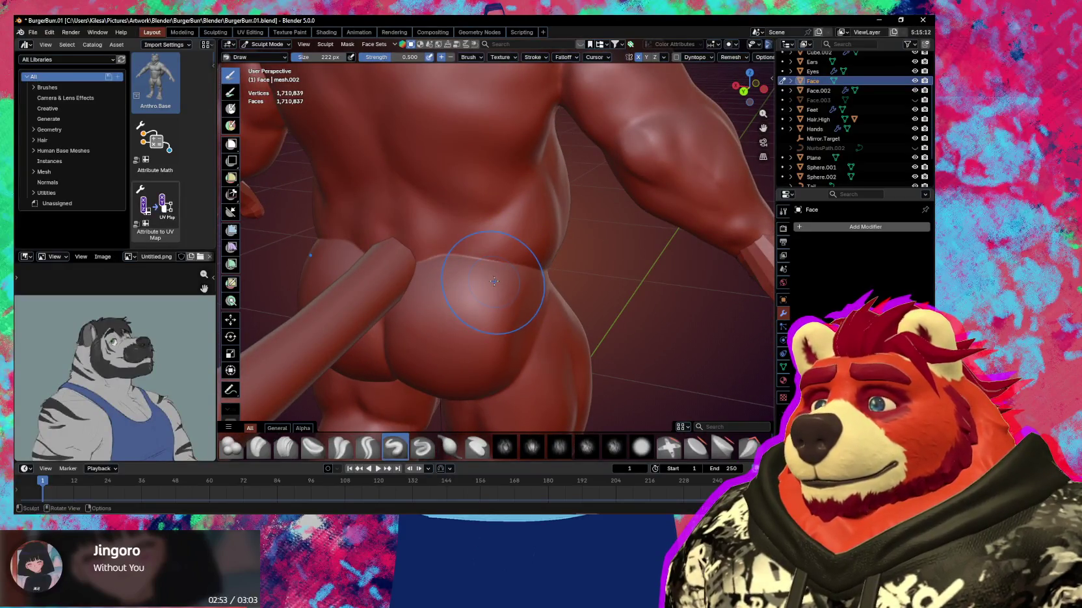
key("g")
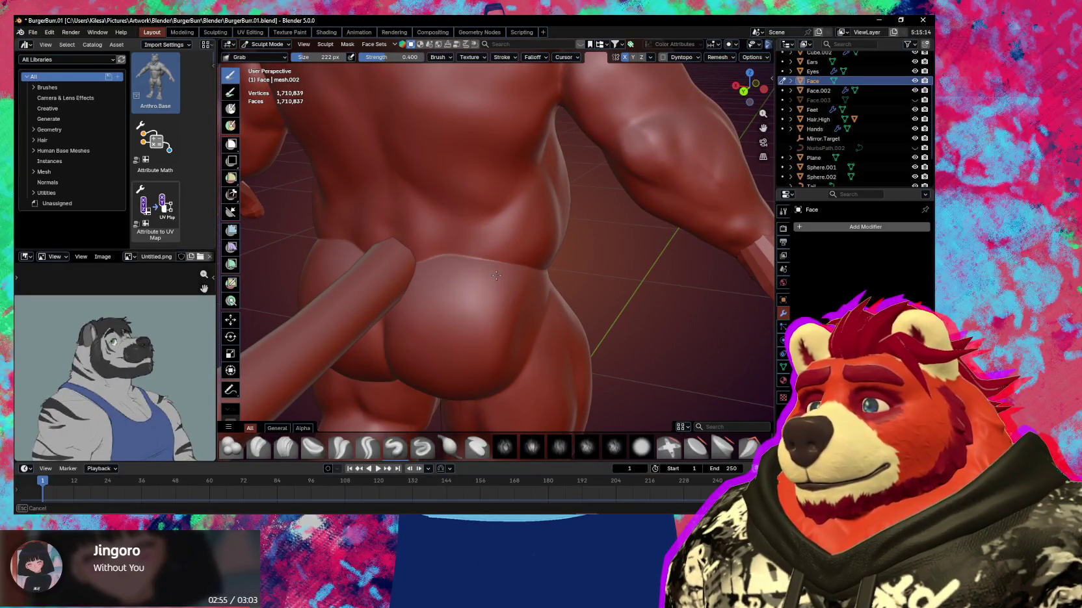
middle_click_drag(496, 275, 511, 263)
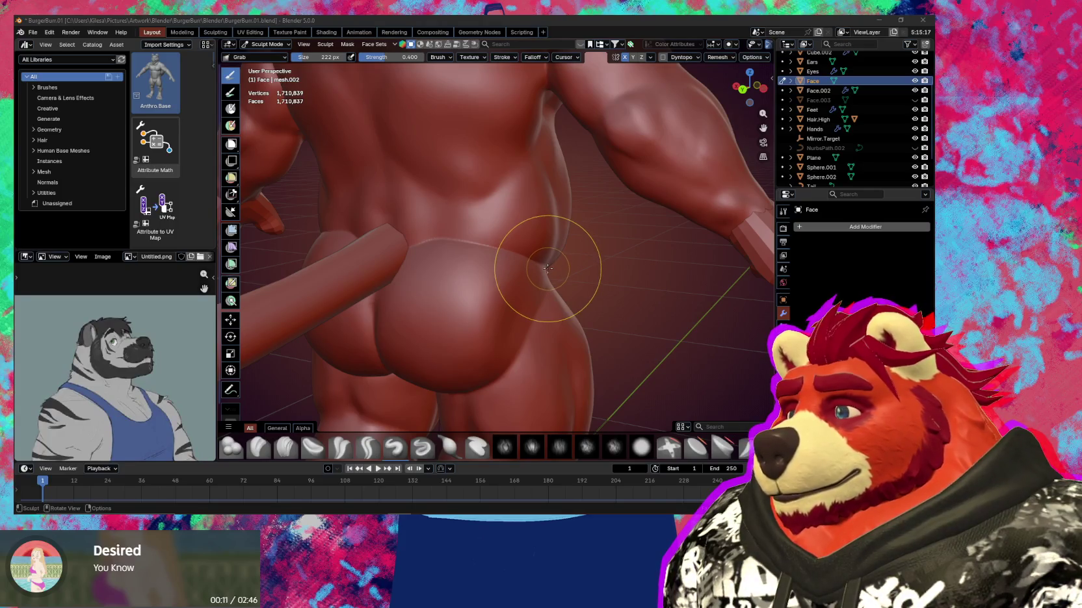
left_click_drag(548, 269, 542, 398)
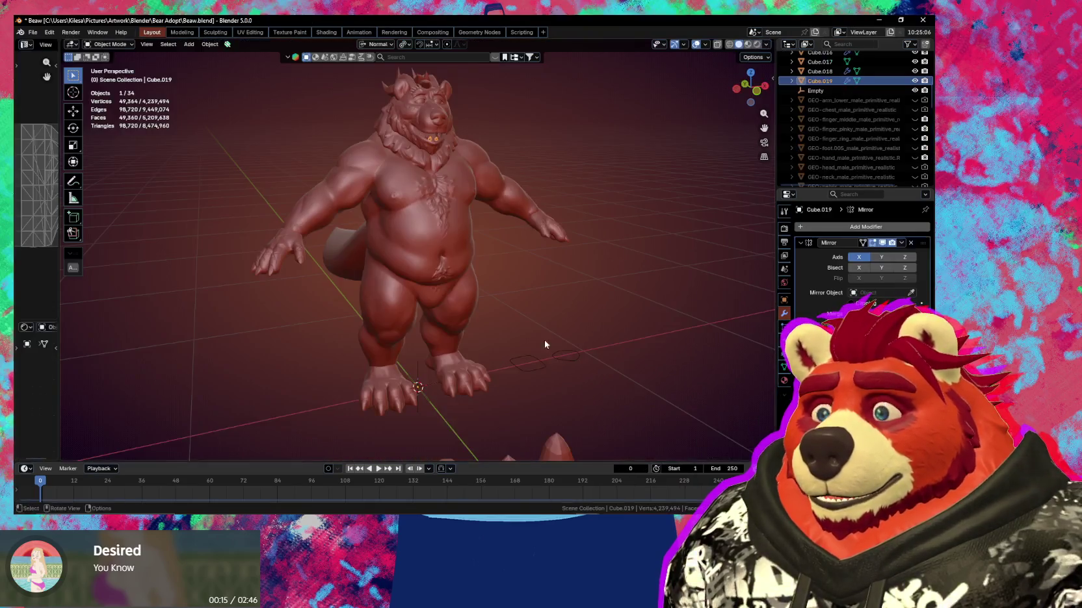
Orbit up to the back and shoulders, then turn the buttocks toward the view
middle_click_drag(545, 339, 498, 309)
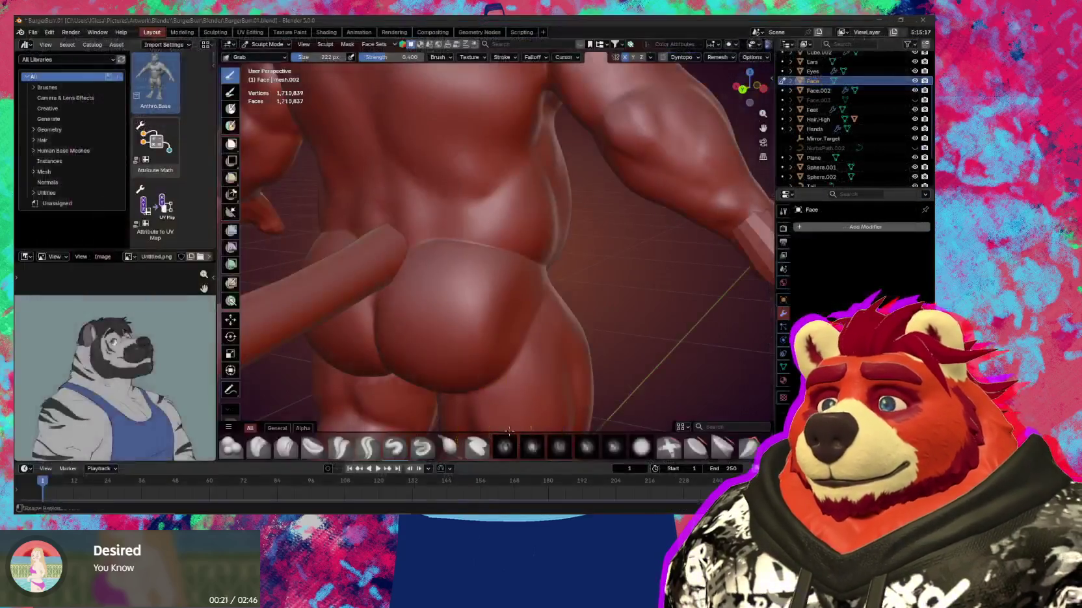
middle_click_drag(560, 338, 581, 343)
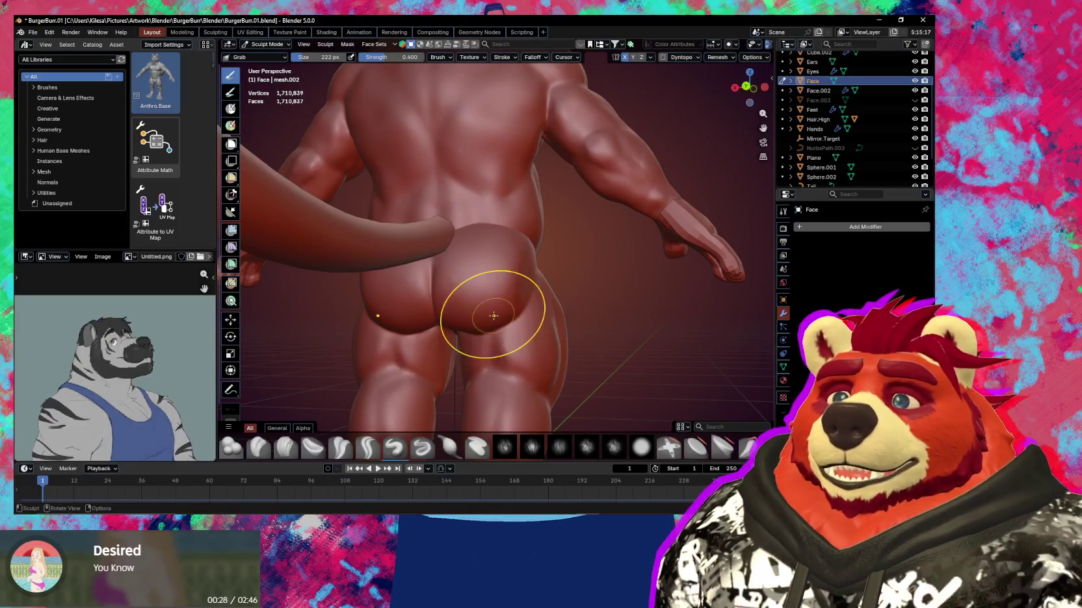
middle_click_drag(473, 254, 478, 305)
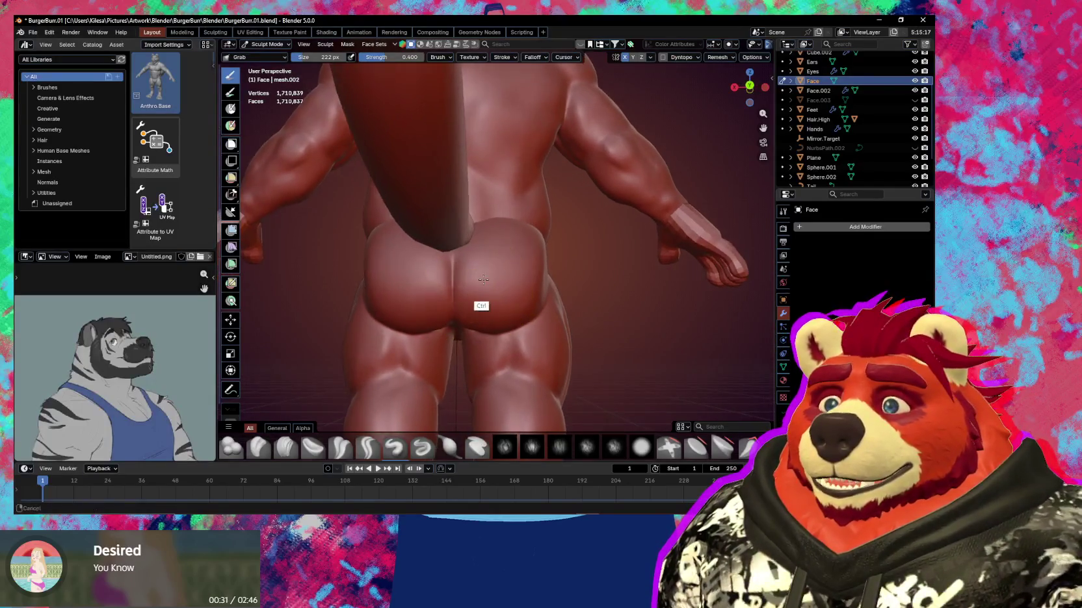
scroll(478, 306, "up", 3)
key("f")
key("Escape")
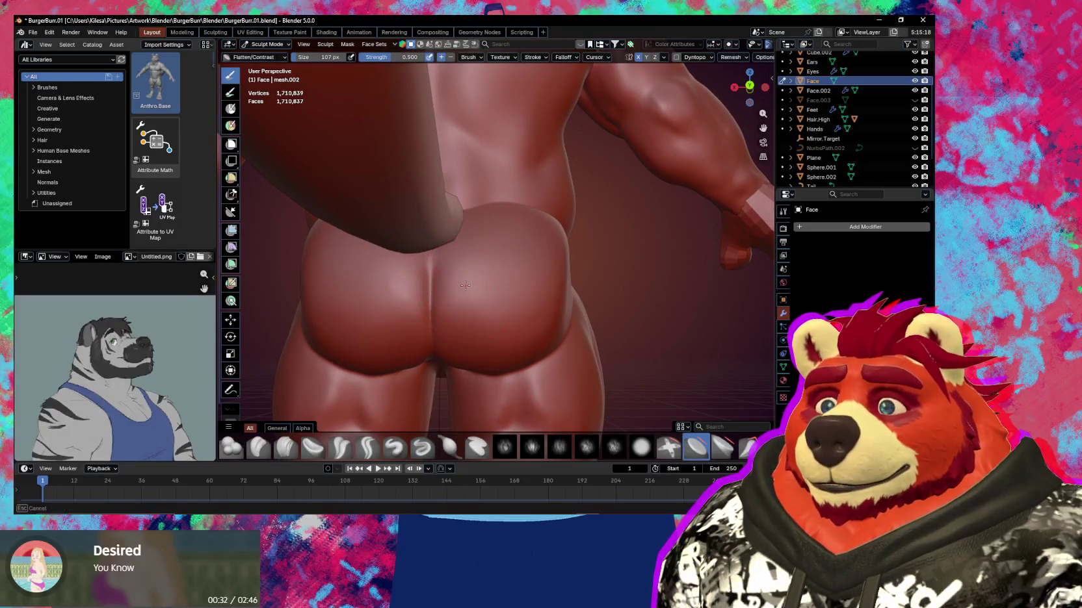
Inspect the hips from higher rear and three-quarter side angles
mouse_move(492, 284)
middle_mouse_down()
mouse_move(503, 289)
mouse_move(478, 333)
mouse_move(508, 269)
middle_mouse_up()
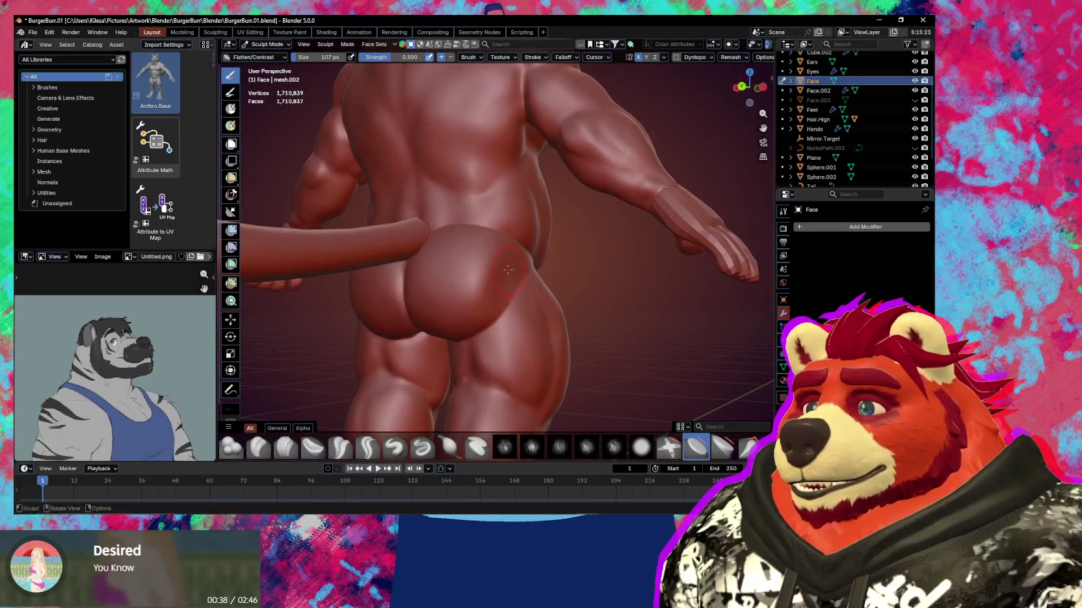
middle_click_drag(495, 306, 664, 238)
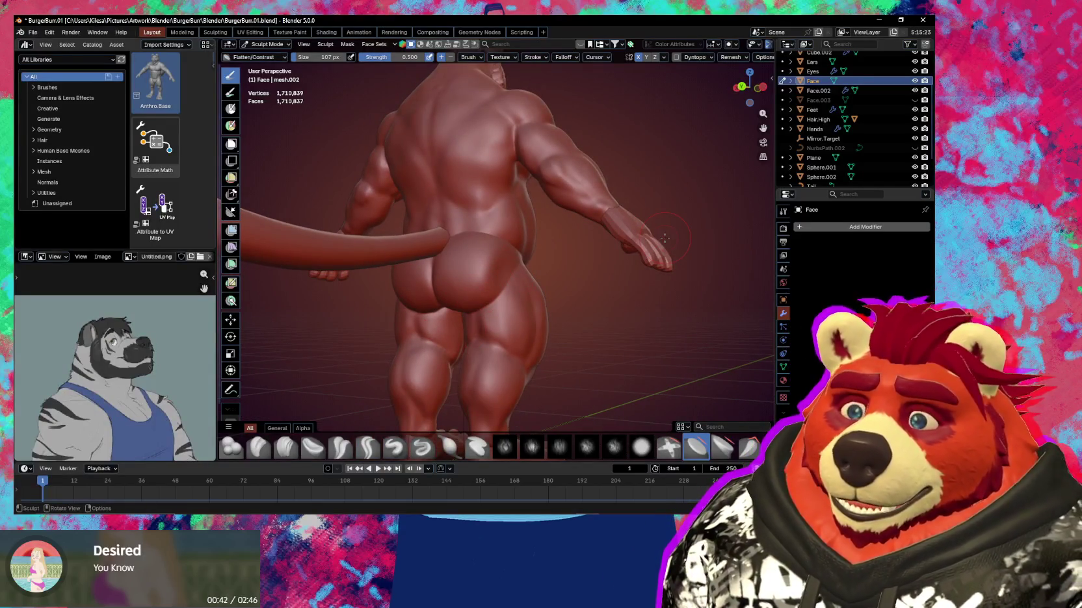
mouse_move(665, 238)
middle_mouse_down()
mouse_move(529, 233)
mouse_move(448, 306)
mouse_move(486, 275)
mouse_move(490, 300)
mouse_move(511, 277)
mouse_move(535, 282)
mouse_move(500, 294)
mouse_move(529, 234)
middle_mouse_up()
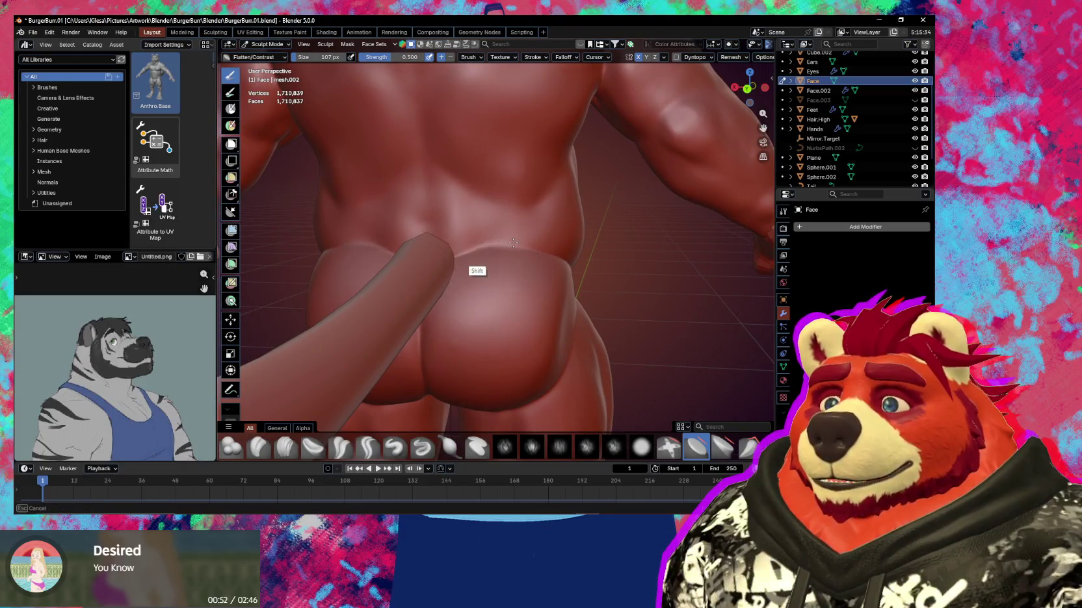
mouse_move(531, 250)
middle_mouse_down()
mouse_move(499, 251)
mouse_move(524, 253)
middle_mouse_up()
mouse_move(512, 266)
middle_mouse_down()
mouse_move(476, 253)
mouse_move(497, 268)
mouse_move(495, 284)
mouse_move(563, 287)
mouse_move(519, 241)
middle_mouse_up()
scroll(531, 260, "down", 5)
scroll(481, 260, "up", 3)
scroll(501, 272, "down", 4)
Lift the front thigh bulge with the Grab brush at 172 px
key("g")
key("f")
left_click(548, 253)
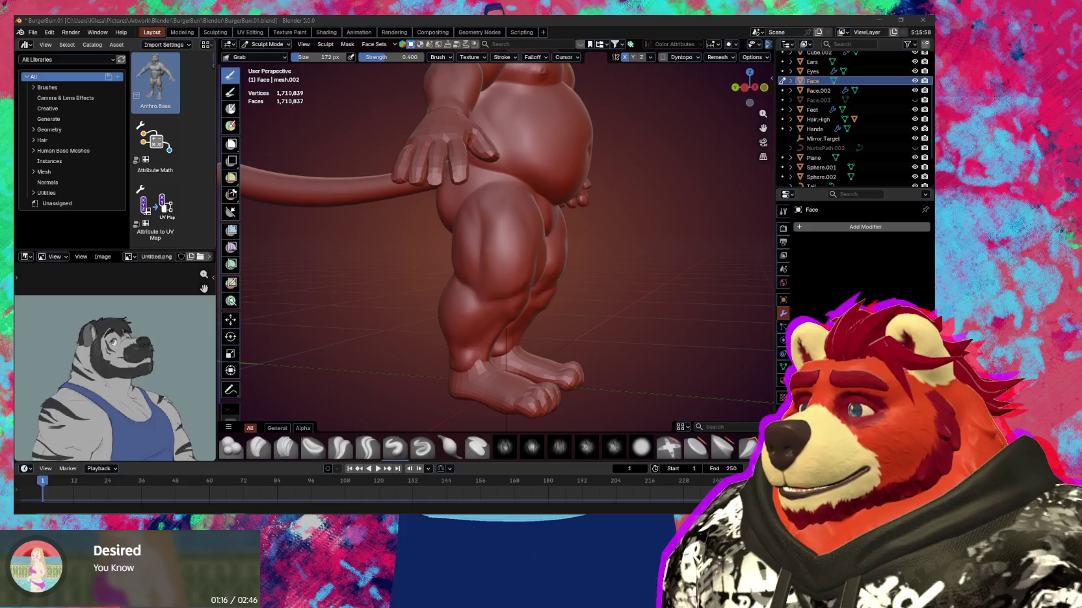
mouse_move(544, 290)
middle_mouse_down()
mouse_move(512, 274)
mouse_move(534, 260)
mouse_move(486, 294)
middle_mouse_up()
left_click_drag(486, 295, 499, 248)
Define the thigh muscles with Crease Sharp and Draw strokes, enlarging the brush to 105 px
key("f")
key("shift+c")
middle_click_drag(486, 248, 490, 202)
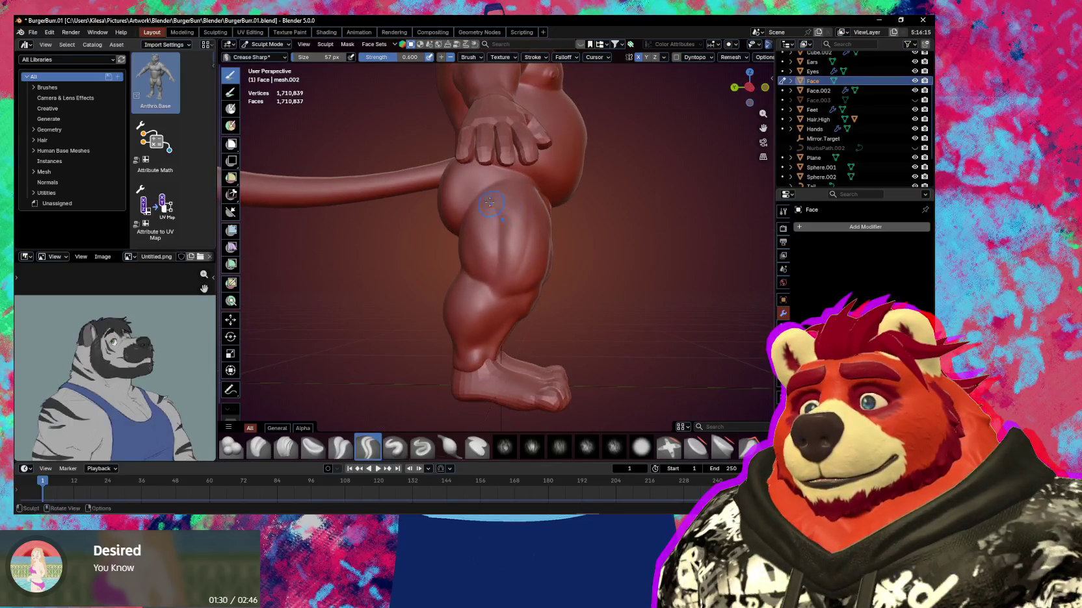
key("x")
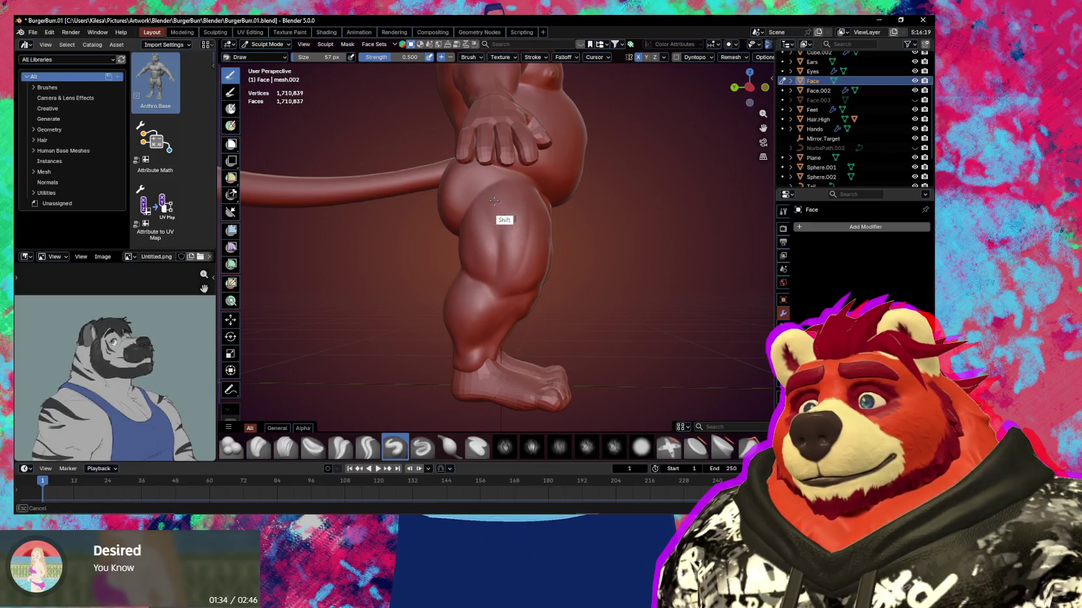
mouse_move(518, 221)
middle_mouse_down()
mouse_move(510, 231)
mouse_move(495, 207)
mouse_move(486, 211)
middle_mouse_up()
key("shift+c")
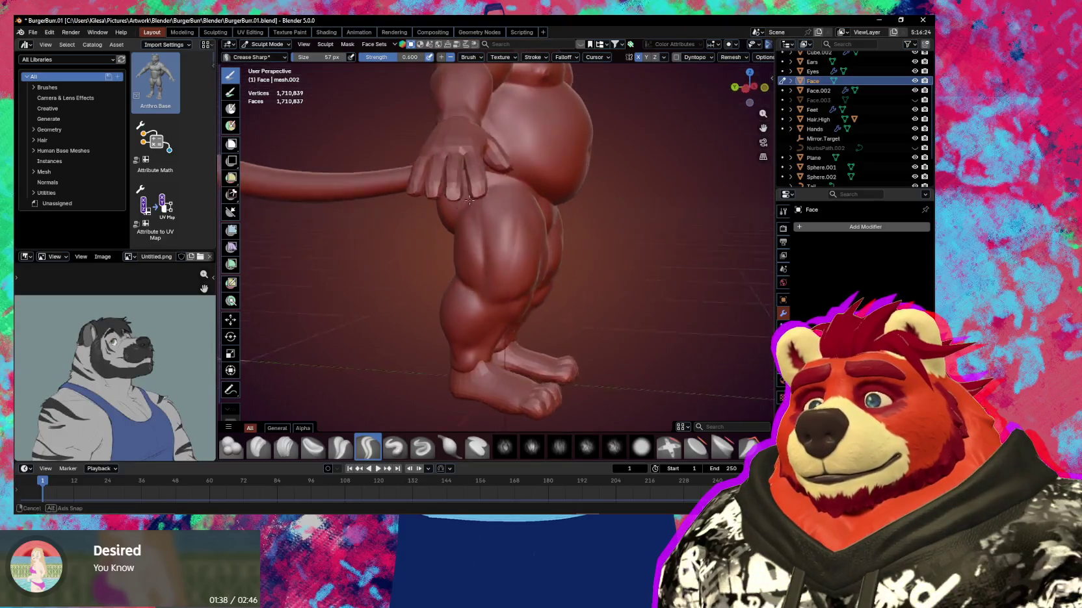
key("x")
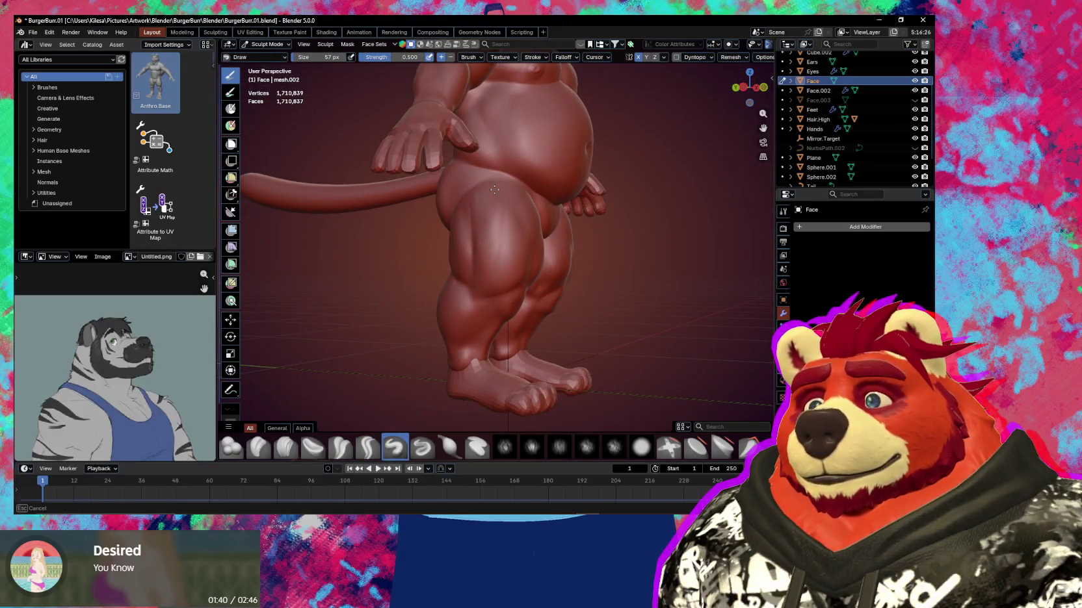
mouse_move(491, 201)
middle_mouse_down()
mouse_move(459, 242)
mouse_move(480, 211)
mouse_move(494, 234)
mouse_move(487, 268)
mouse_move(480, 241)
mouse_move(453, 254)
mouse_move(481, 243)
middle_mouse_up()
key("f")
left_click(494, 234)
Pinch between crotch and thigh, then switch to Grab and orbit up to the chest and head
key("p")
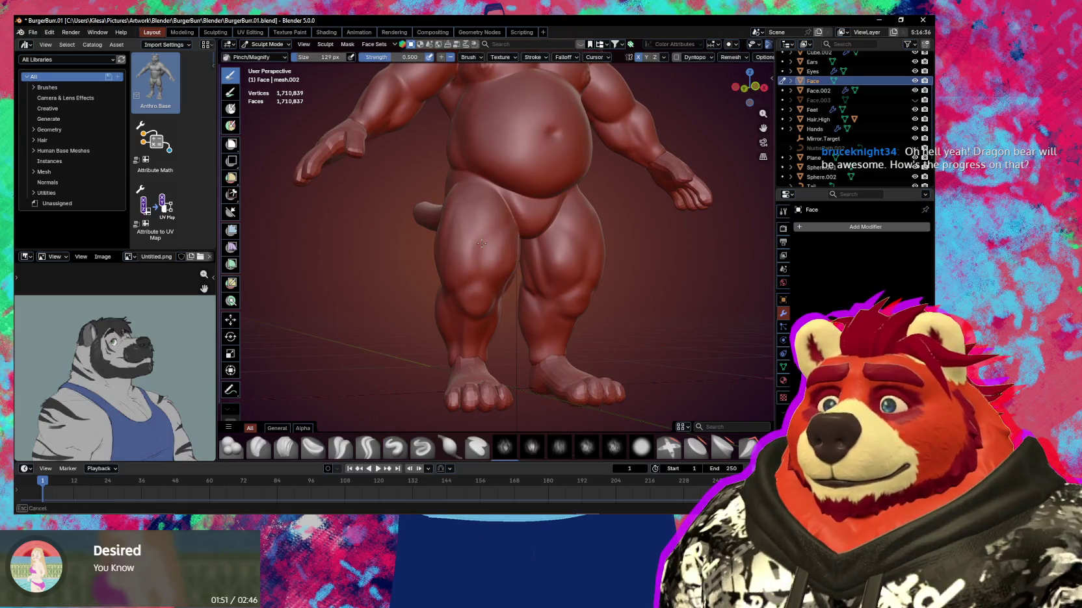
left_click_drag(481, 244, 496, 232)
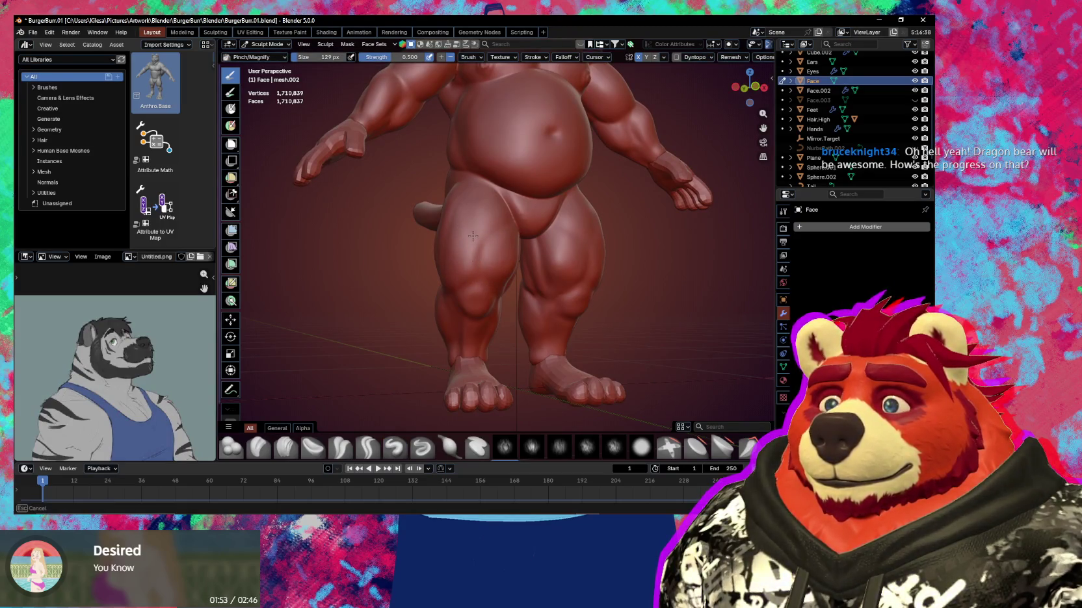
key("g")
mouse_move(483, 266)
middle_mouse_down()
mouse_move(468, 217)
mouse_move(478, 234)
middle_mouse_up()
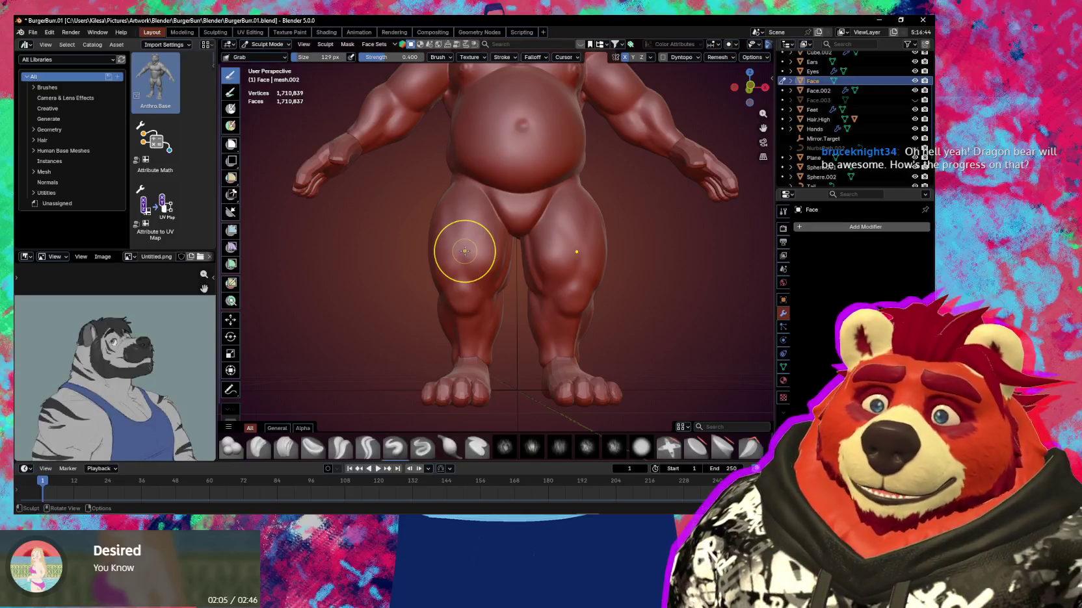
mouse_move(507, 193)
middle_mouse_down()
mouse_move(568, 223)
mouse_move(555, 270)
middle_mouse_up()
mouse_move(555, 217)
middle_mouse_down()
mouse_move(541, 319)
mouse_move(588, 258)
mouse_move(565, 282)
mouse_move(562, 263)
mouse_move(563, 277)
middle_mouse_up()
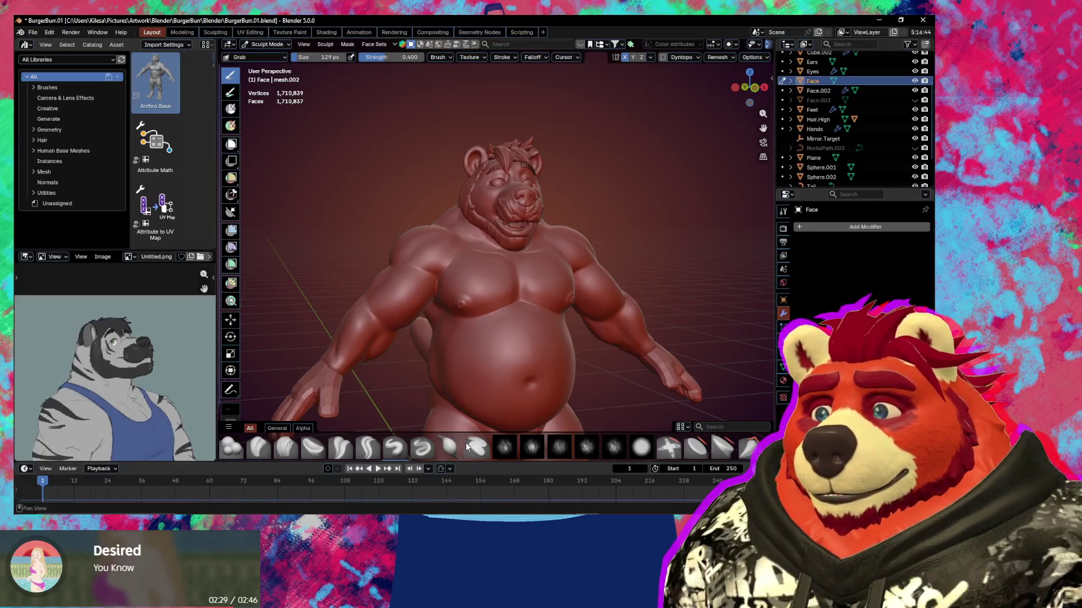
key("super")
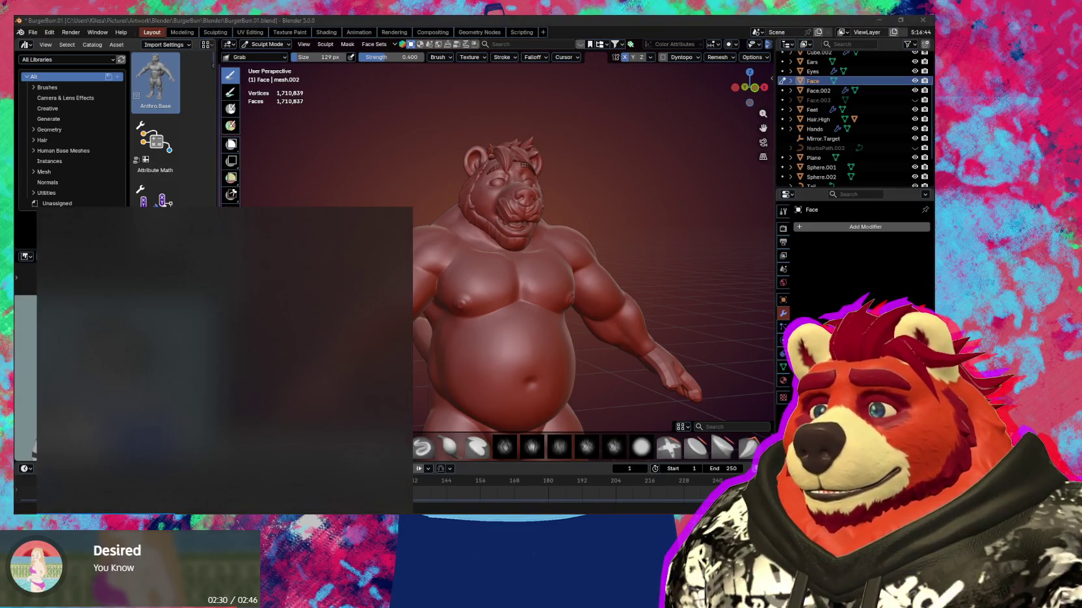
Launch the HuionTablet driver by searching 'hu' and view its Working Area mapping
type("hu")
left_click(145, 273)
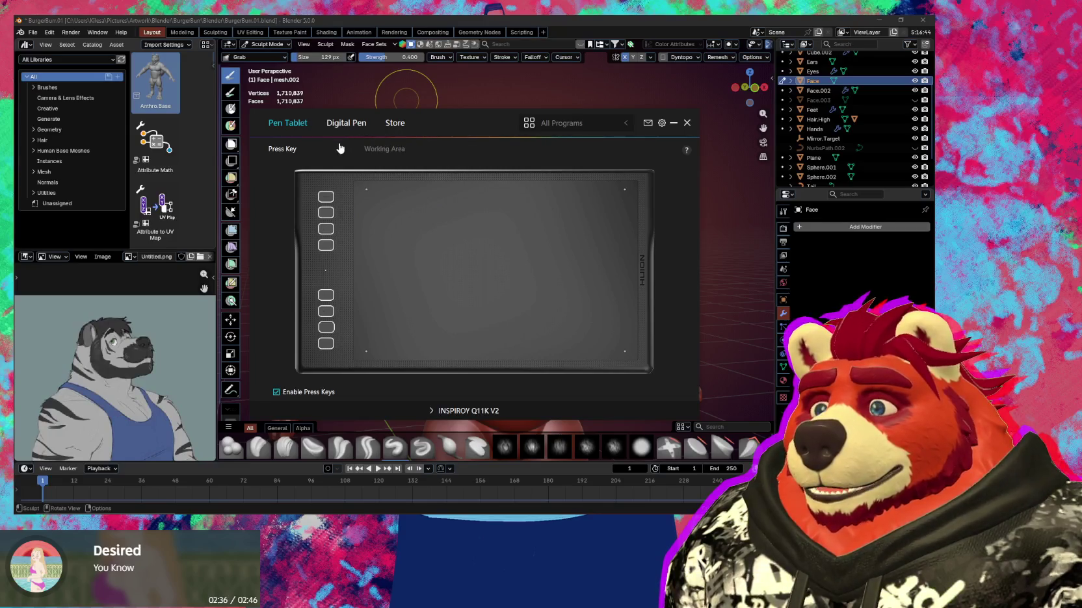
left_click(375, 150)
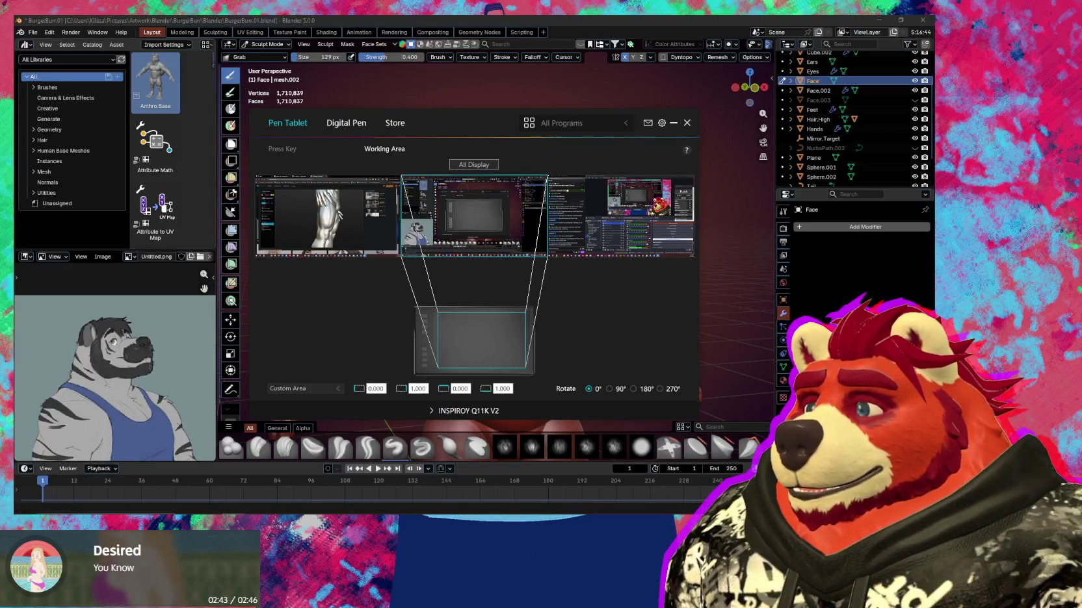
Browse the Backup, General, About and Device settings pages, then show the Digital Pen pressure settings
left_click(661, 124)
left_click(293, 188)
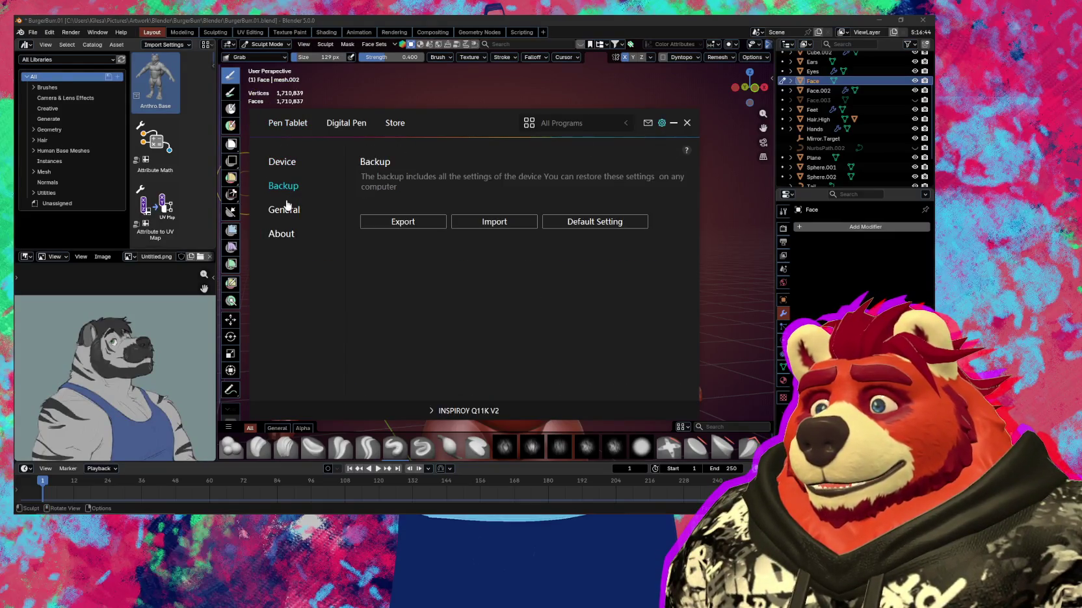
left_click(286, 208)
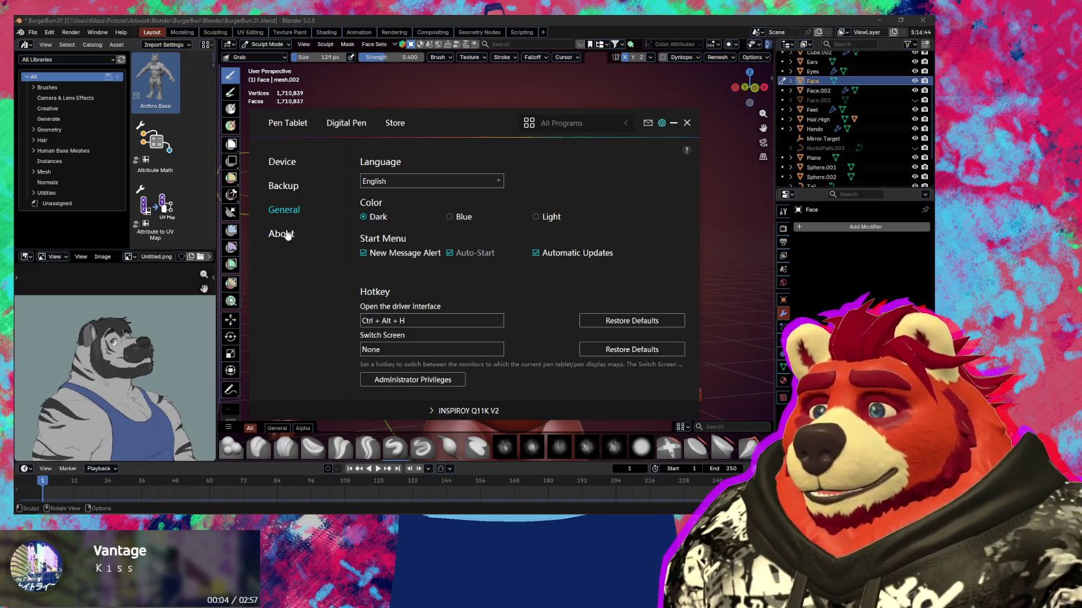
left_click(287, 235)
left_click(290, 193)
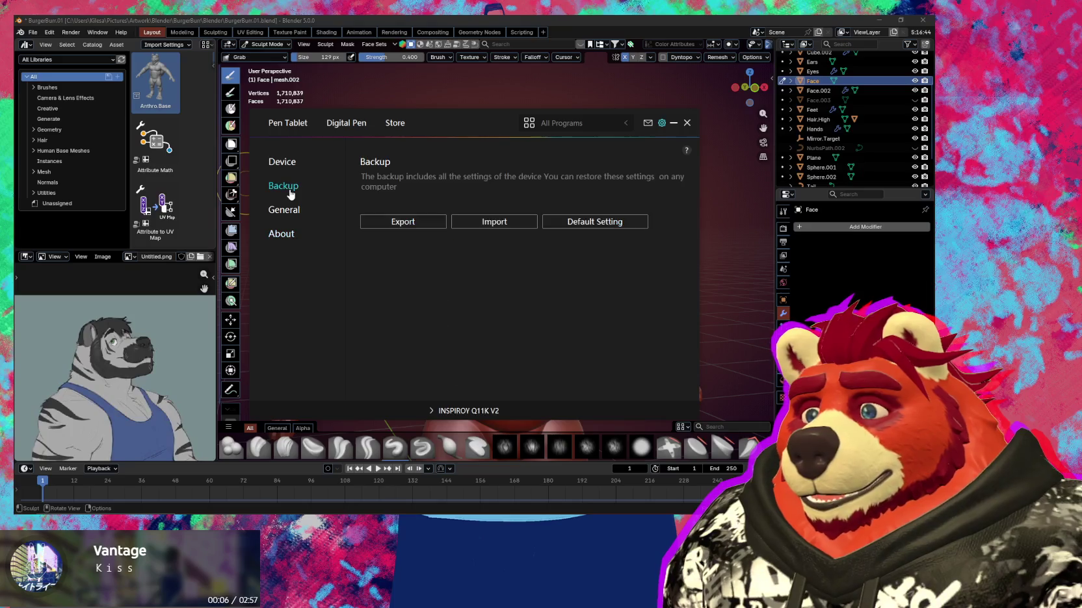
left_click(289, 207)
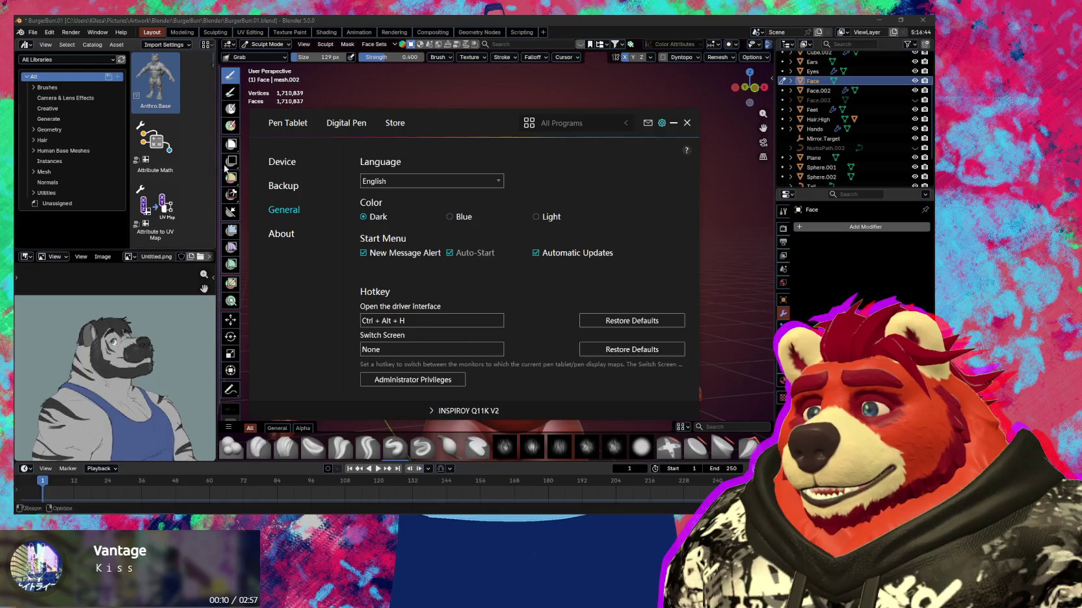
left_click(279, 164)
left_click(286, 181)
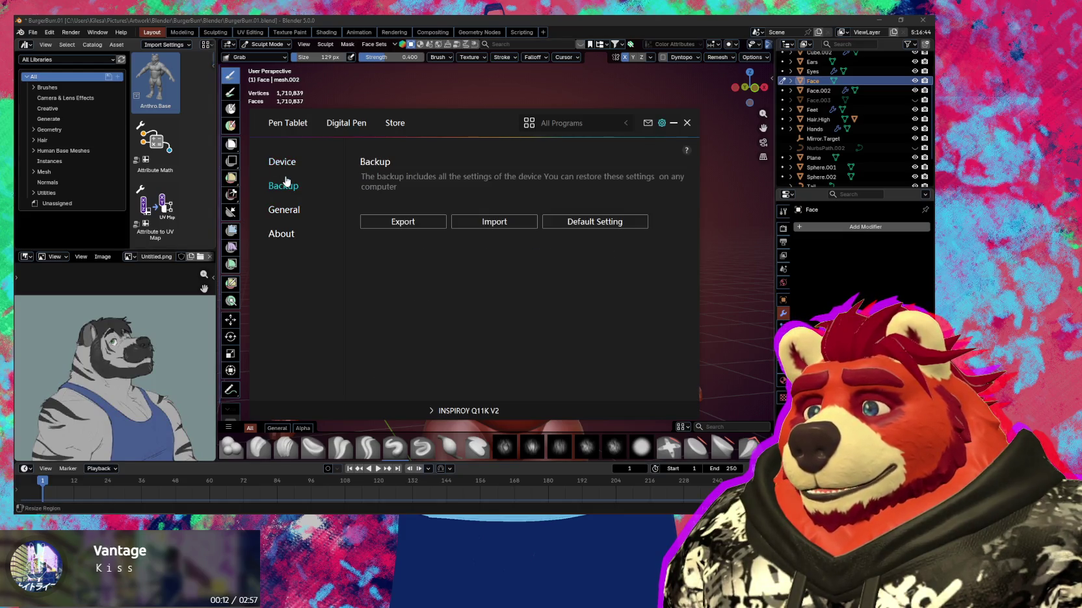
left_click(349, 134)
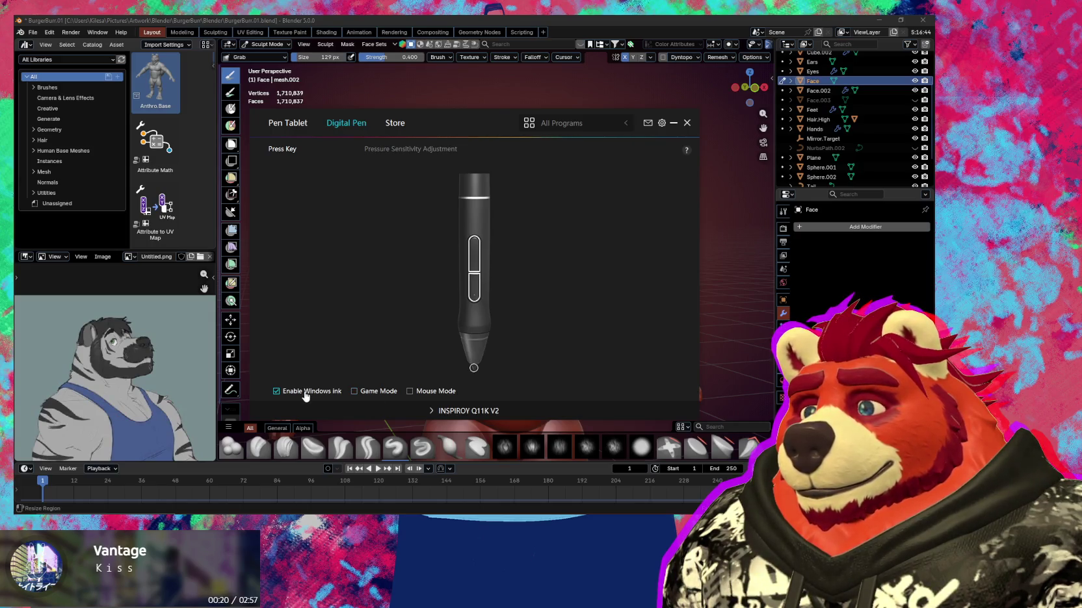
scroll(501, 287, "up", 5)
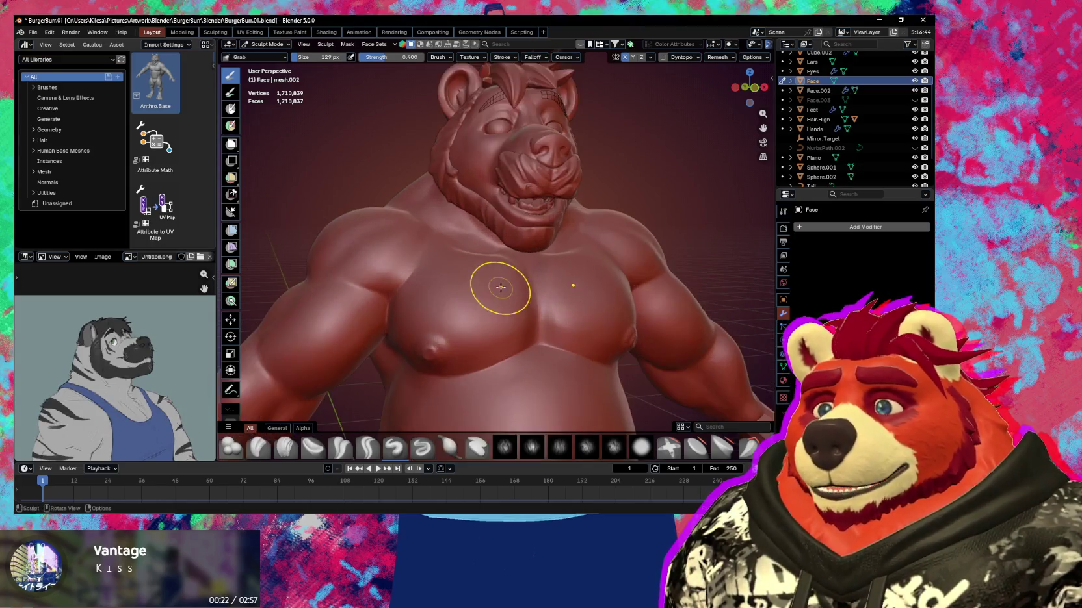
Grab-reshape the chest, then enable Windows Ink in the Huion driver's Digital Pen settings
left_click_drag(501, 298, 503, 296)
mouse_move(504, 296)
middle_mouse_down()
mouse_move(478, 306)
mouse_move(513, 292)
mouse_move(459, 306)
mouse_move(514, 286)
middle_mouse_up()
key("alt+Tab")
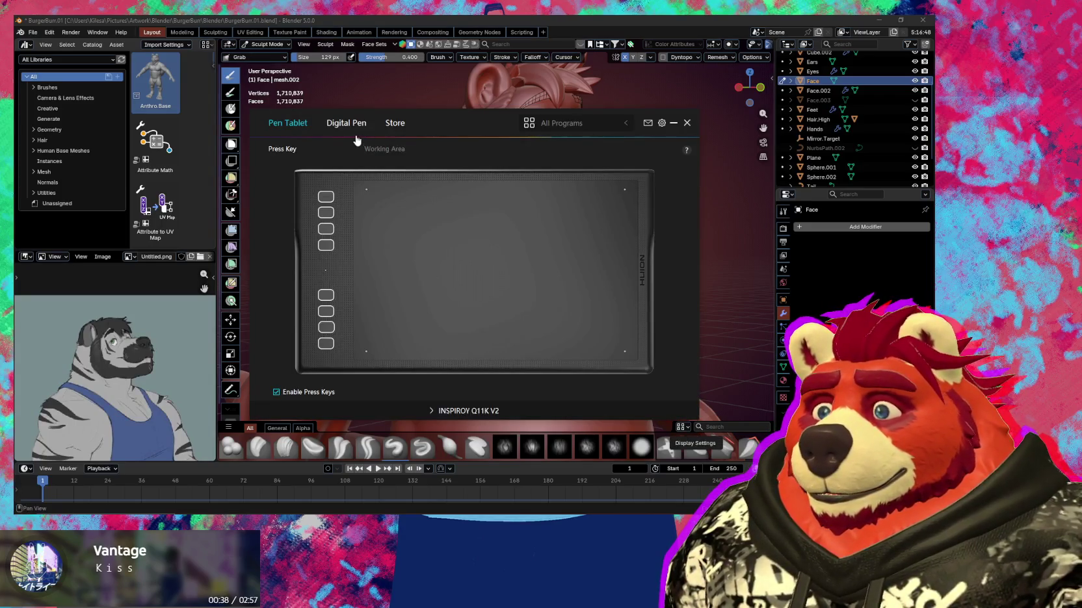
left_click(346, 125)
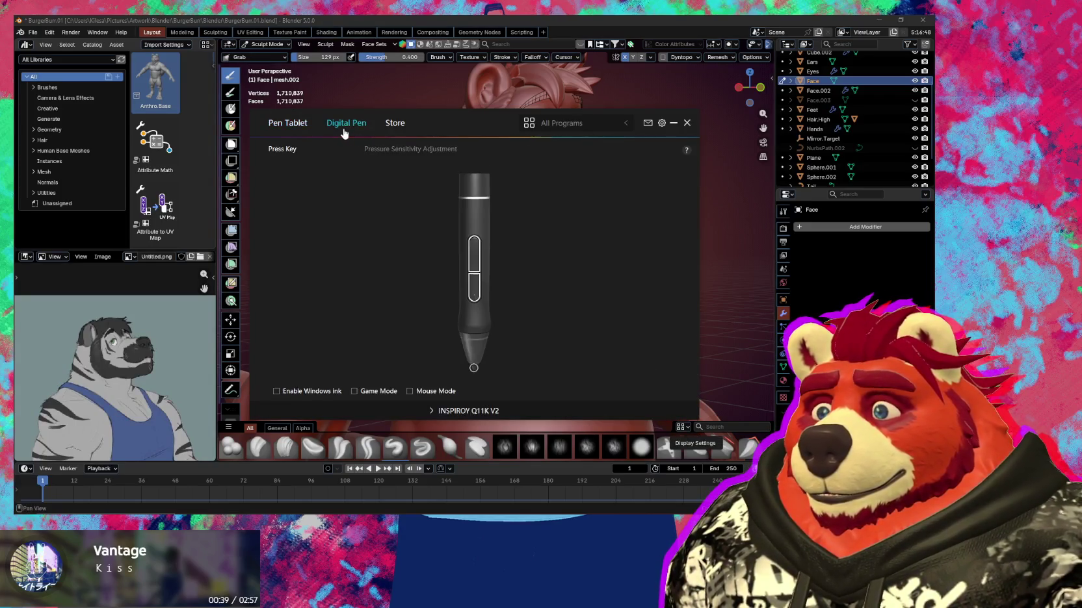
left_click(279, 393)
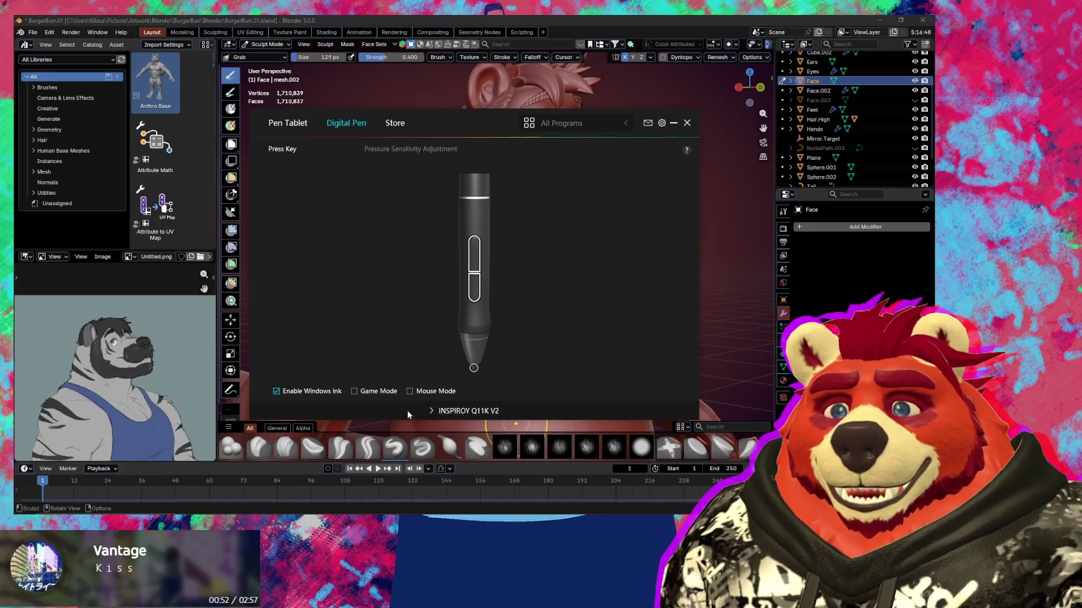
Assign a Huion pen side button to Mouse Middle Button, returning to Blender
left_click_drag(715, 260, 518, 280)
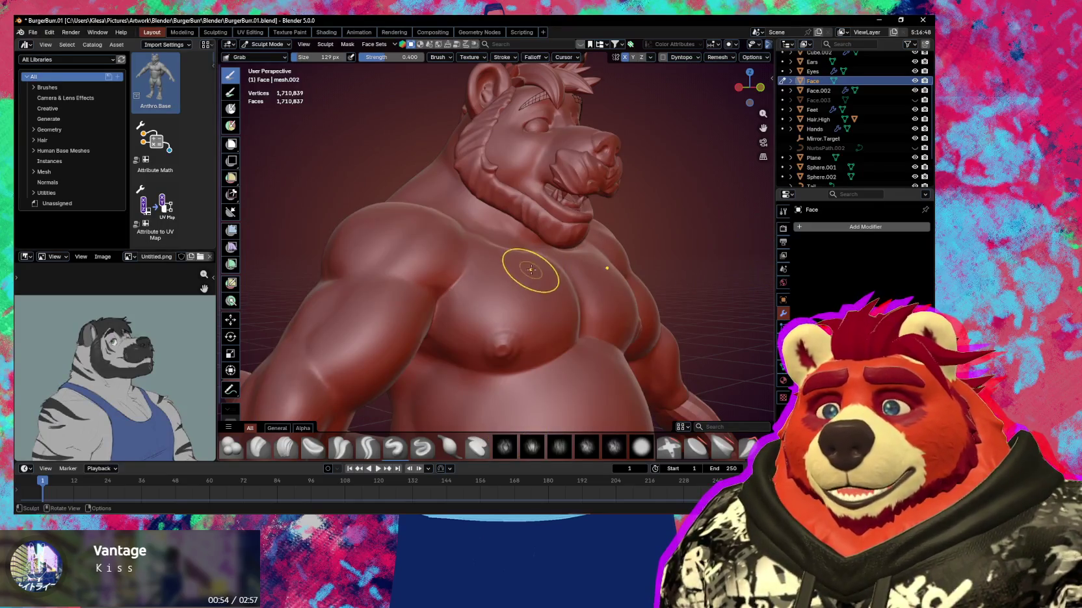
mouse_move(519, 278)
middle_mouse_down()
mouse_move(542, 265)
mouse_move(527, 288)
mouse_move(508, 282)
mouse_move(522, 295)
mouse_move(507, 309)
middle_mouse_up()
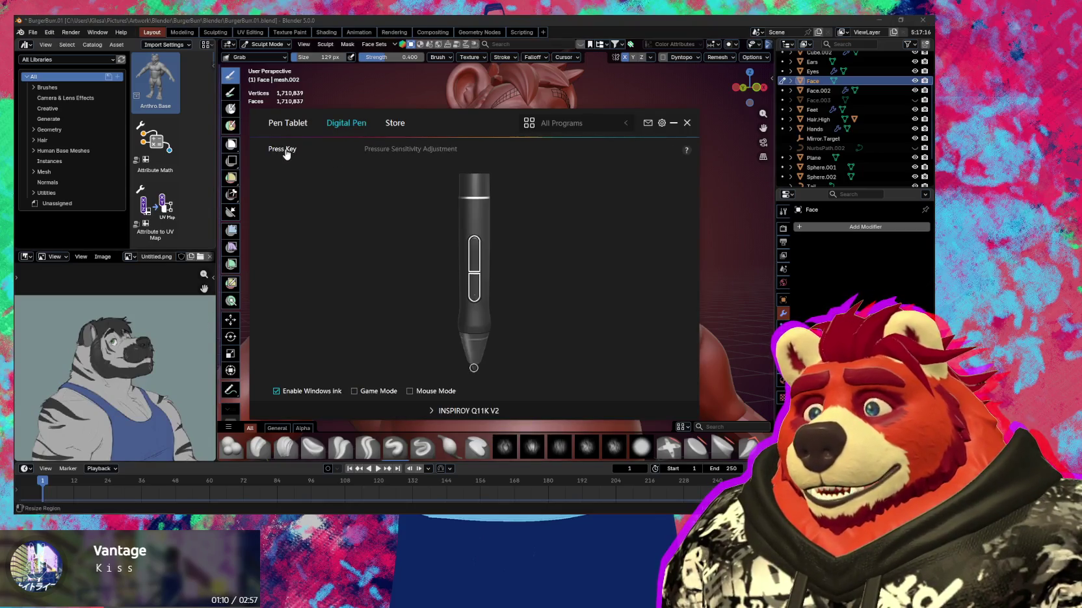
left_click(473, 286)
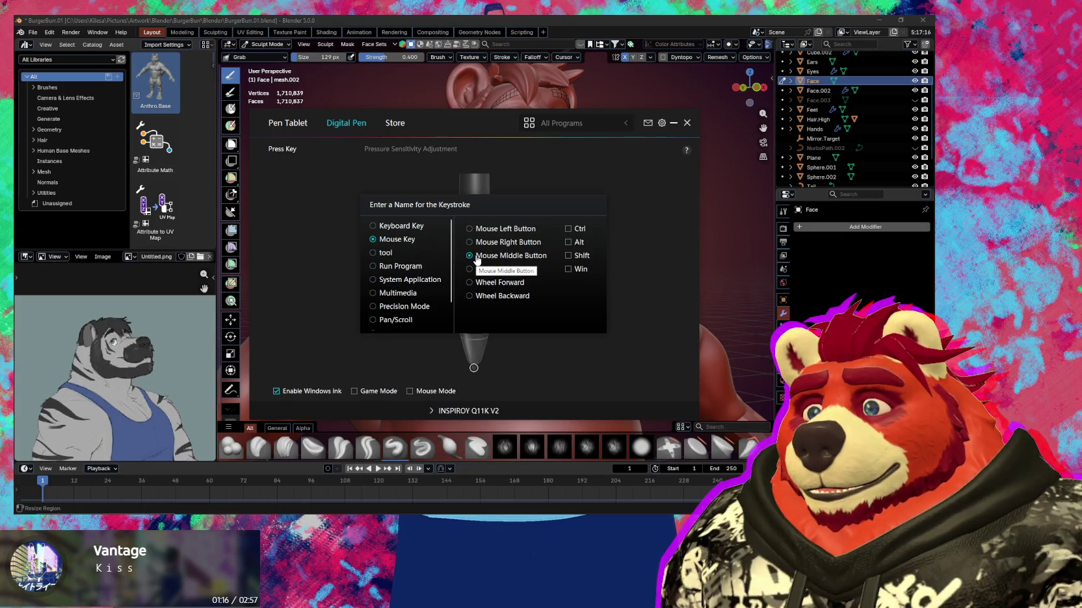
left_click(649, 356)
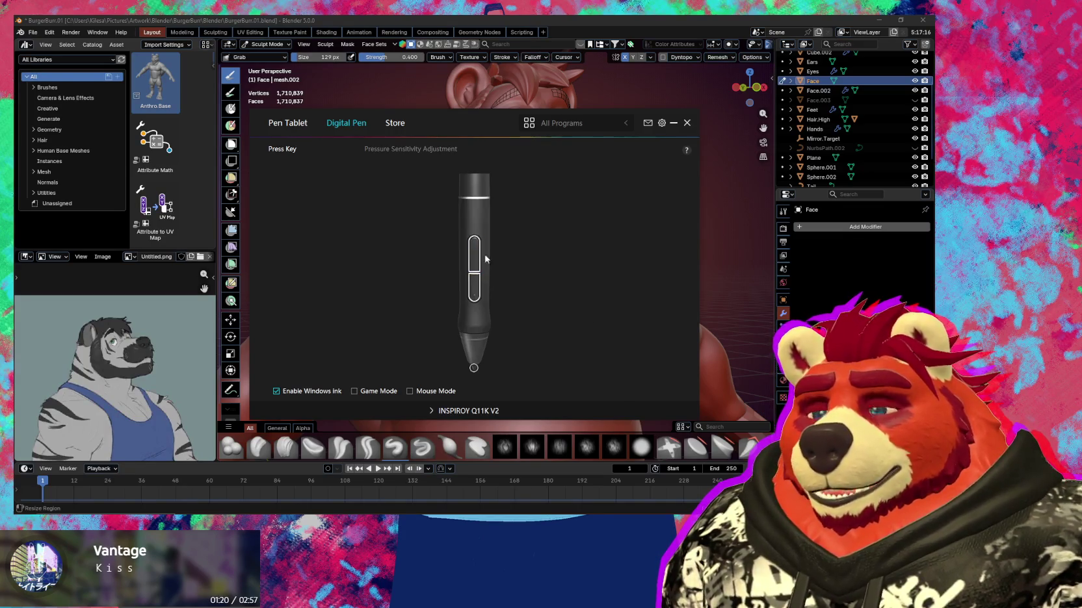
left_click(726, 270)
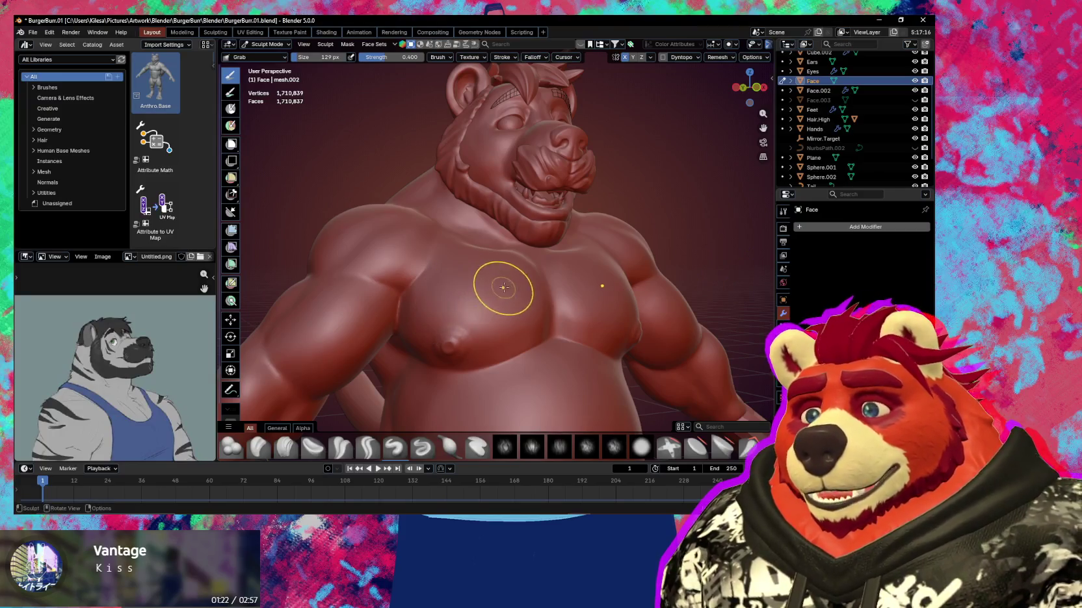
Orbit the bear sculpt with the pen side button, recheck its Huion mapping, then close the driver
mouse_move(497, 305)
middle_mouse_down()
mouse_move(503, 297)
mouse_move(495, 314)
mouse_move(509, 314)
mouse_move(500, 290)
middle_mouse_up()
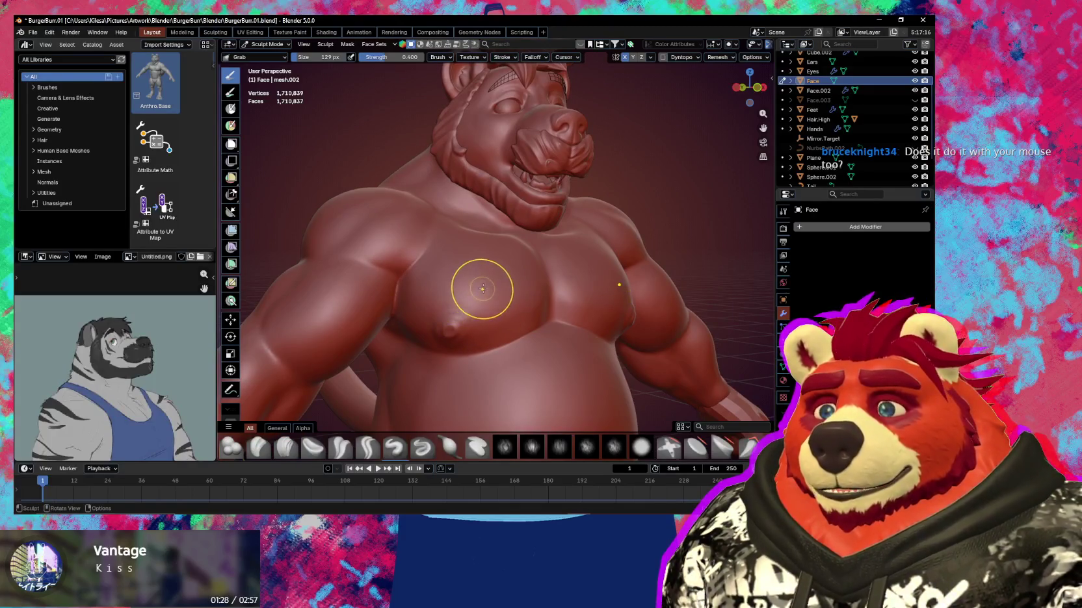
middle_click_drag(496, 281, 482, 288)
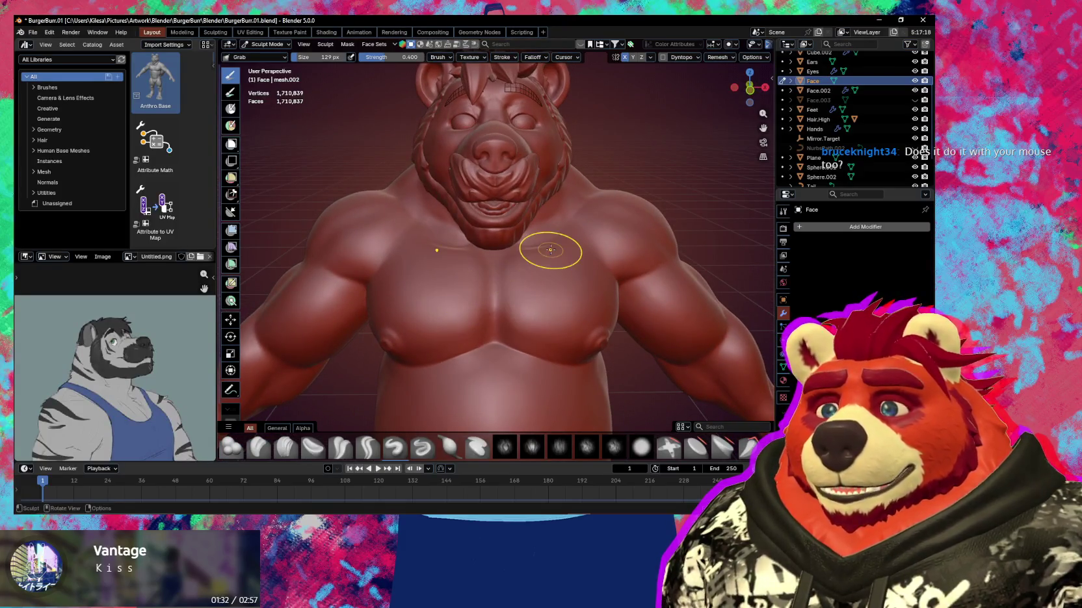
left_click(469, 278)
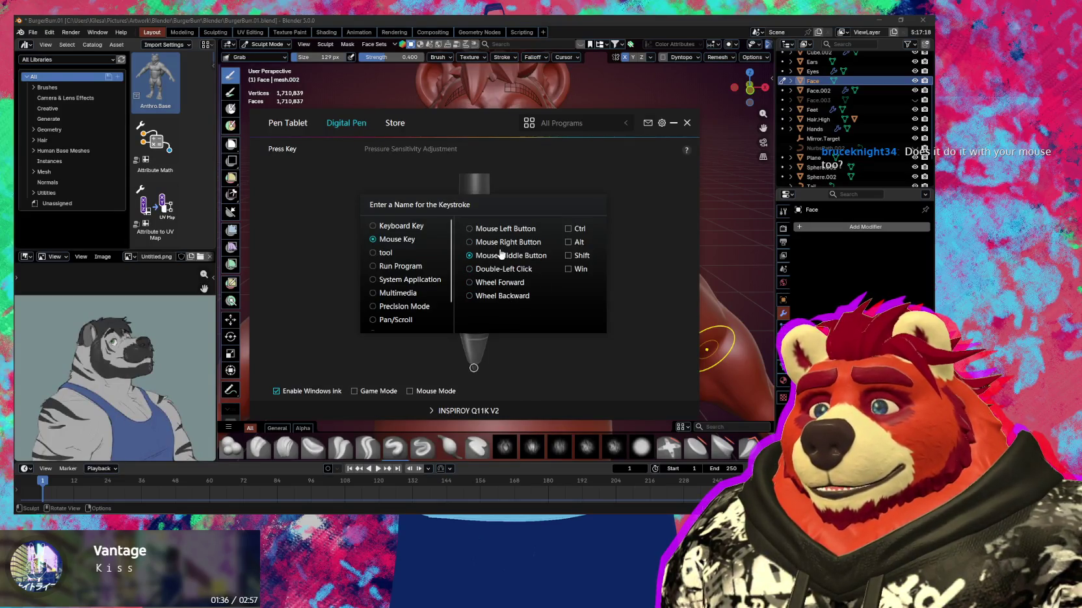
left_click(722, 293)
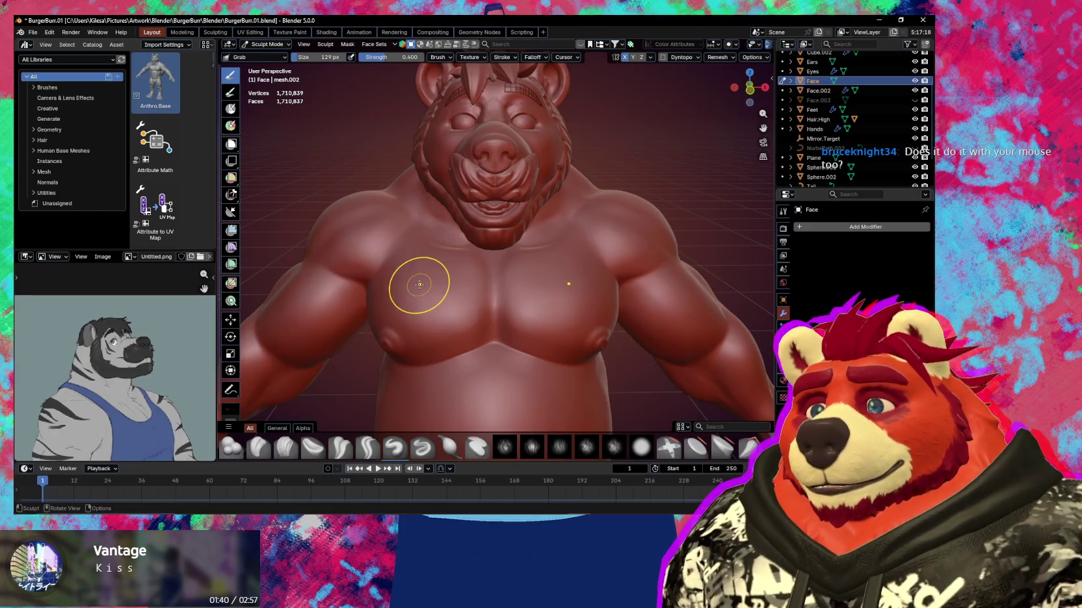
mouse_move(419, 284)
middle_mouse_down()
mouse_move(483, 306)
mouse_move(510, 299)
middle_mouse_up()
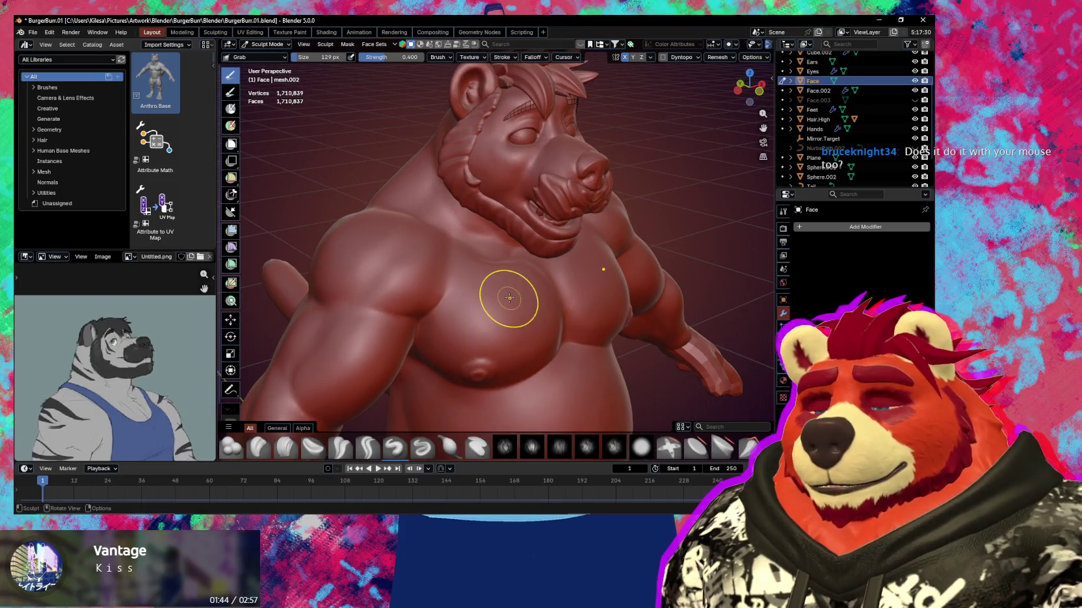